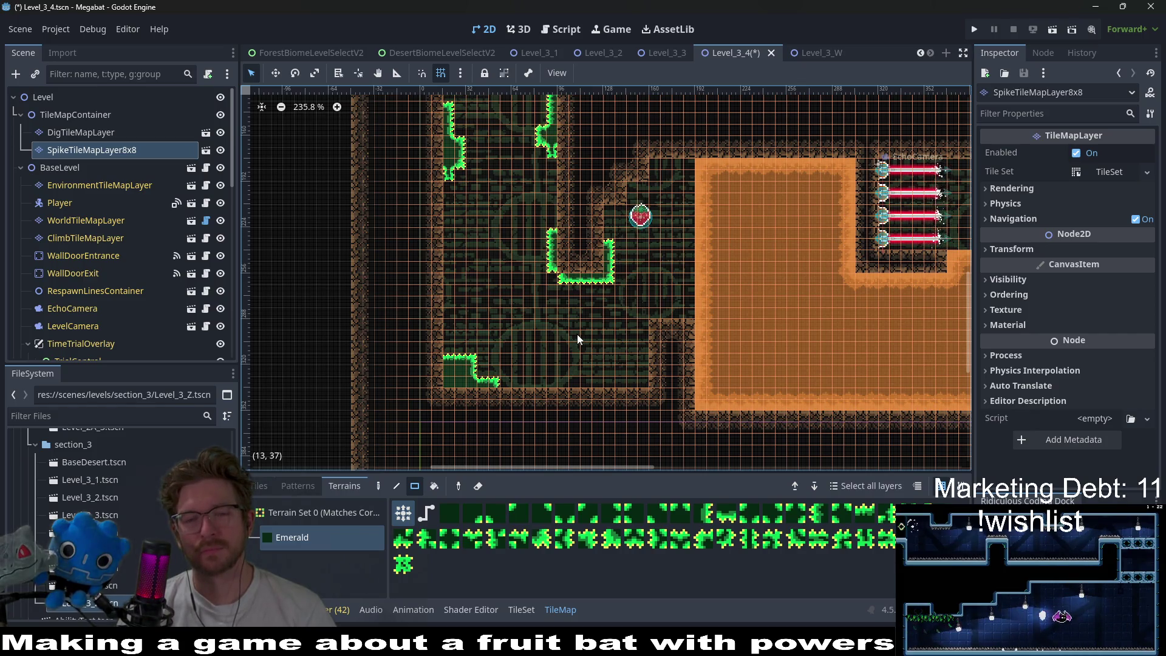
- Pan and zoom around the current level to survey its layout
scroll(578, 338, "down", 2)
scroll(578, 339, "down", 3)
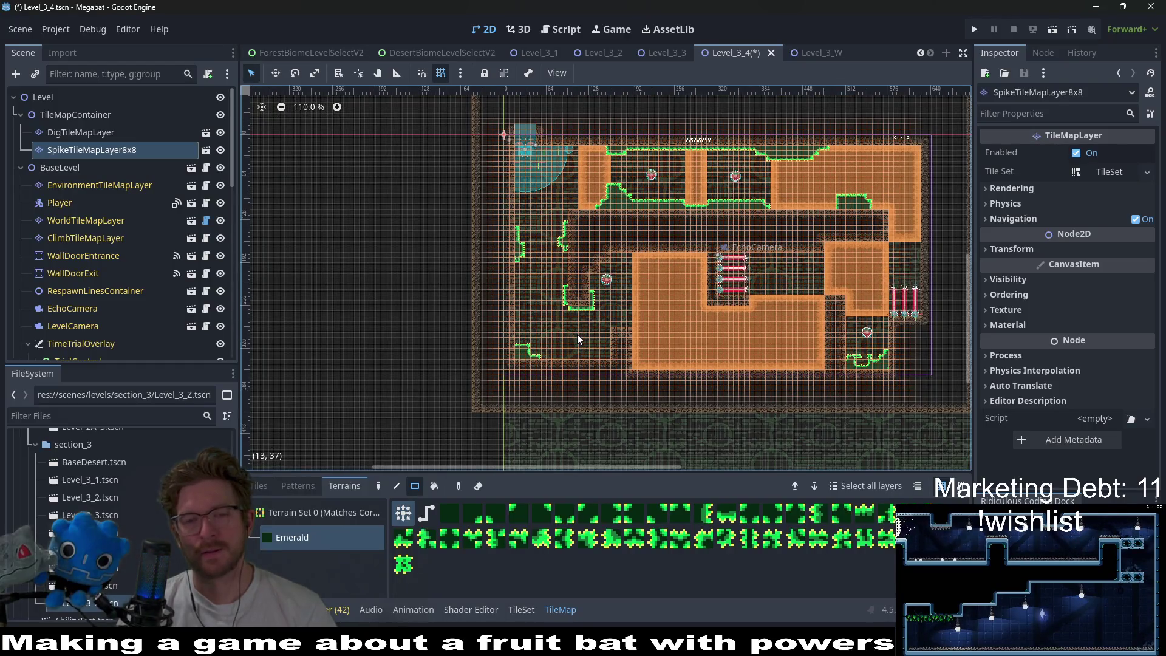
scroll(577, 334, "up", 2)
scroll(483, 199, "up", 3)
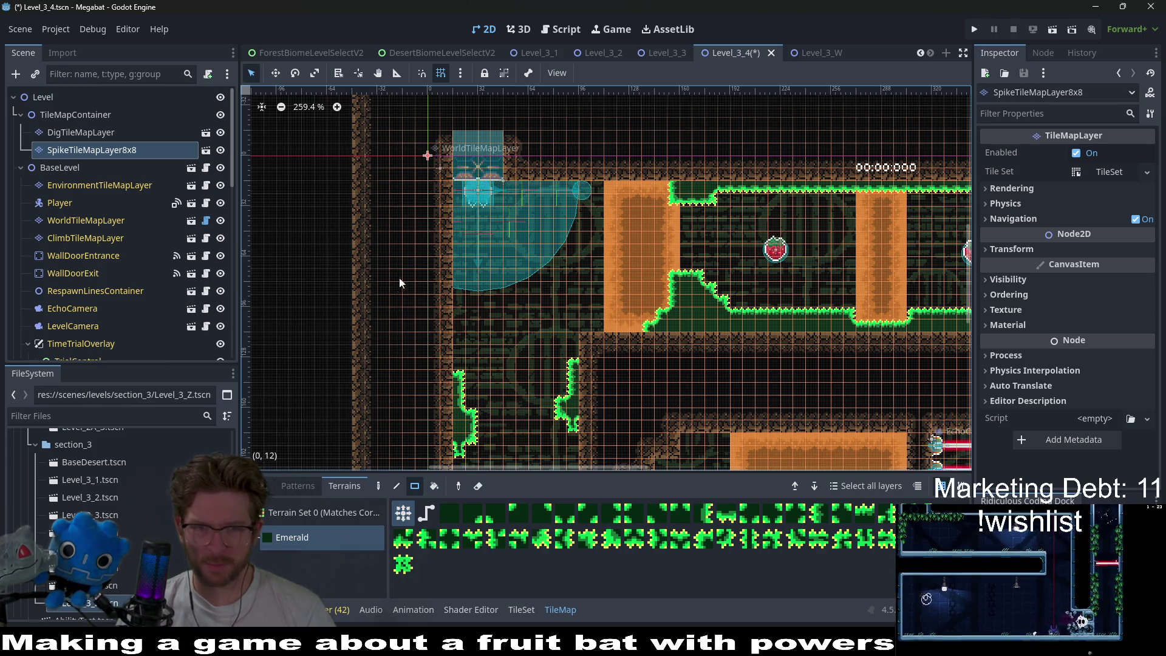
scroll(557, 315, "down", 5)
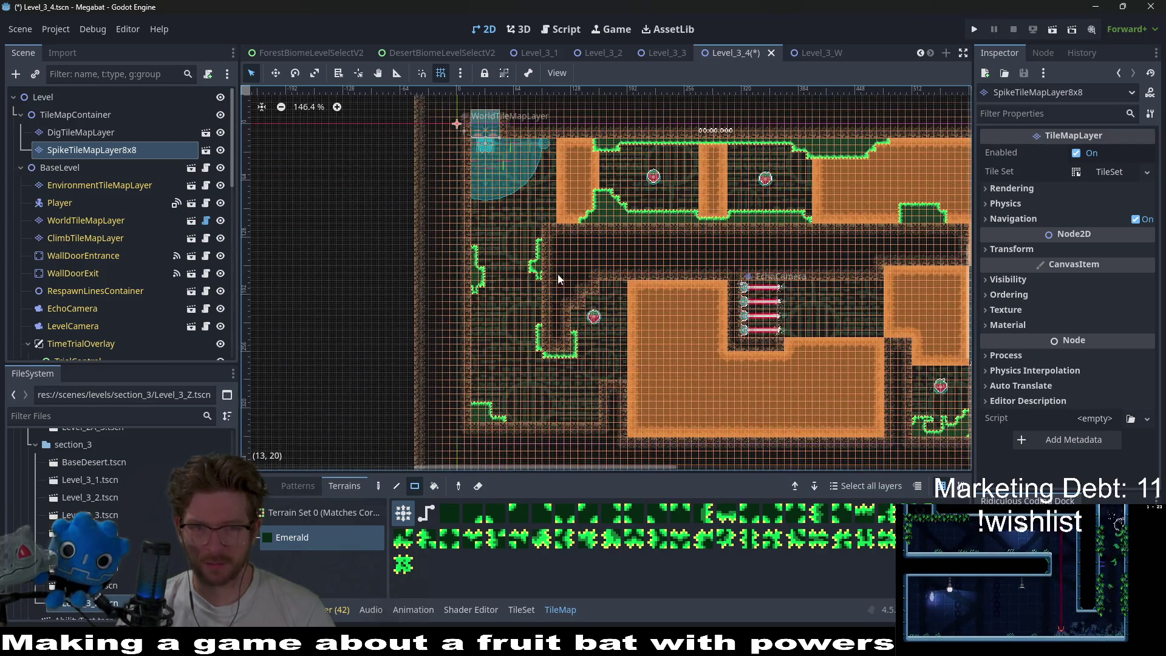
scroll(517, 270, "up", 3)
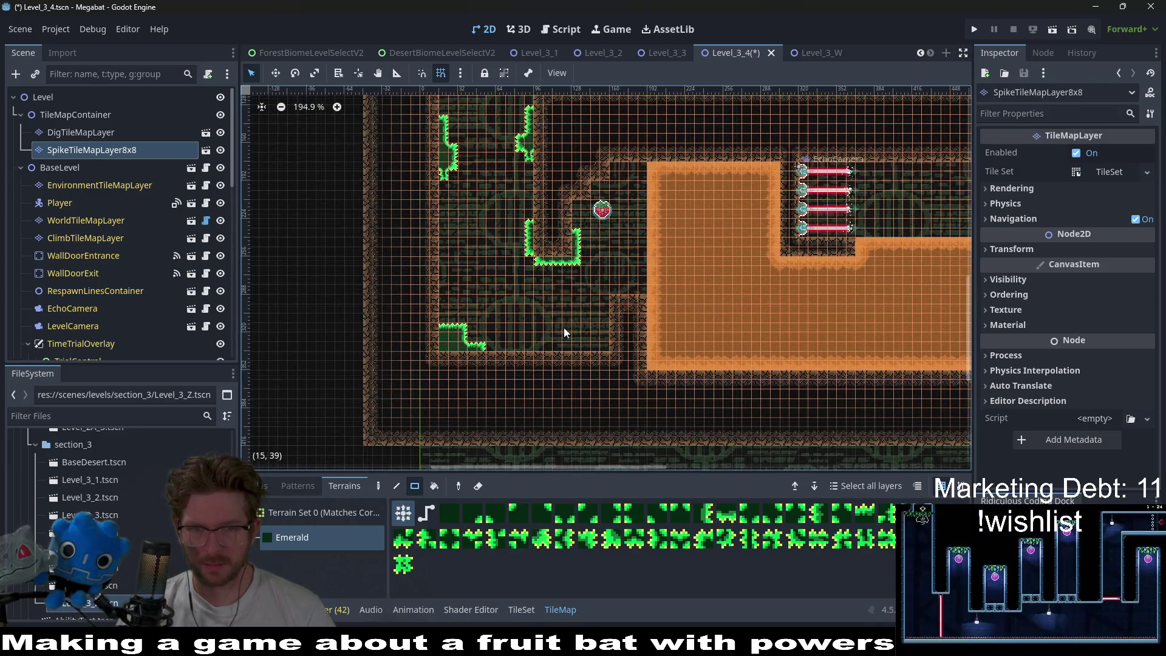
scroll(578, 344, "down", 1)
scroll(703, 260, "right", 5)
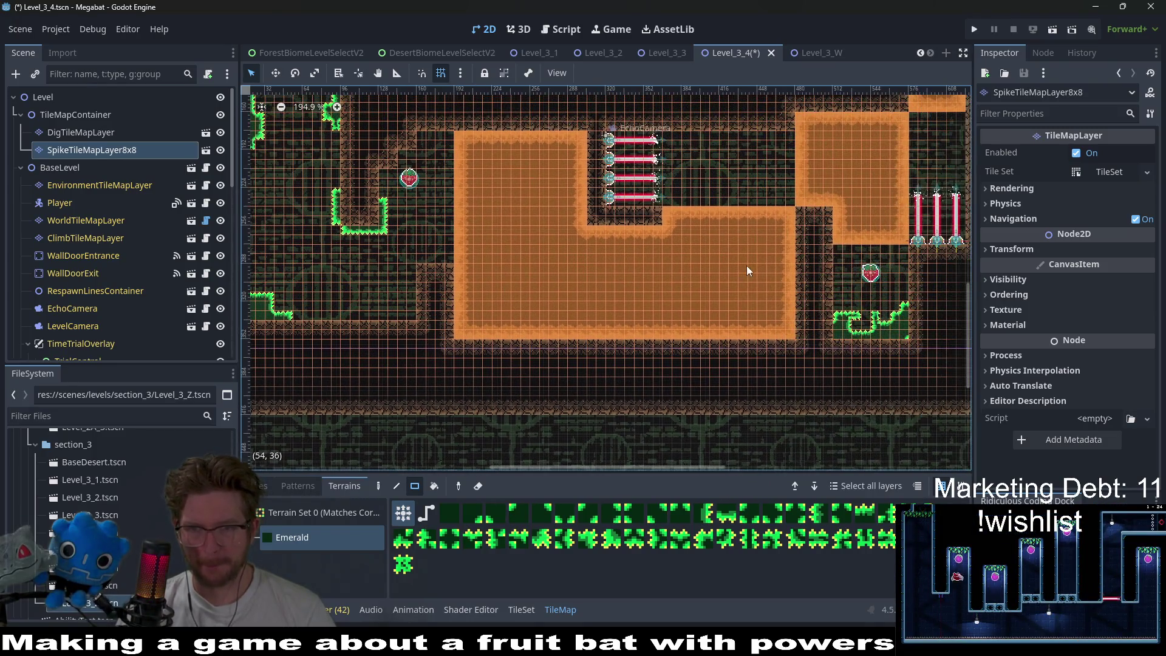
scroll(668, 315, "down", 3)
scroll(668, 316, "left", 2)
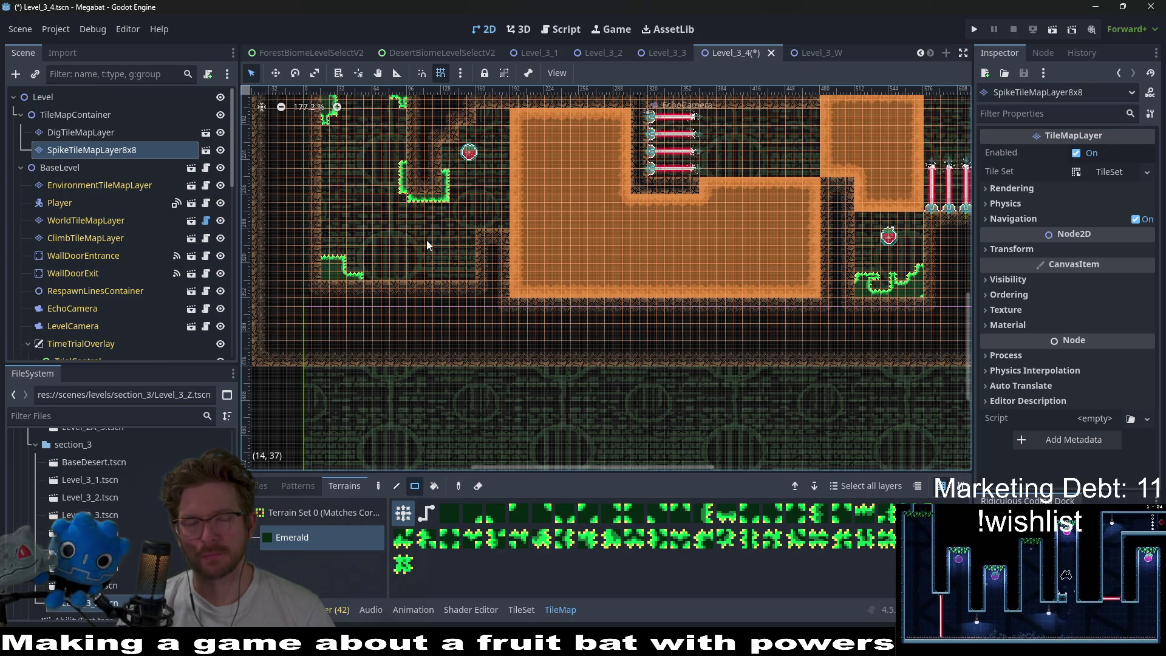
scroll(588, 303, "up", 2)
scroll(589, 303, "left", 3)
scroll(564, 296, "up", 1)
scroll(564, 297, "left", 1)
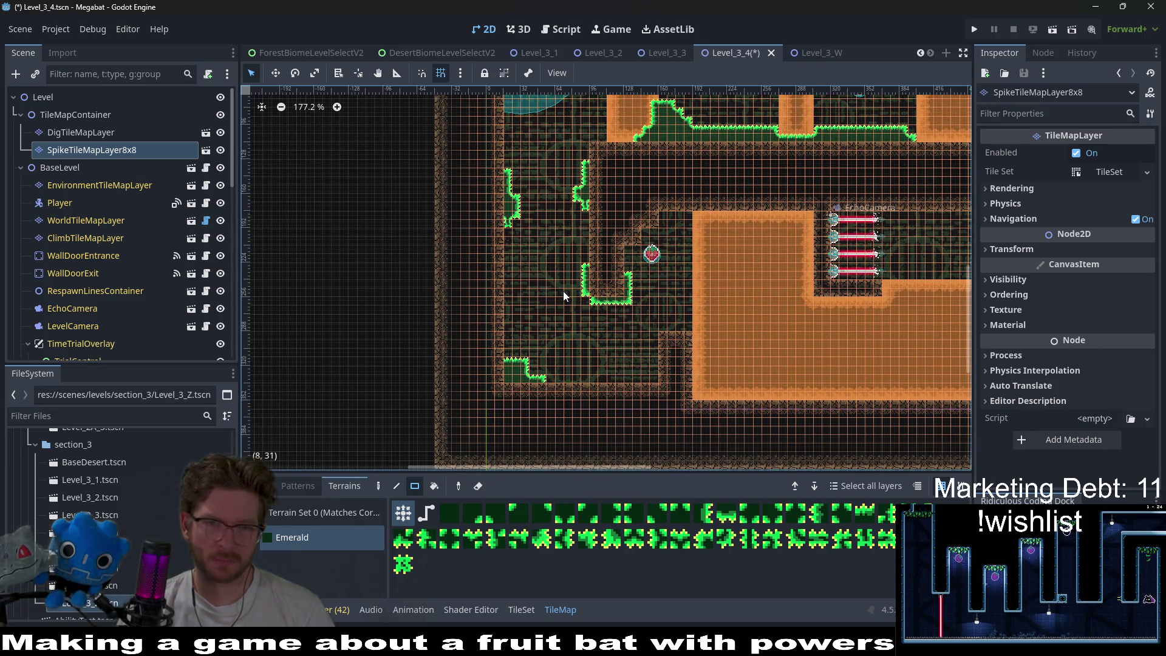
scroll(598, 317, "up", 1)
scroll(599, 317, "right", 1)
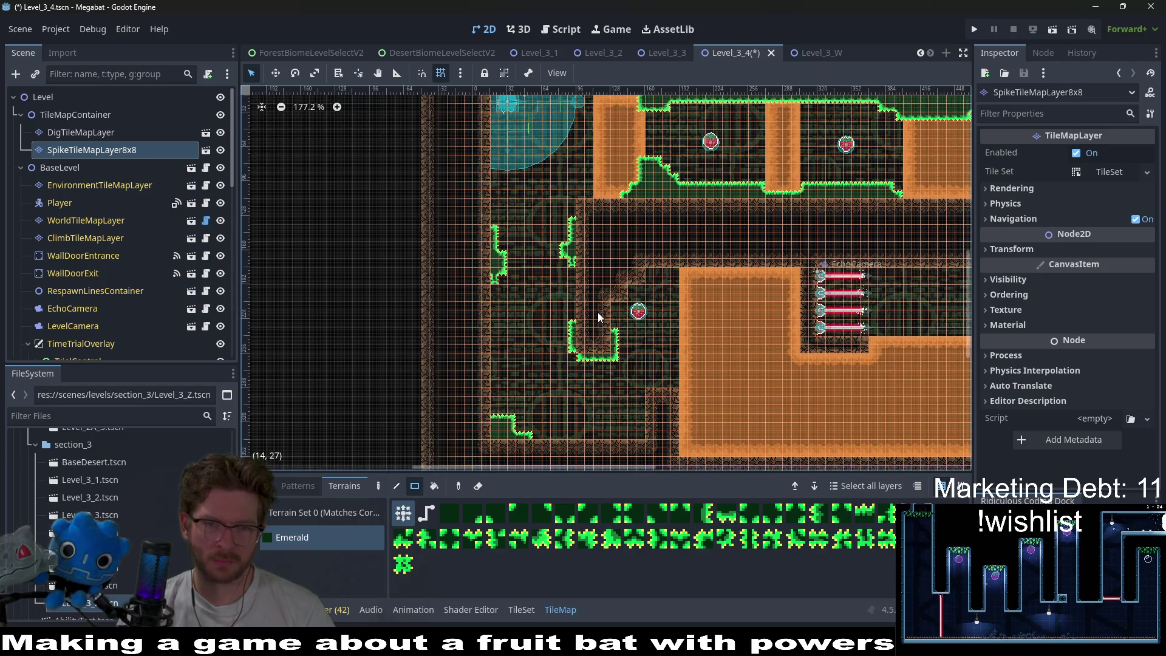
scroll(692, 341, "down", 1)
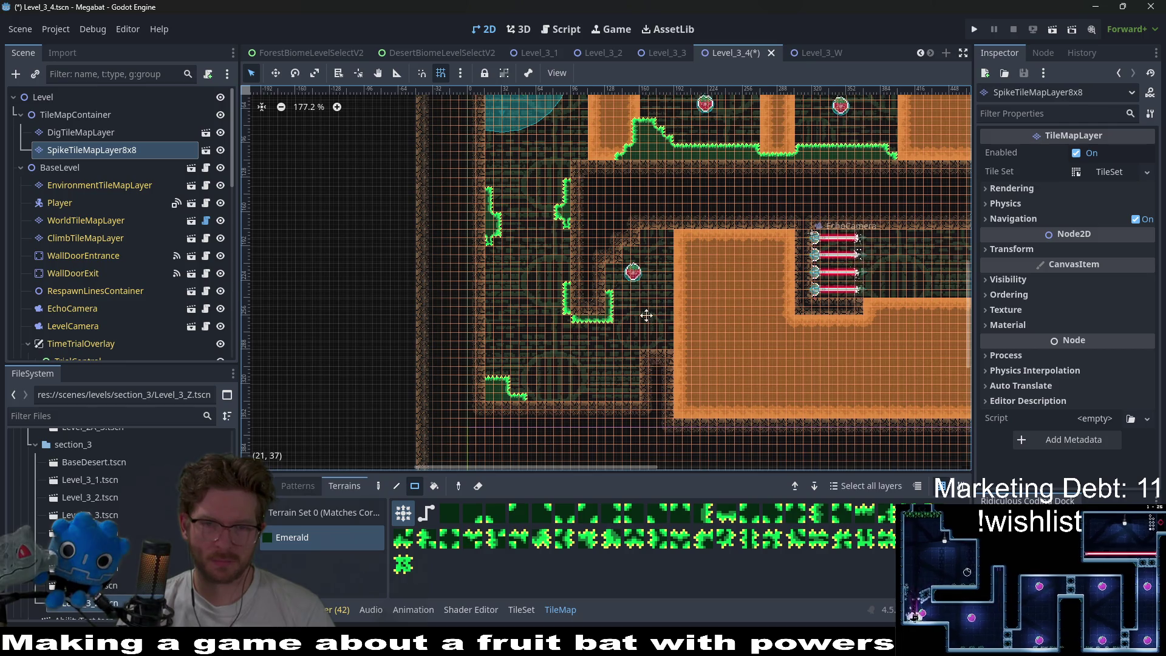
scroll(647, 315, "down", 1)
scroll(668, 265, "up", 1)
scroll(668, 265, "right", 2)
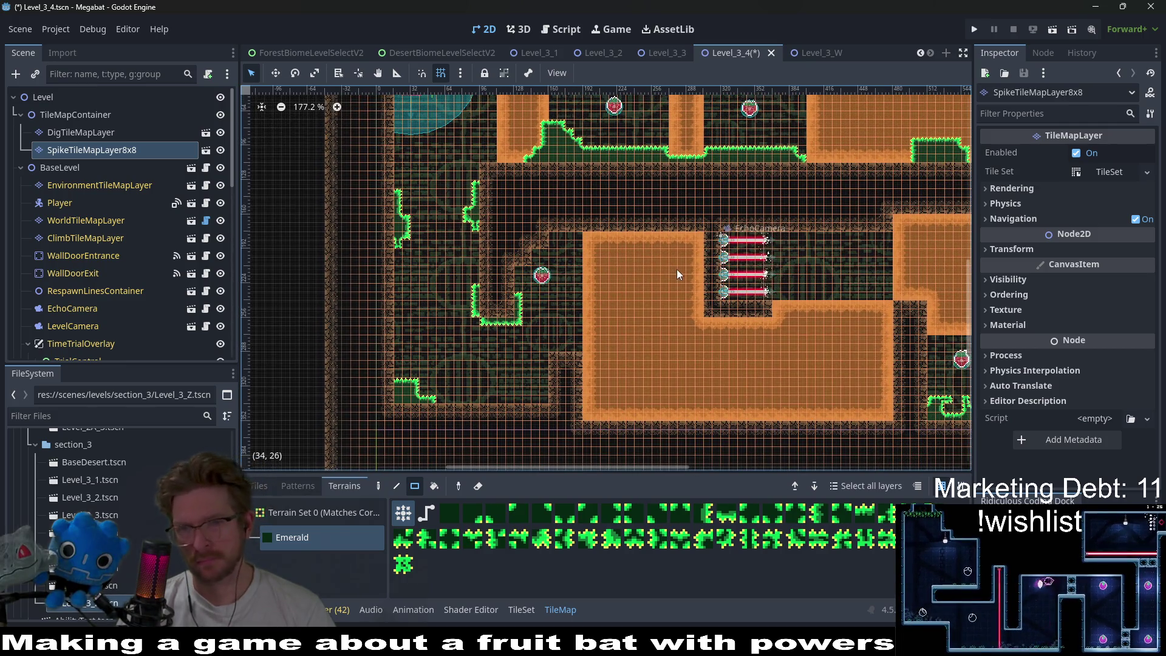
scroll(678, 274, "left", 1)
scroll(709, 268, "down", 1)
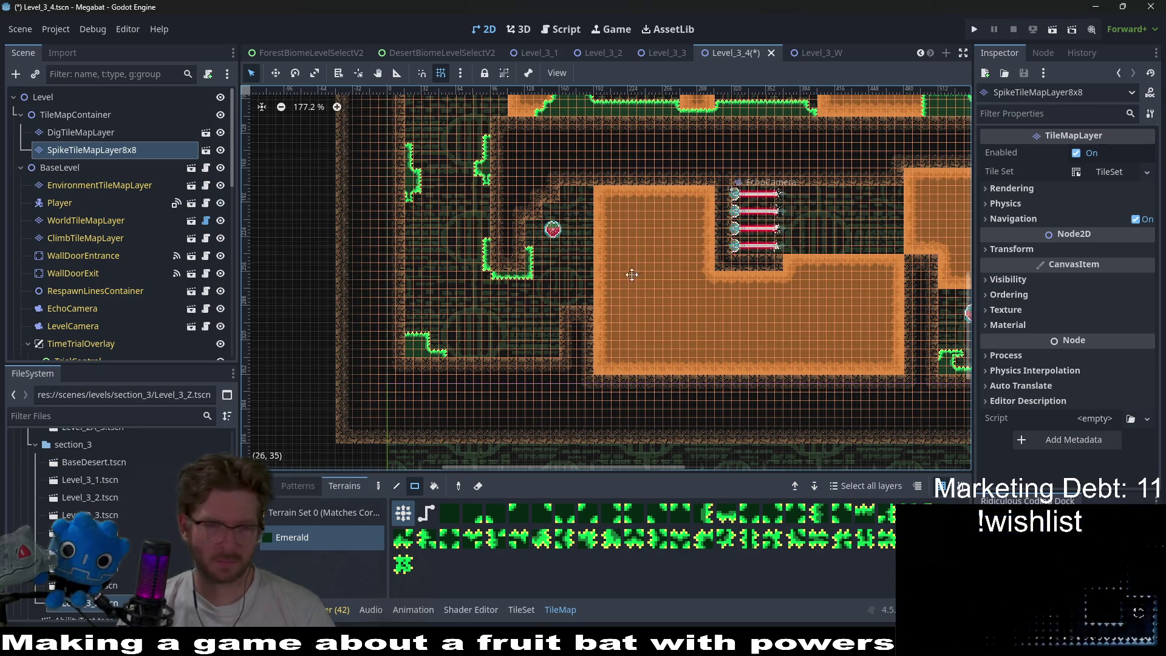
scroll(632, 274, "down", 2)
scroll(631, 275, "right", 3)
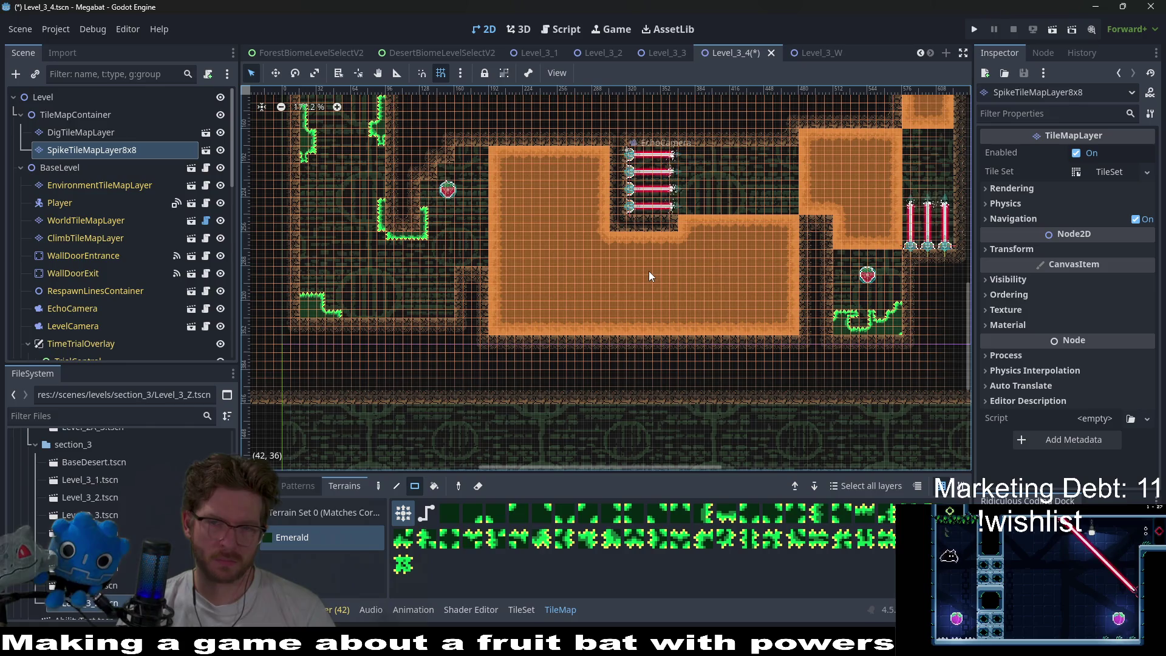
scroll(706, 273, "up", 1)
scroll(705, 274, "right", 1)
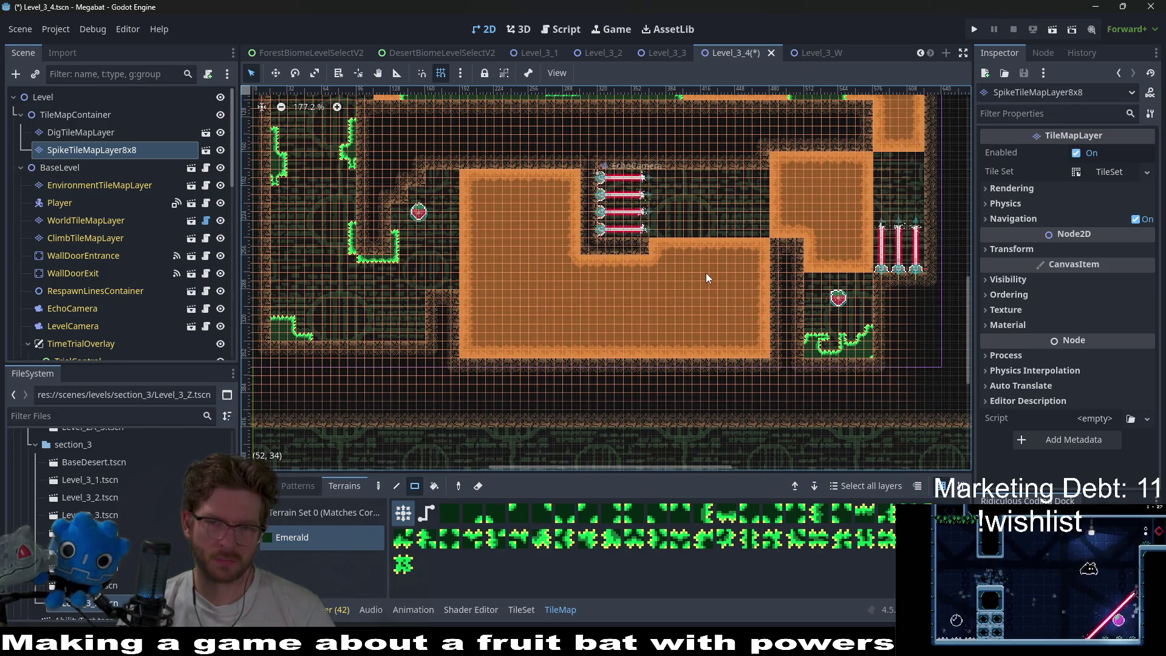
scroll(615, 268, "left", 5)
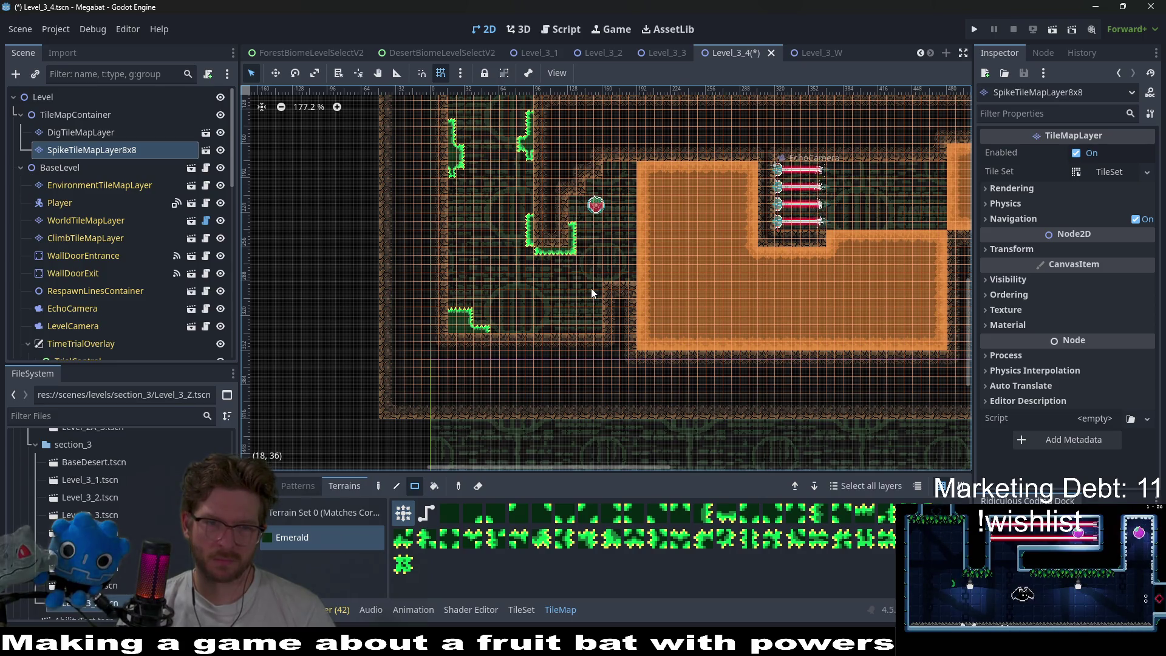
scroll(612, 309, "up", 5)
scroll(612, 310, "left", 1)
scroll(638, 322, "up", 2)
scroll(637, 277, "down", 5)
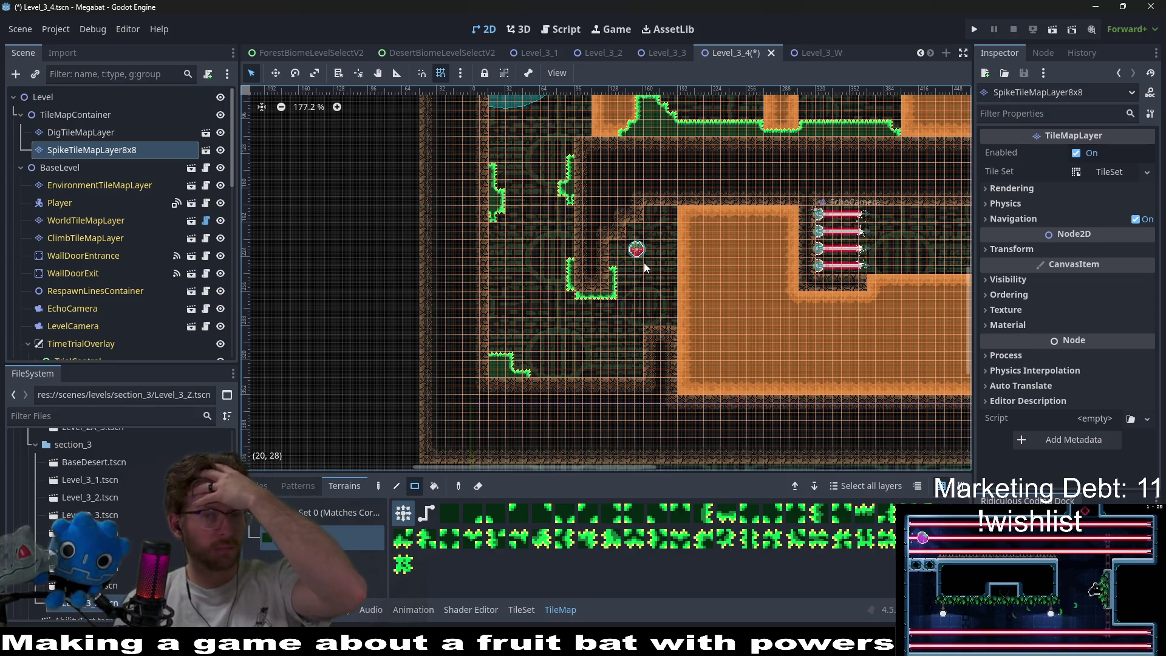
scroll(693, 328, "down", 1)
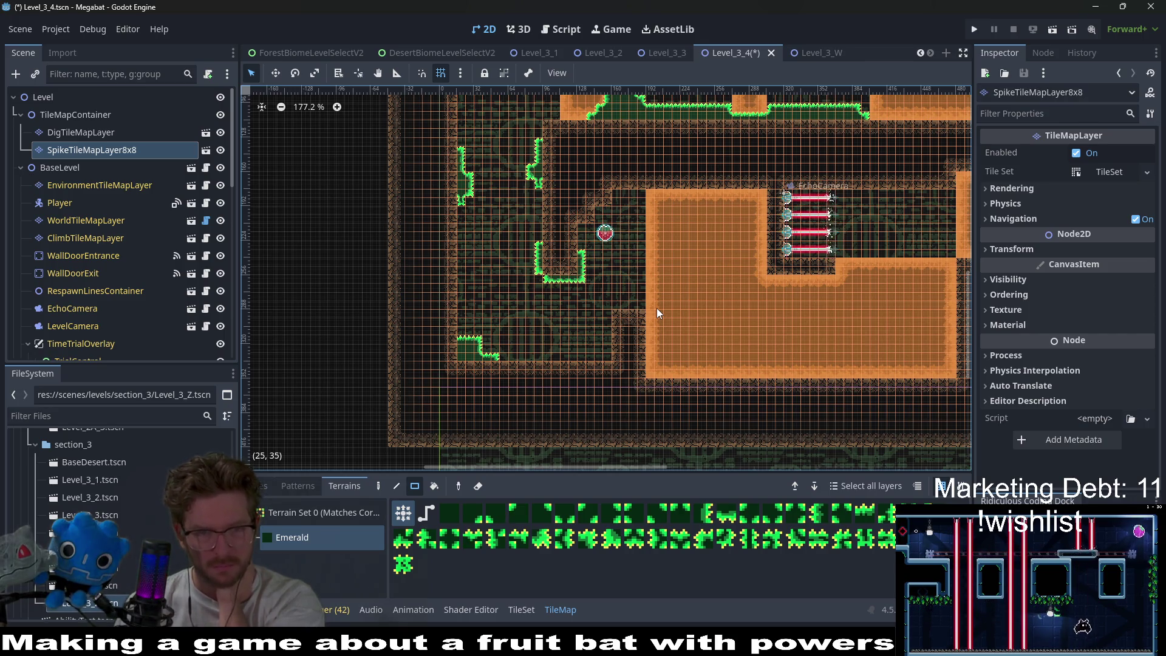
scroll(657, 313, "up", 5)
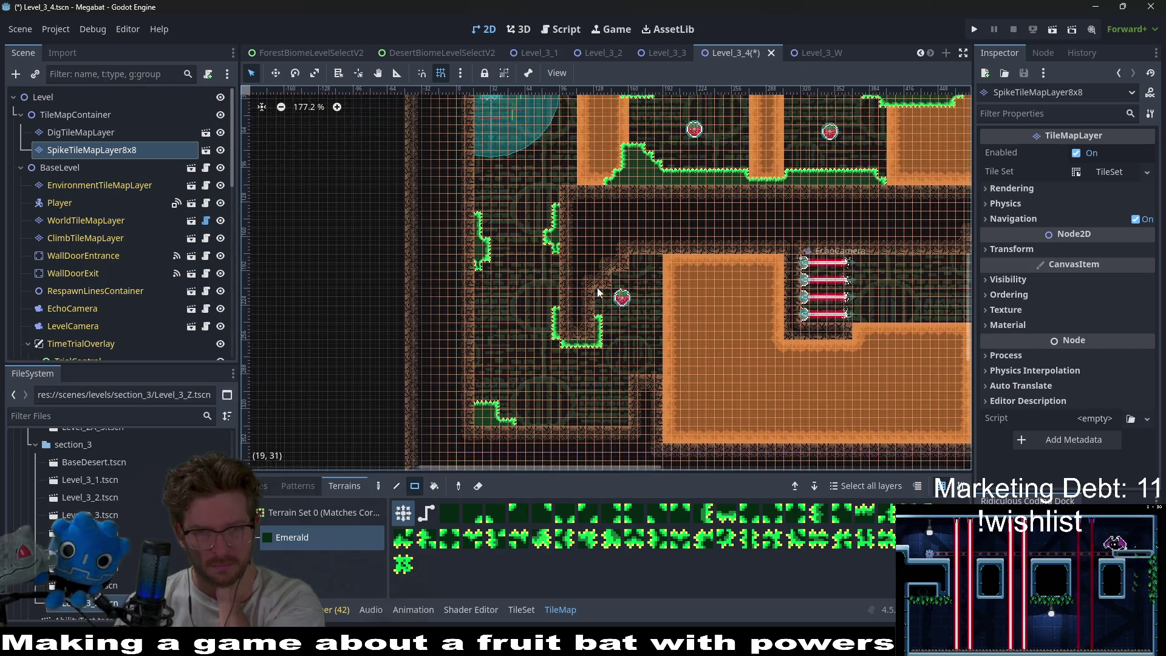
scroll(631, 328, "left", 2)
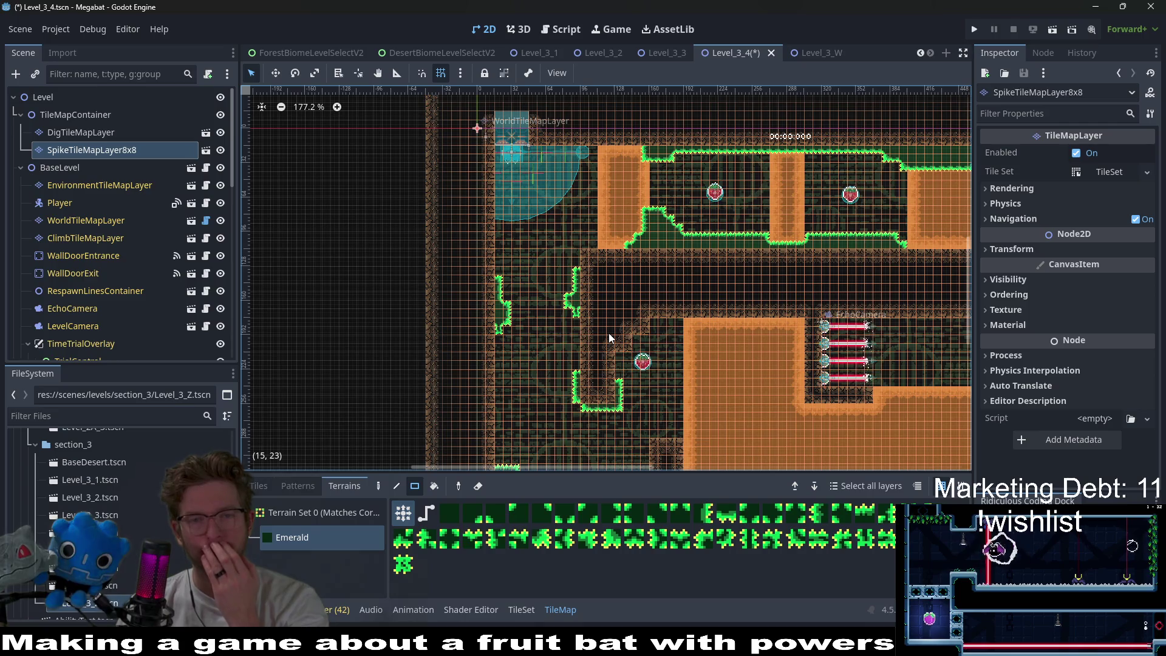
scroll(616, 334, "down", 2)
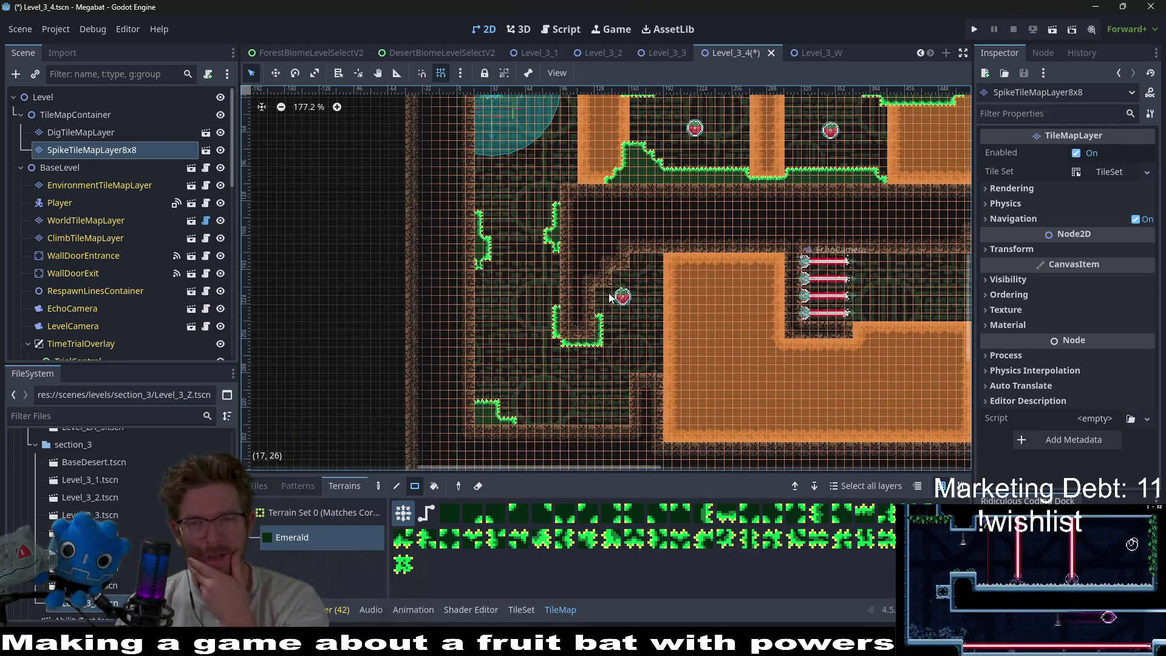
scroll(644, 334, "down", 5)
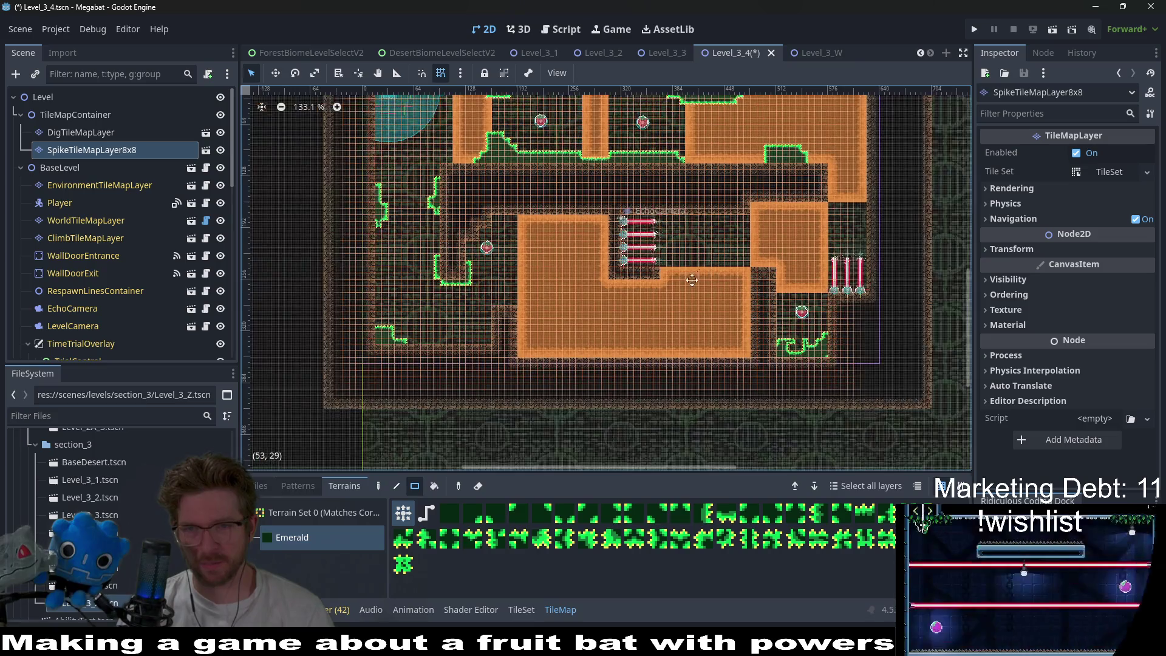
scroll(646, 297, "left", 3)
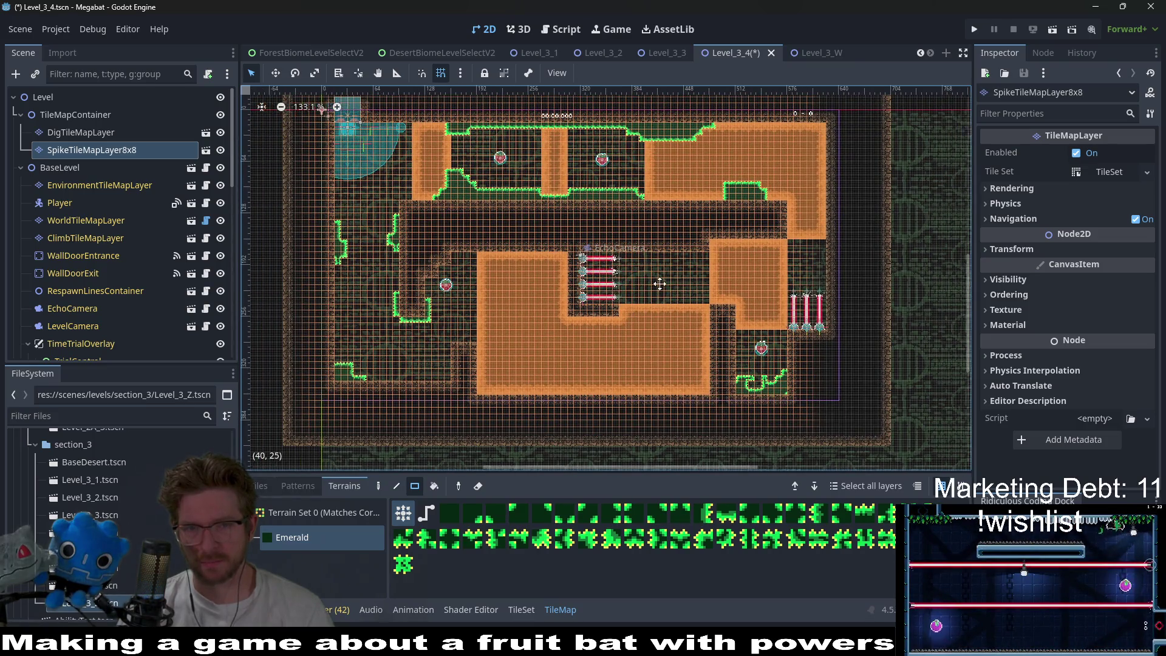
- Switch to Level_3_3, glance at Level_3_1 and Level_3_2, then return to Level_3_3
left_click(672, 60)
scroll(667, 226, "down", 4)
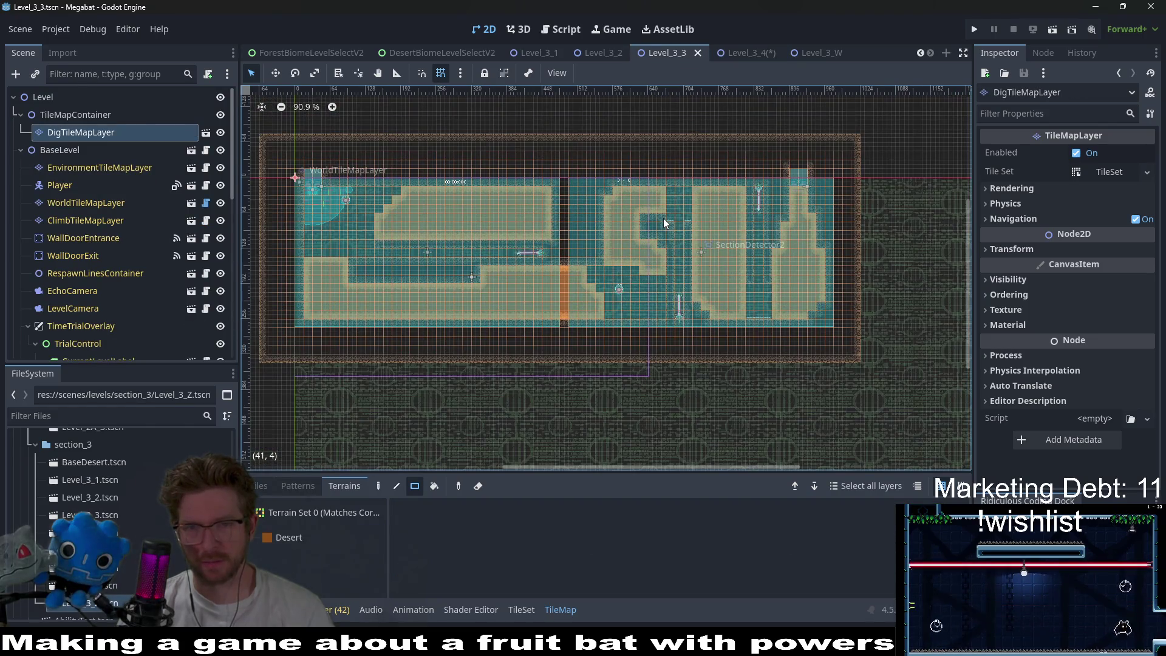
left_click(531, 53)
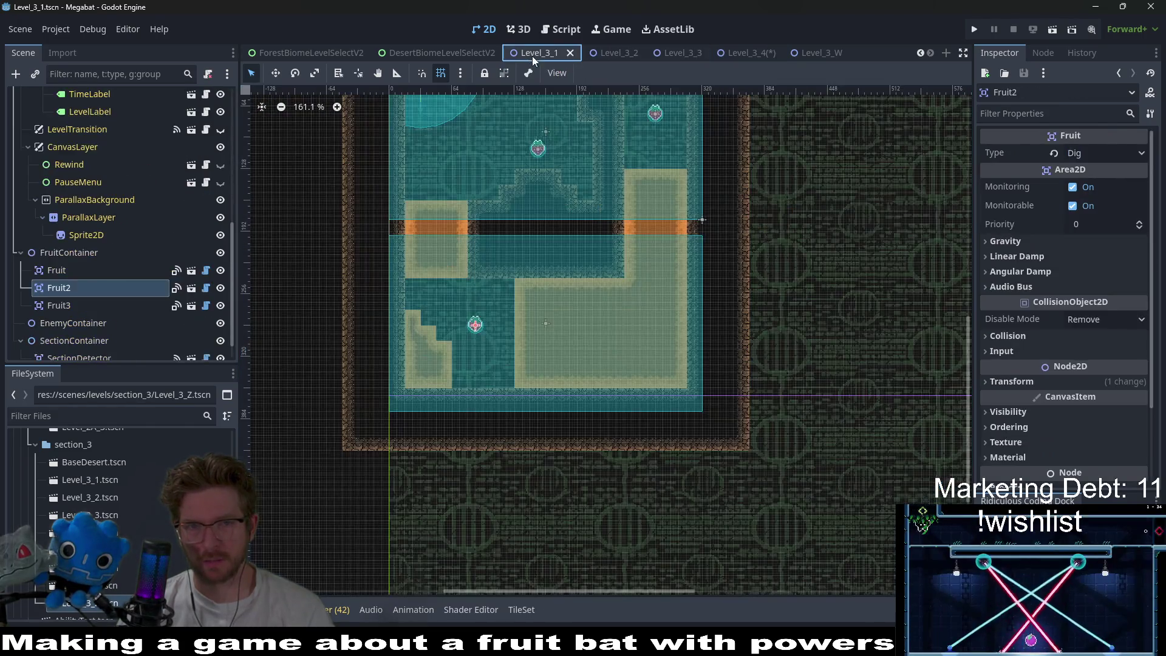
left_click(614, 53)
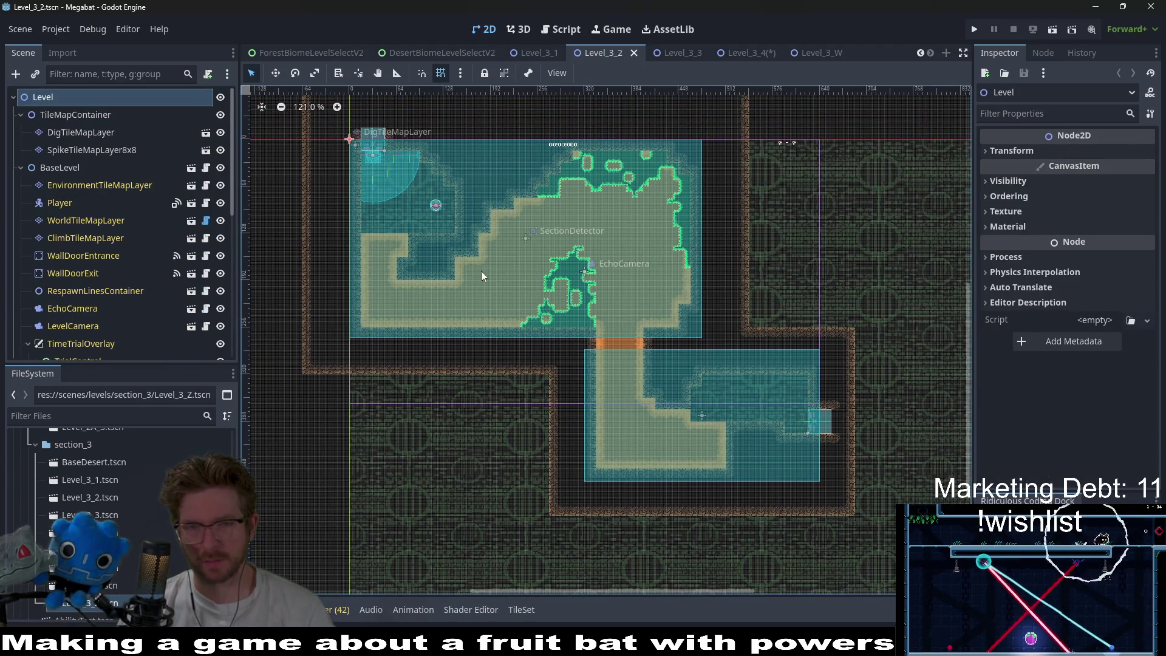
left_click(668, 53)
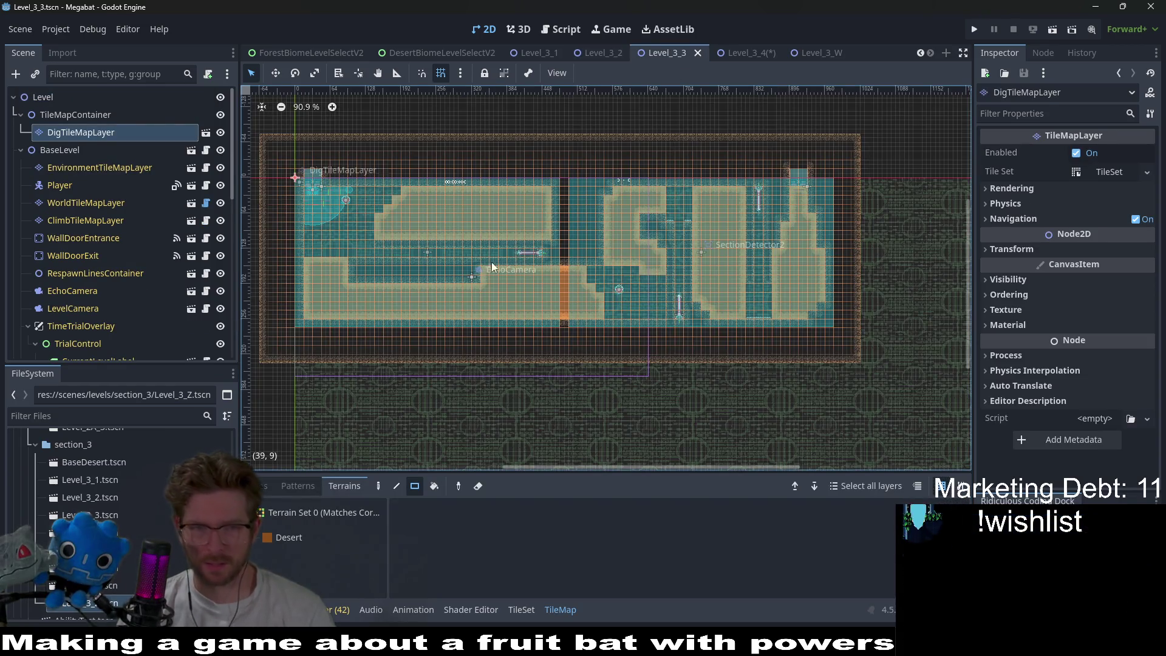
- Pan and zoom in on Level_3_3's short row of floor spikes
scroll(560, 232, "up", 4)
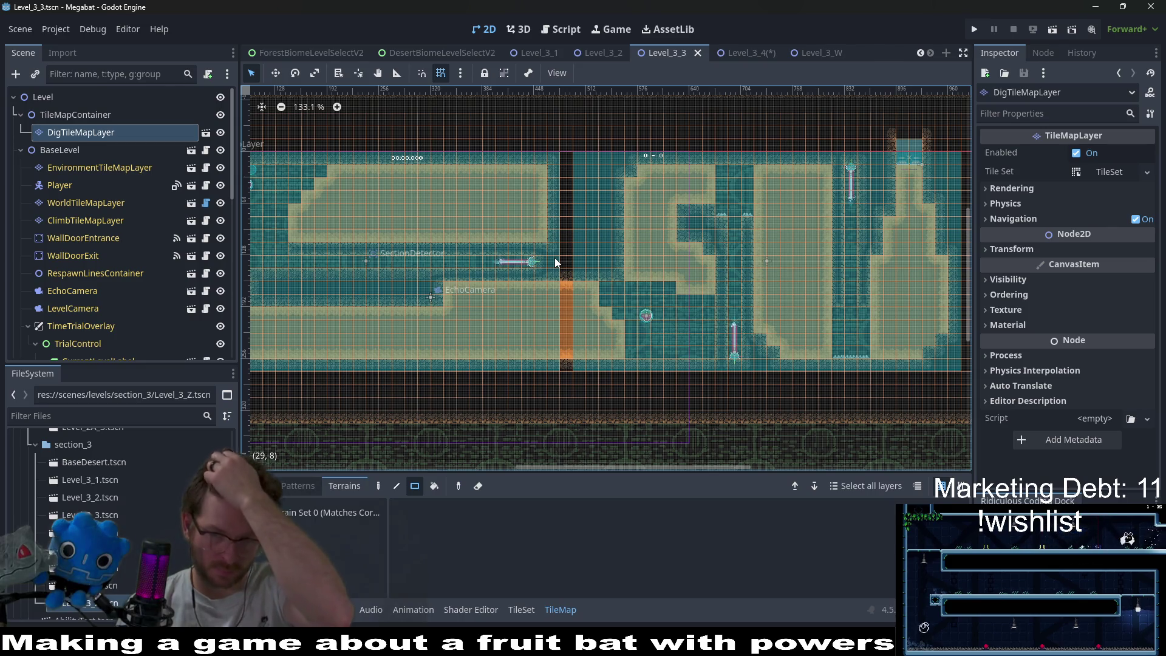
left_click_drag(771, 289, 663, 261)
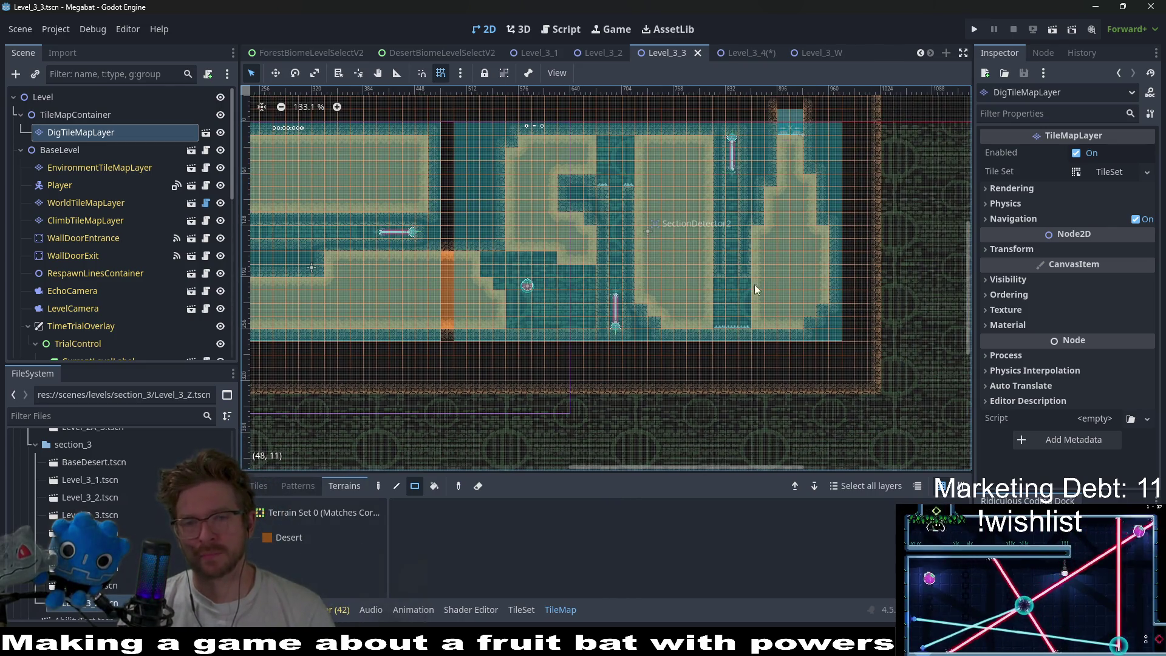
scroll(733, 321, "up", 8)
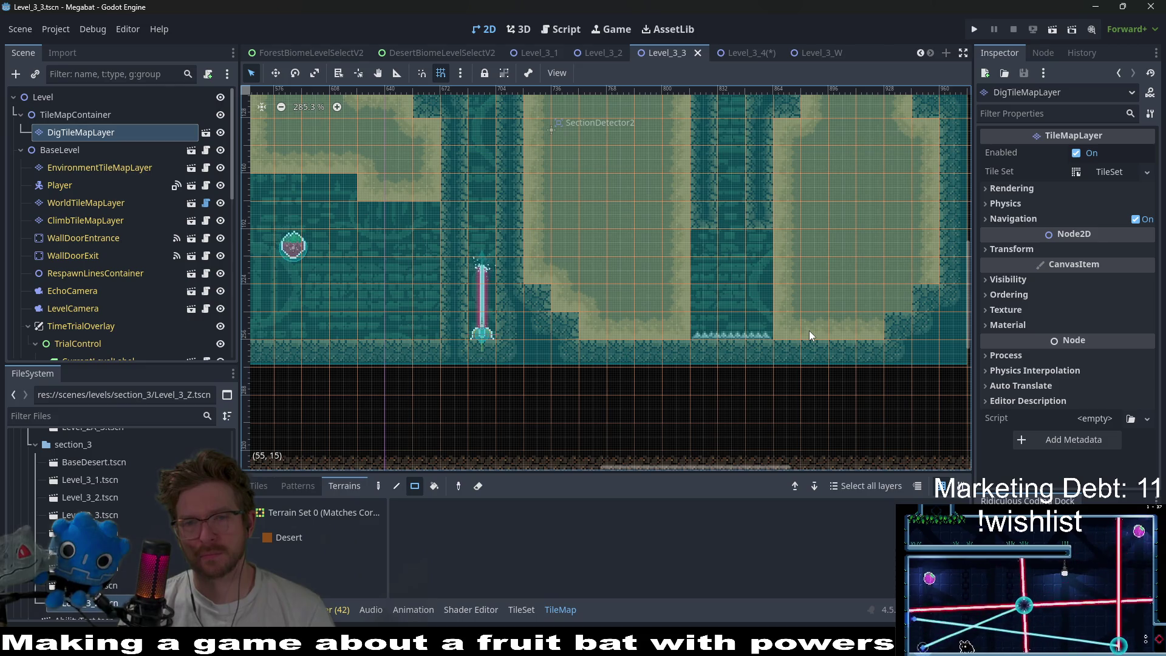
scroll(800, 278, "up", 3)
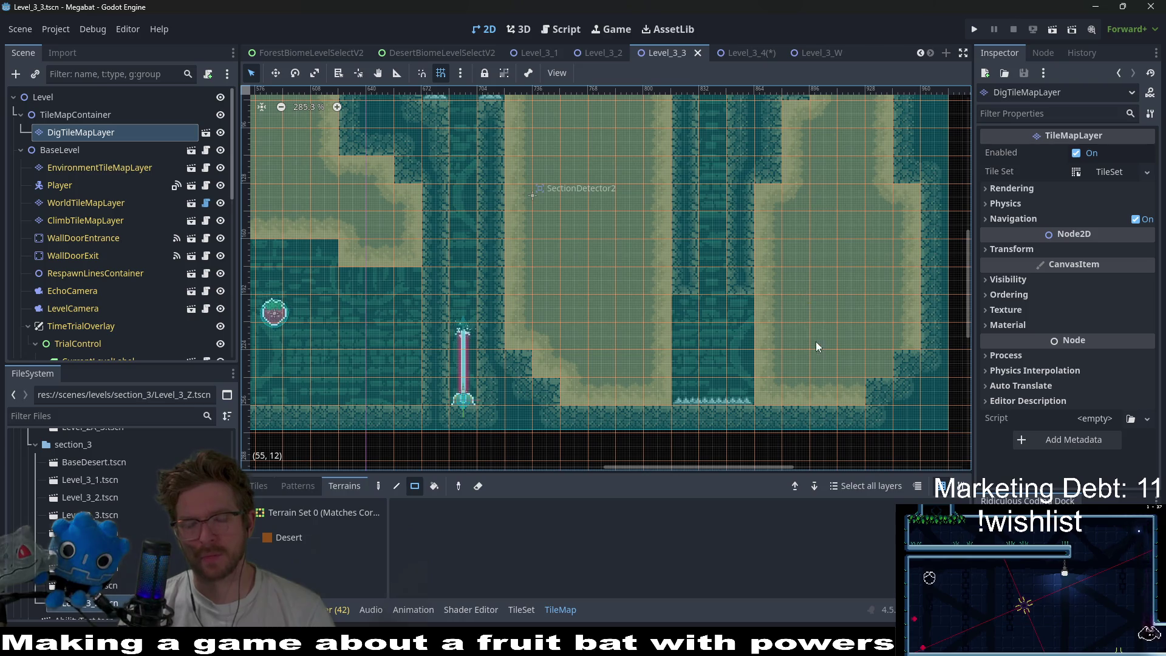
scroll(800, 285, "down", 3)
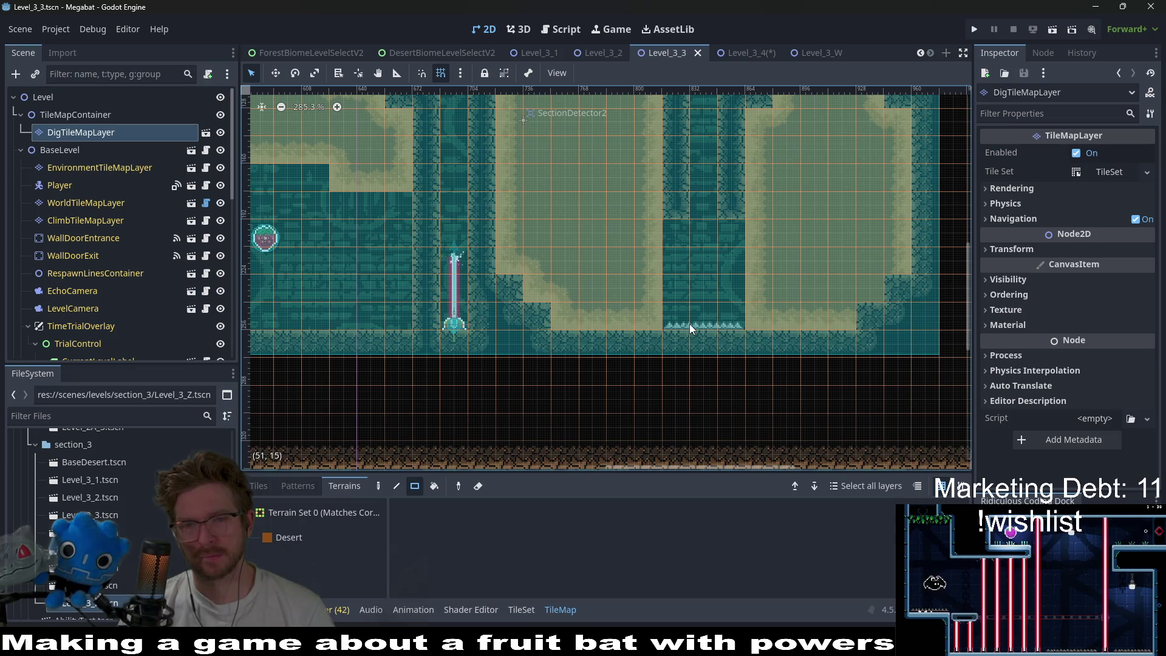
scroll(111, 190, "down", 8)
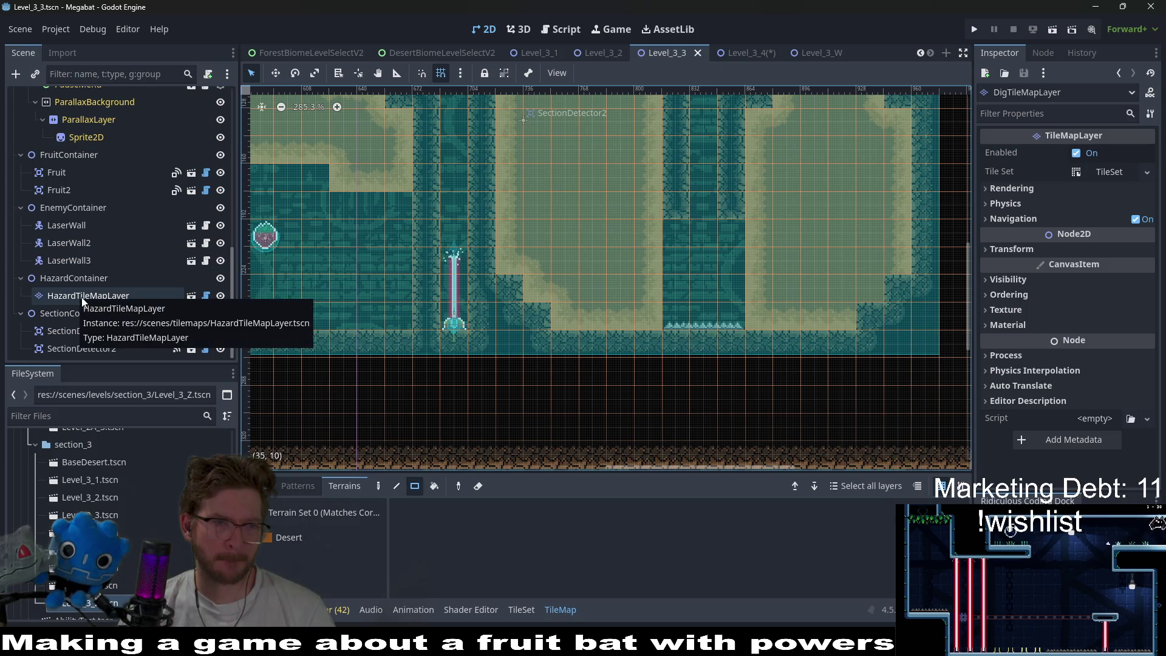
- Erase the old Spikes strip from the floor on HazardTileMapLayer
left_click(81, 296)
left_click(286, 537)
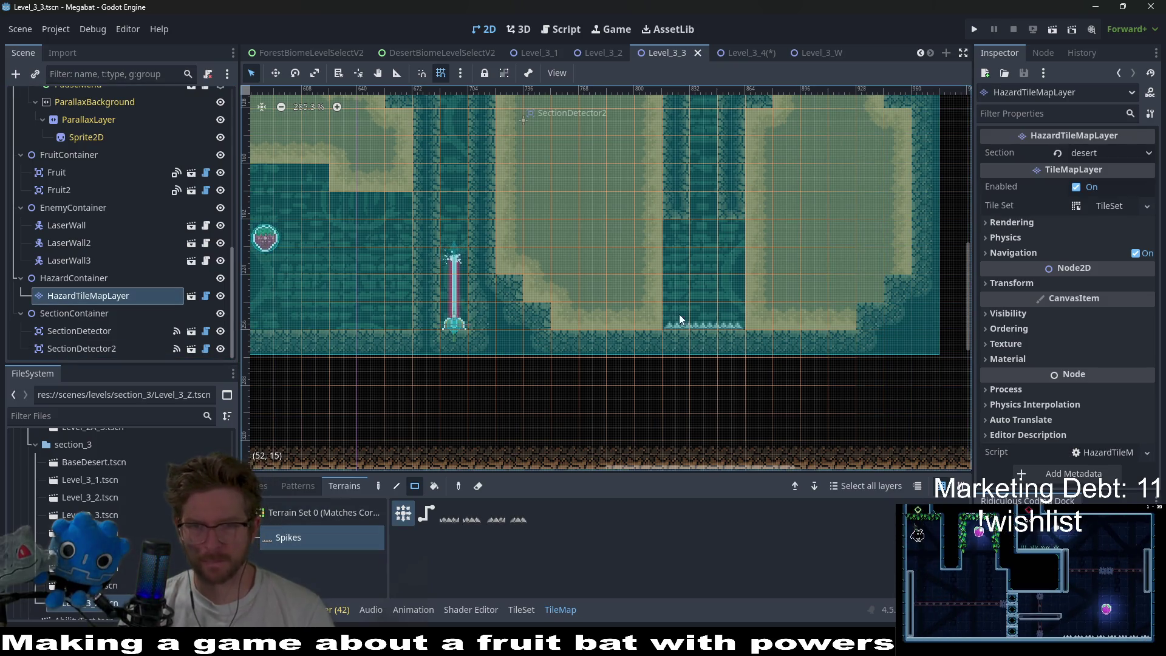
left_click_drag(679, 315, 740, 344)
scroll(134, 239, "up", 8)
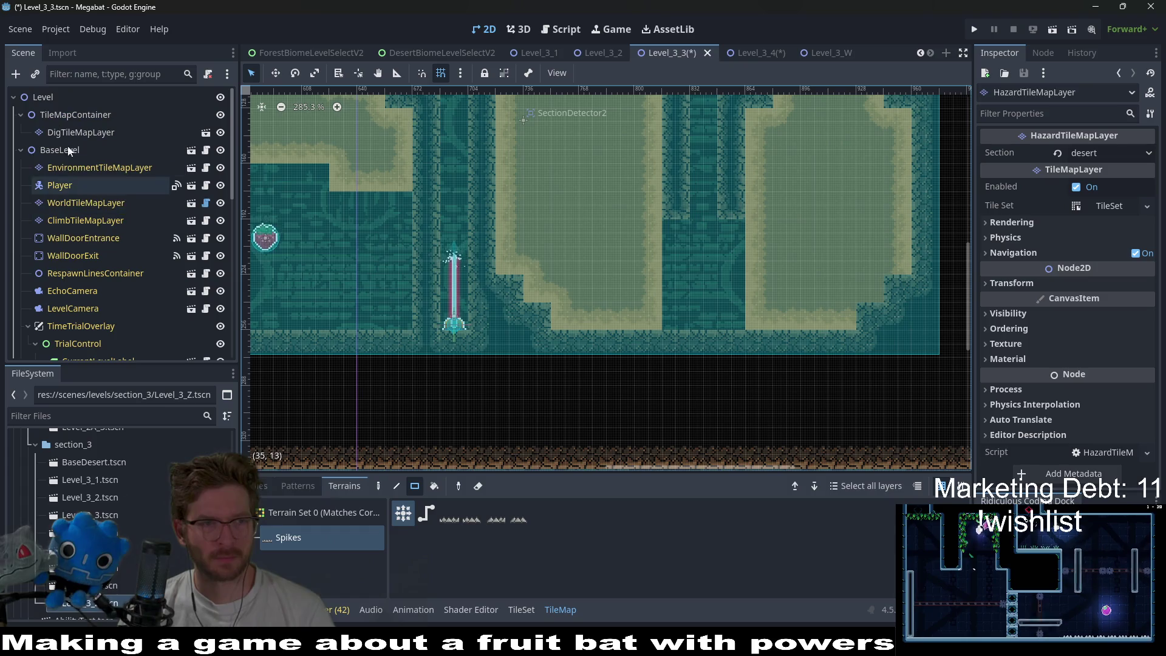
- Instantiate SpikeTileMapLayer8x8 under TileMapContainer and select its Emerald terrain
left_click(57, 117)
left_click(92, 145)
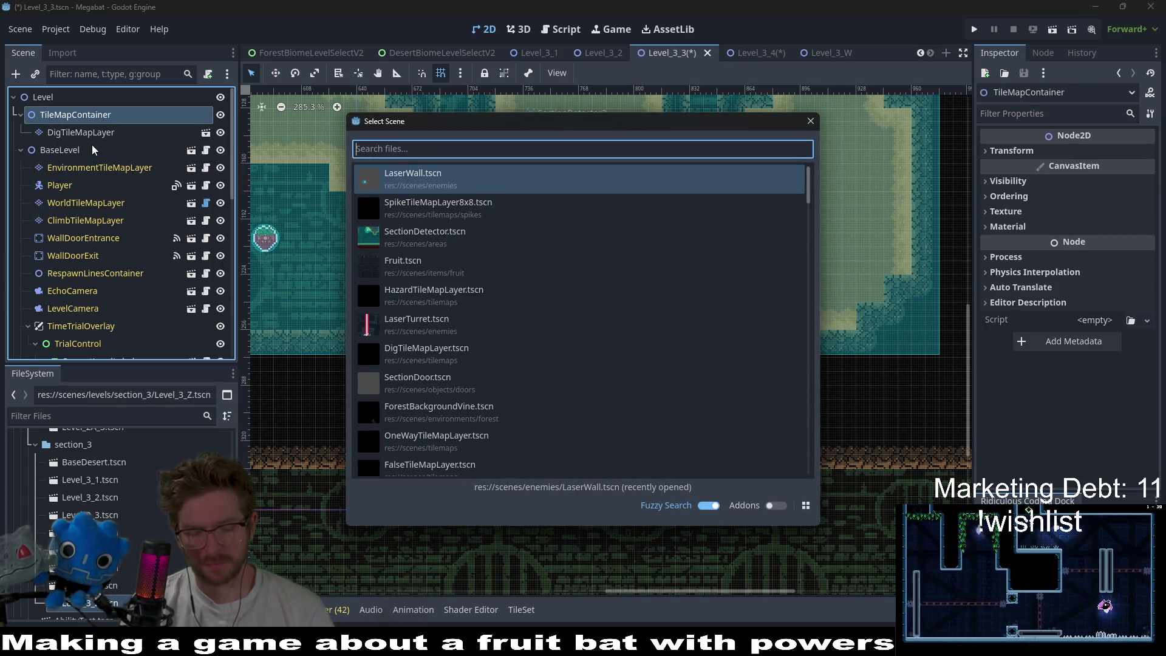
type("spike")
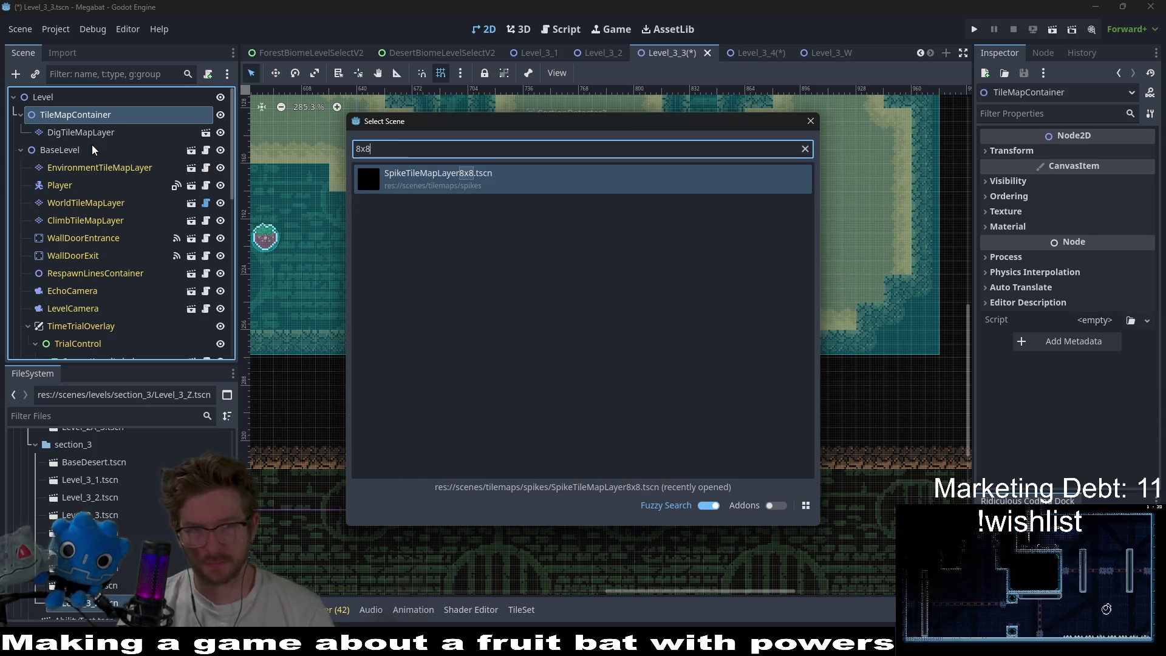
key("Return")
left_click(312, 537)
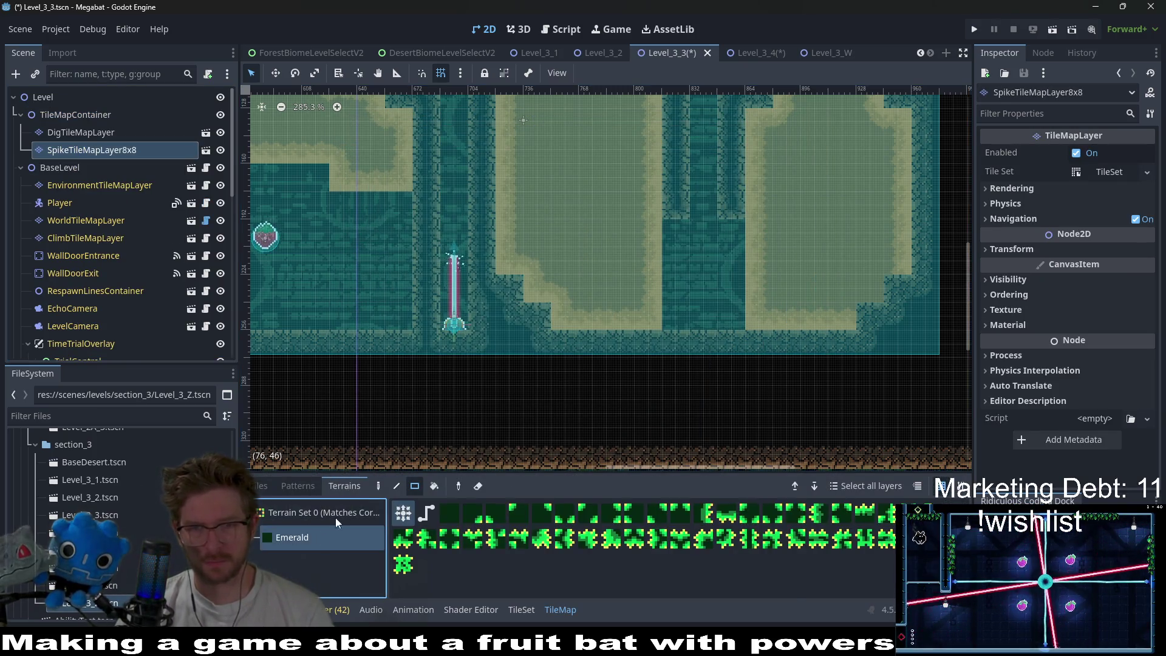
- Paint emerald spike edging along the floor bumps, extending the strip right
mouse_move(669, 323)
left_mouse_down()
mouse_move(715, 327)
mouse_move(670, 335)
left_mouse_up()
left_click_drag(736, 320, 735, 321)
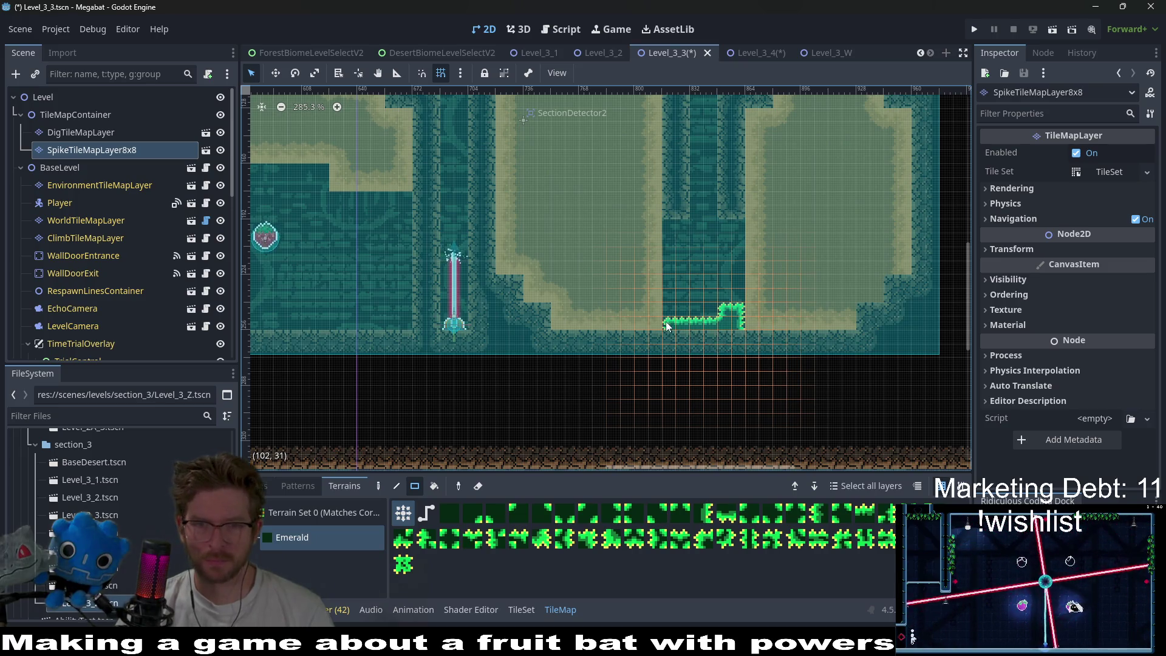
left_click_drag(671, 316, 671, 317)
left_click_drag(753, 327, 781, 327)
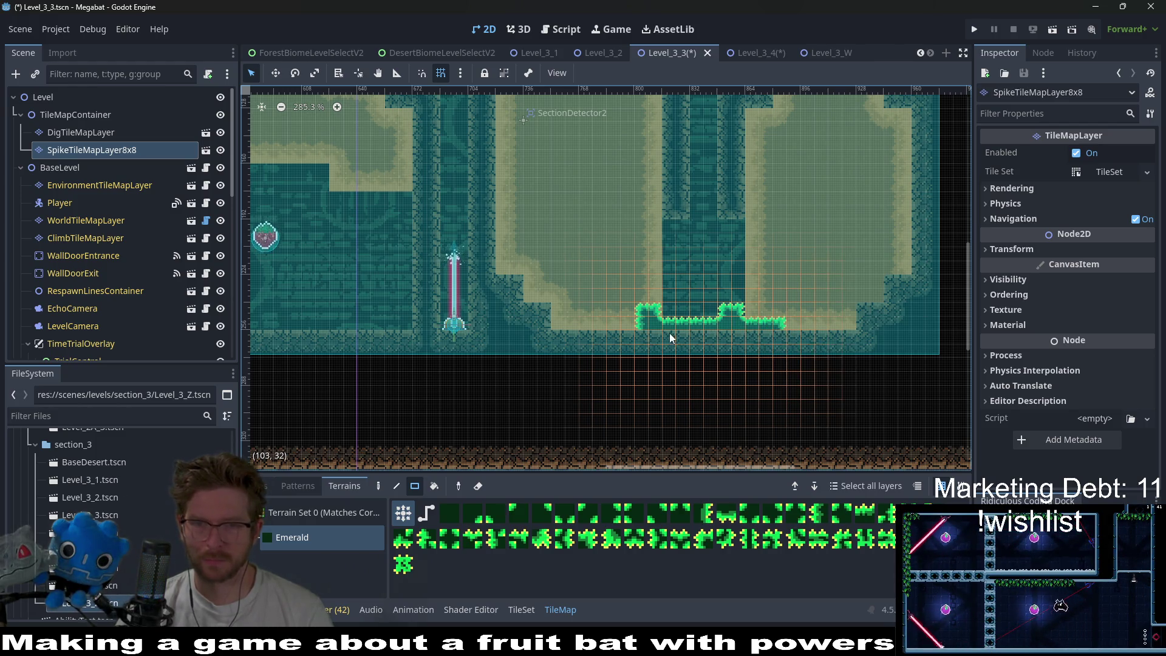
- Add emerald spikes along the shaft's lower edge and up the shaft wall
scroll(637, 304, "up", 3)
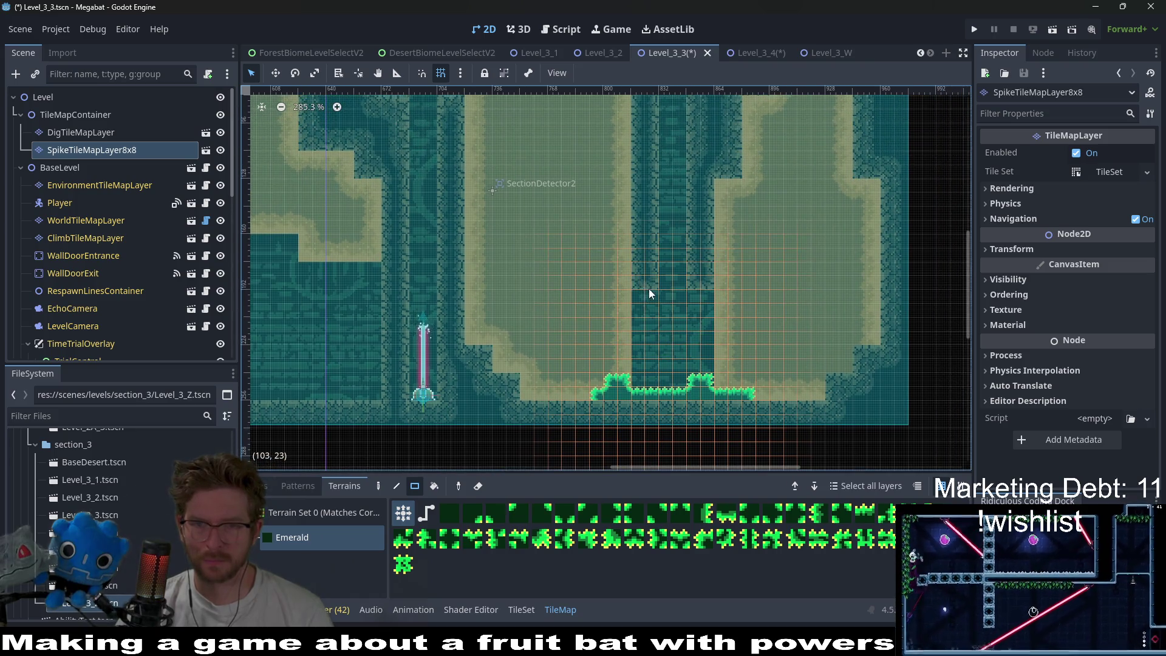
left_click_drag(644, 298, 703, 289)
scroll(658, 279, "down", 1)
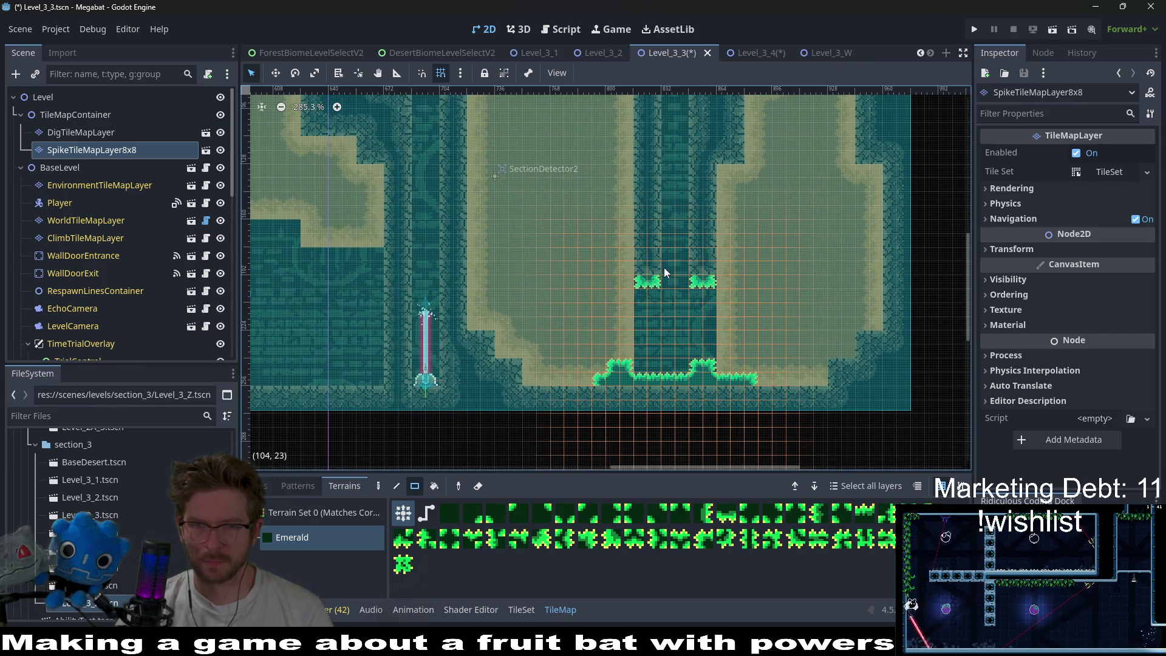
scroll(674, 315, "up", 3)
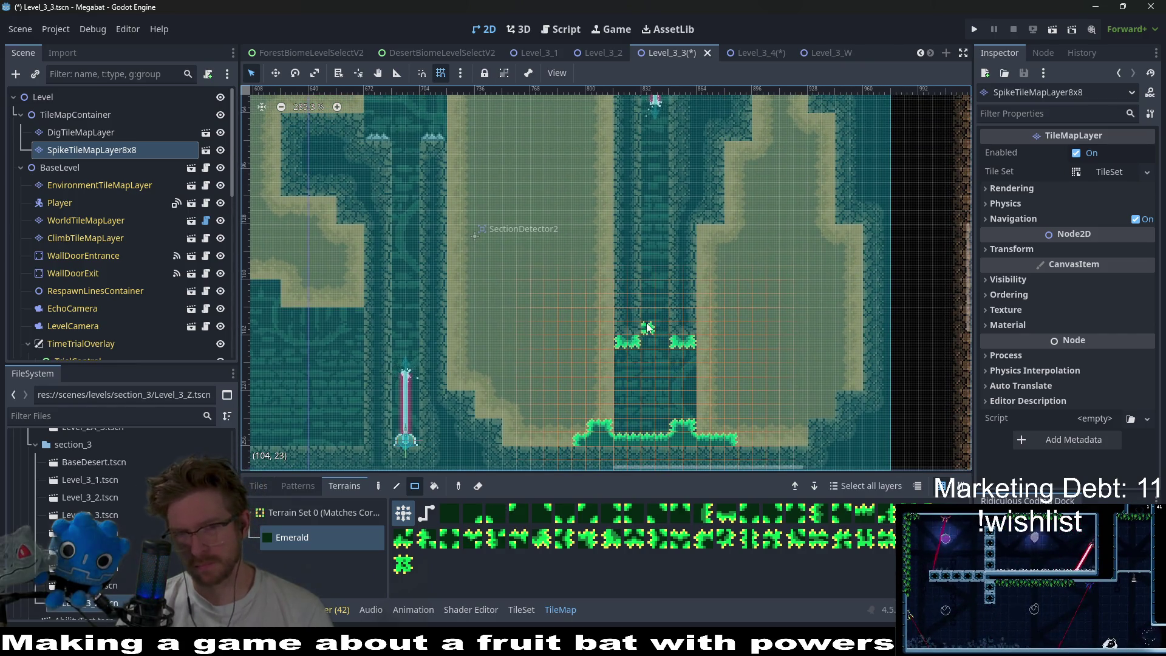
left_click_drag(607, 298, 613, 325)
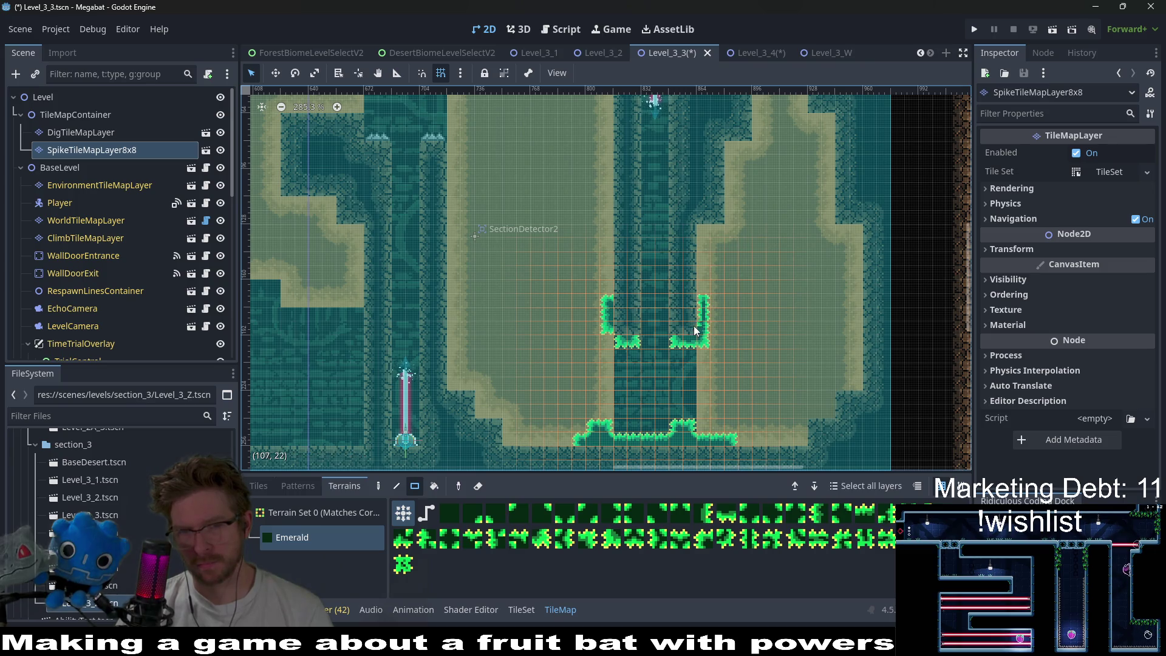
- Edge the sand block's top corner with emerald spikes
scroll(692, 353, "down", 3)
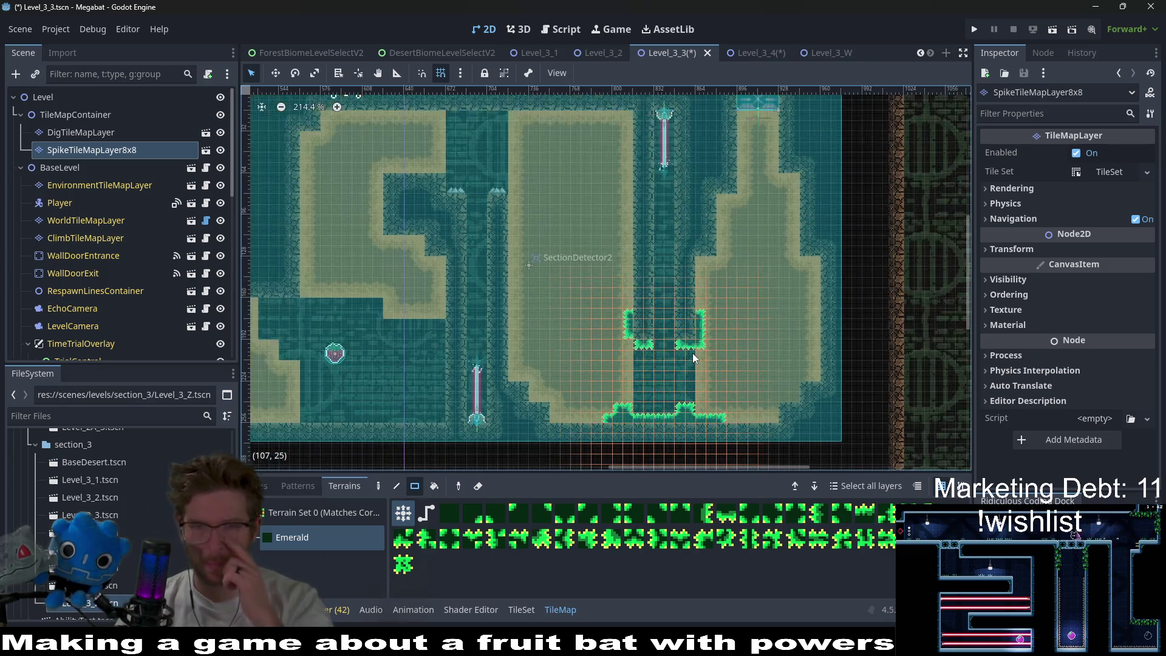
scroll(630, 377, "left", 5)
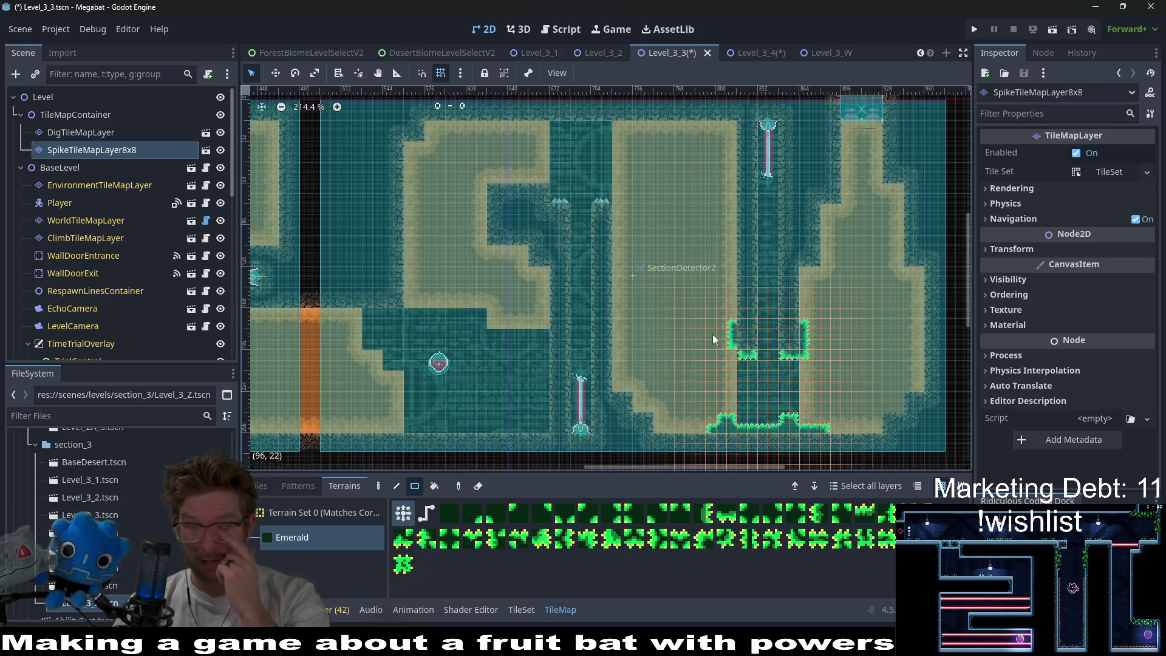
scroll(545, 268, "up", 2)
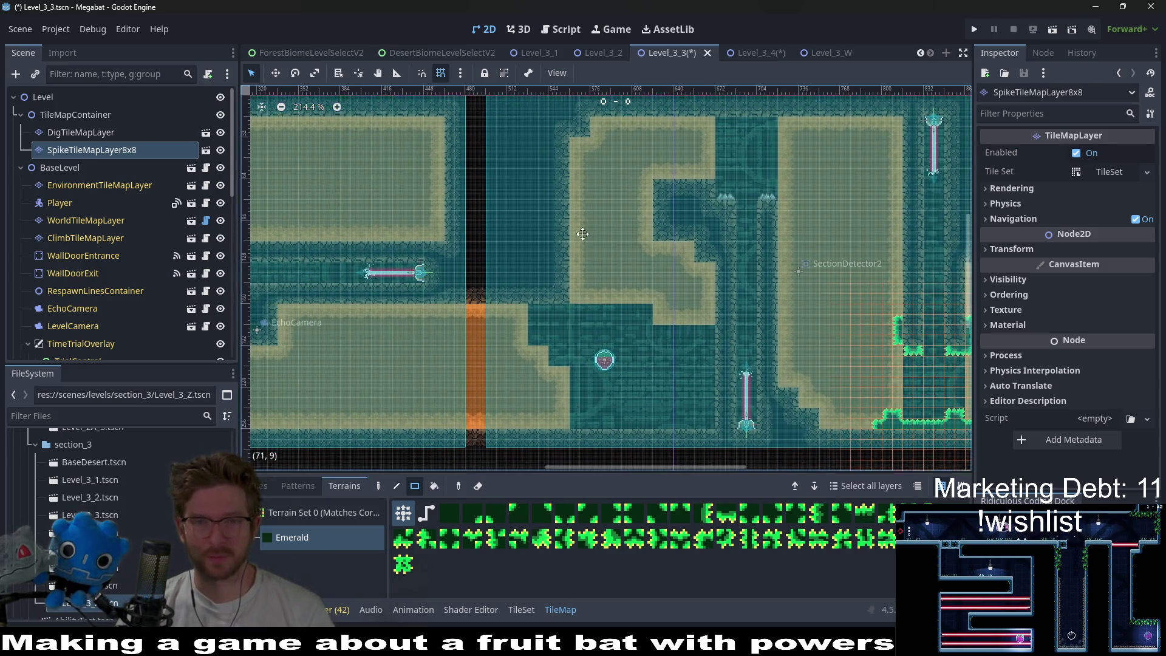
scroll(444, 280, "left", 4)
mouse_move(514, 159)
left_mouse_down()
mouse_move(531, 176)
mouse_move(511, 179)
mouse_move(542, 181)
mouse_move(540, 195)
mouse_move(561, 204)
mouse_move(559, 194)
left_mouse_up()
- Review the new spike edging across the level, then save and launch the game
scroll(542, 182, "up", 2)
scroll(635, 218, "left", 5)
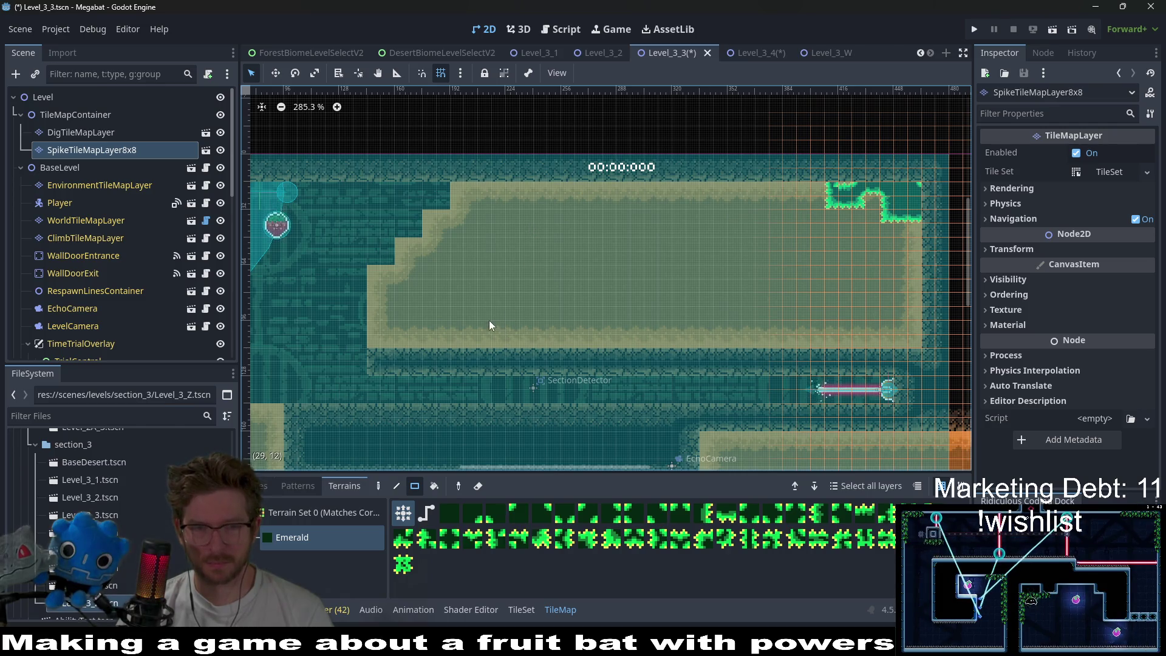
scroll(489, 320, "left", 2)
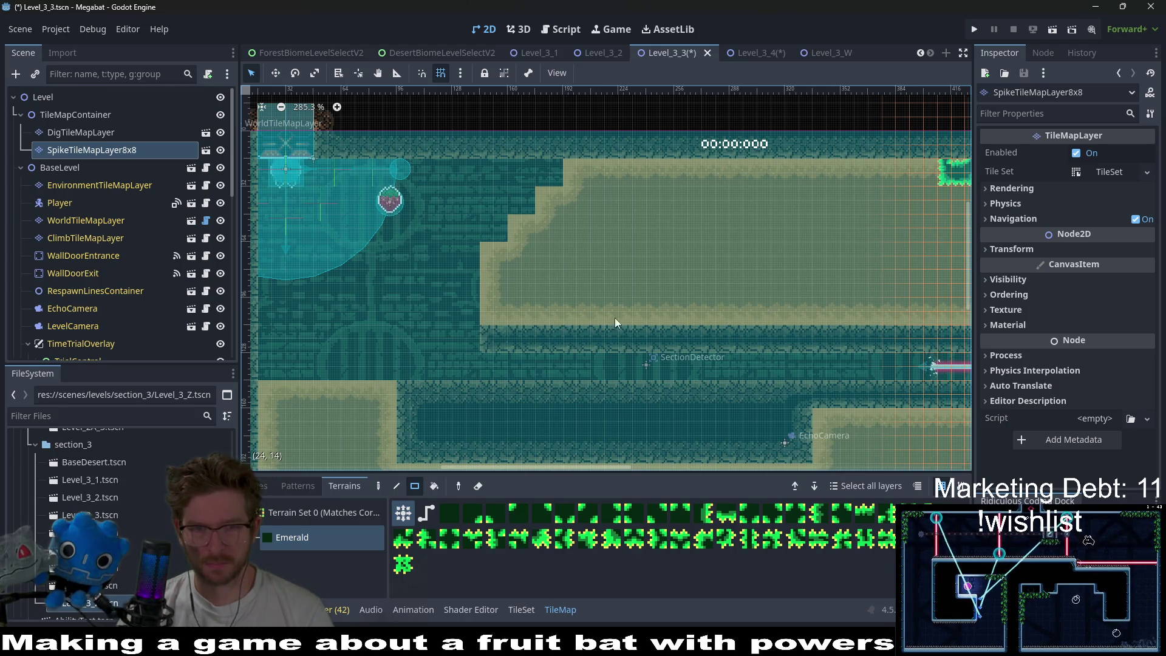
scroll(584, 310, "right", 2)
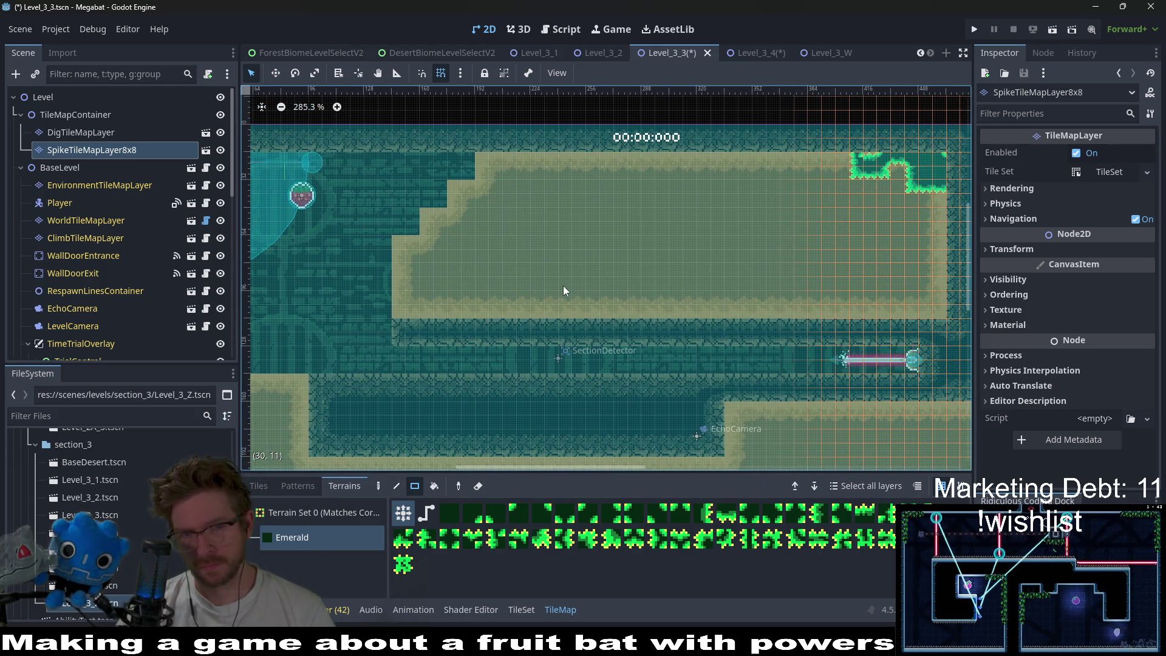
scroll(656, 270, "down", 2)
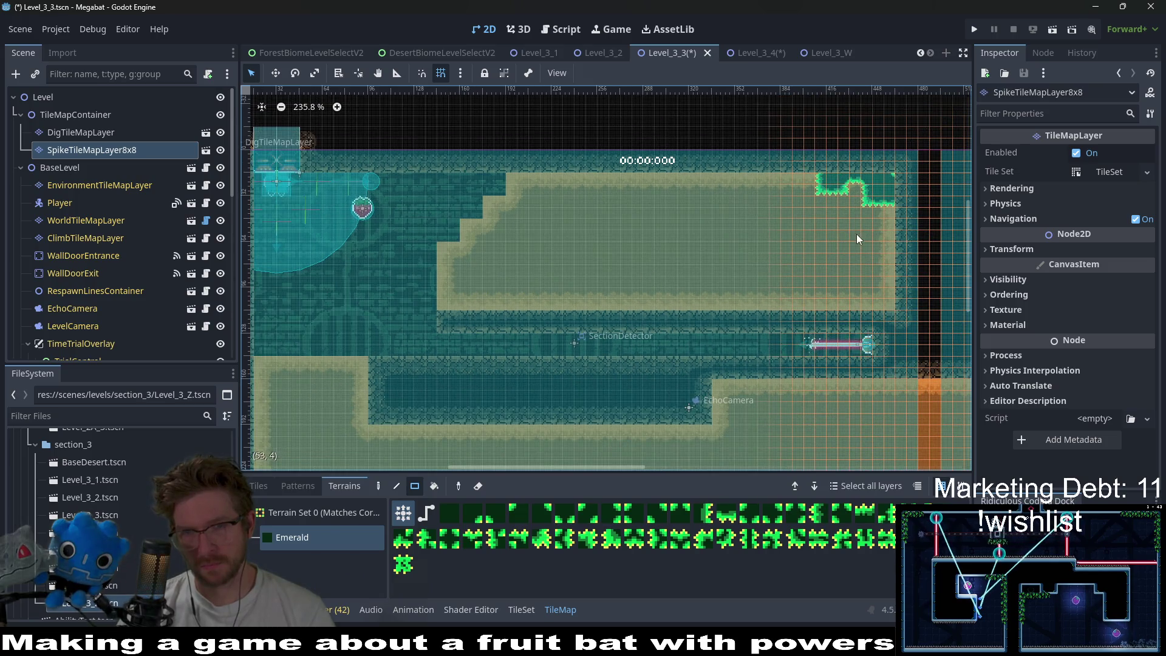
scroll(857, 234, "right", 3)
scroll(807, 232, "right", 6)
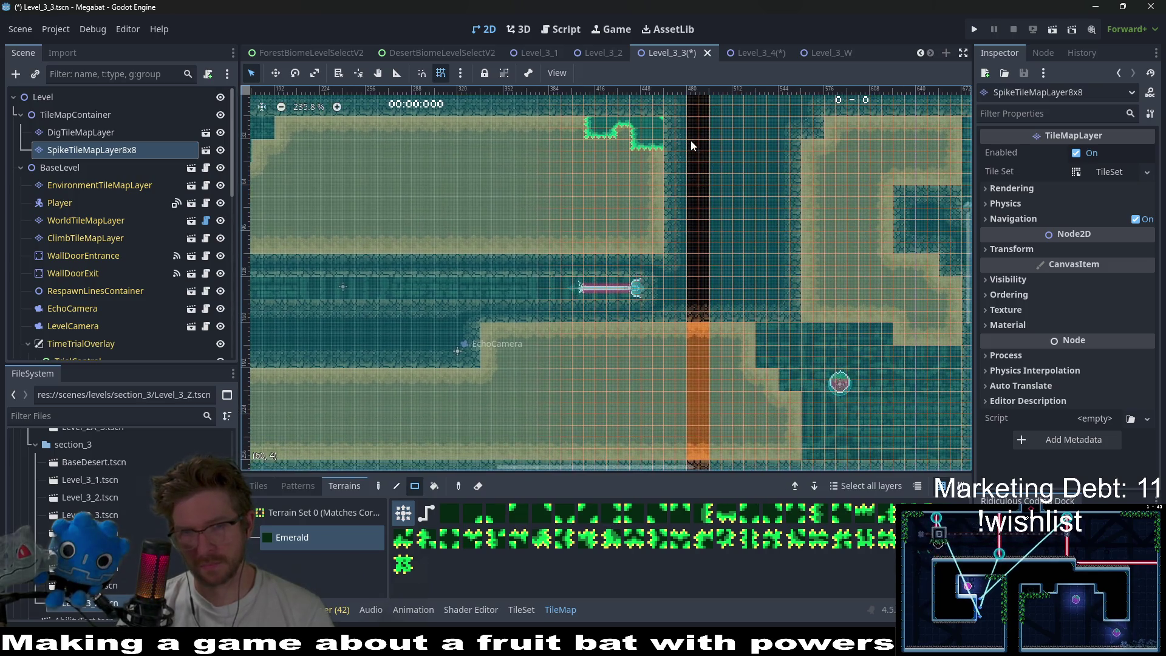
scroll(789, 182, "up", 1)
scroll(790, 182, "right", 1)
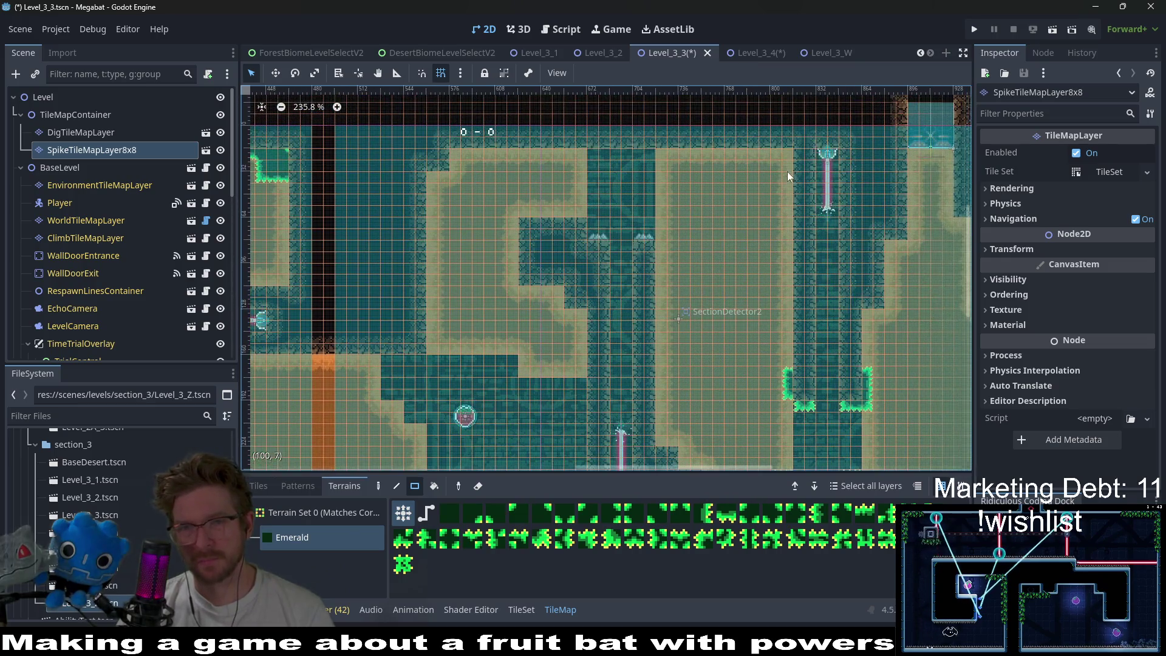
scroll(789, 297, "right", 2)
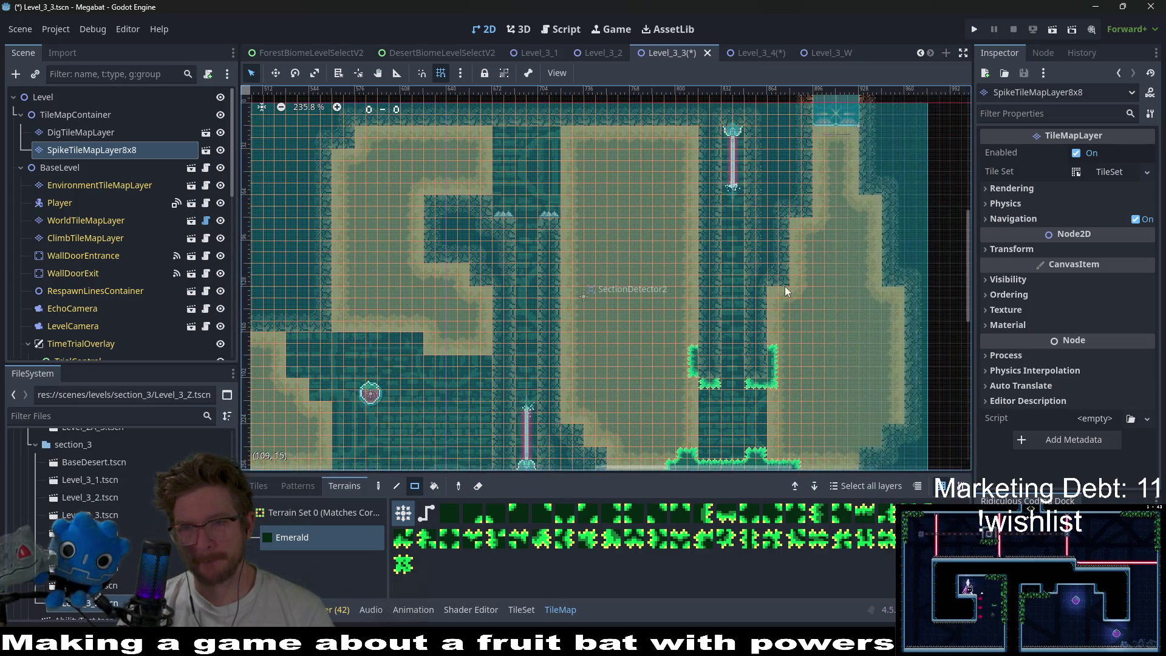
scroll(814, 282, "down", 1)
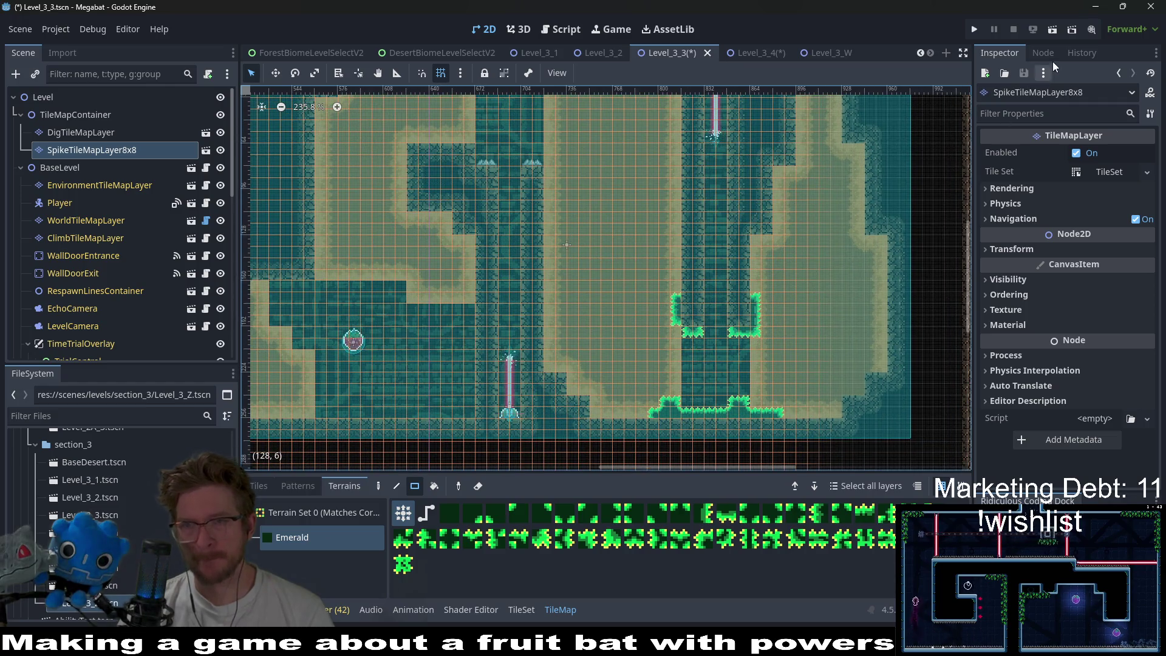
left_click(1052, 30)
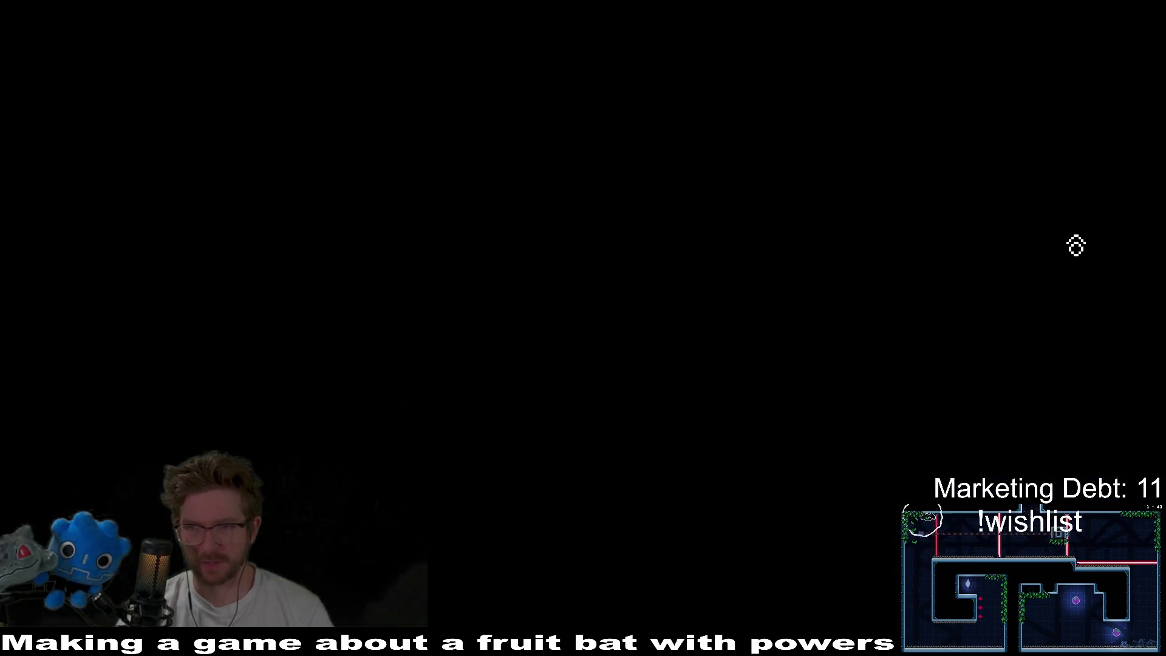
- Steer the bat through the dirt, down the left side and into the next room
key("Right")
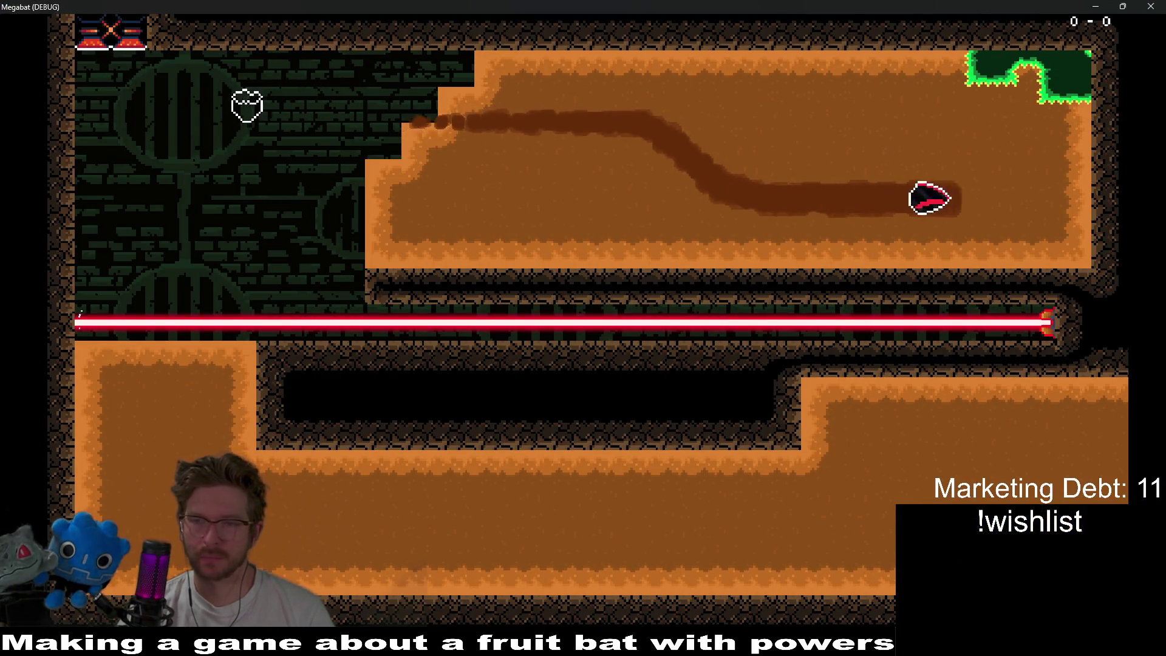
key("Left")
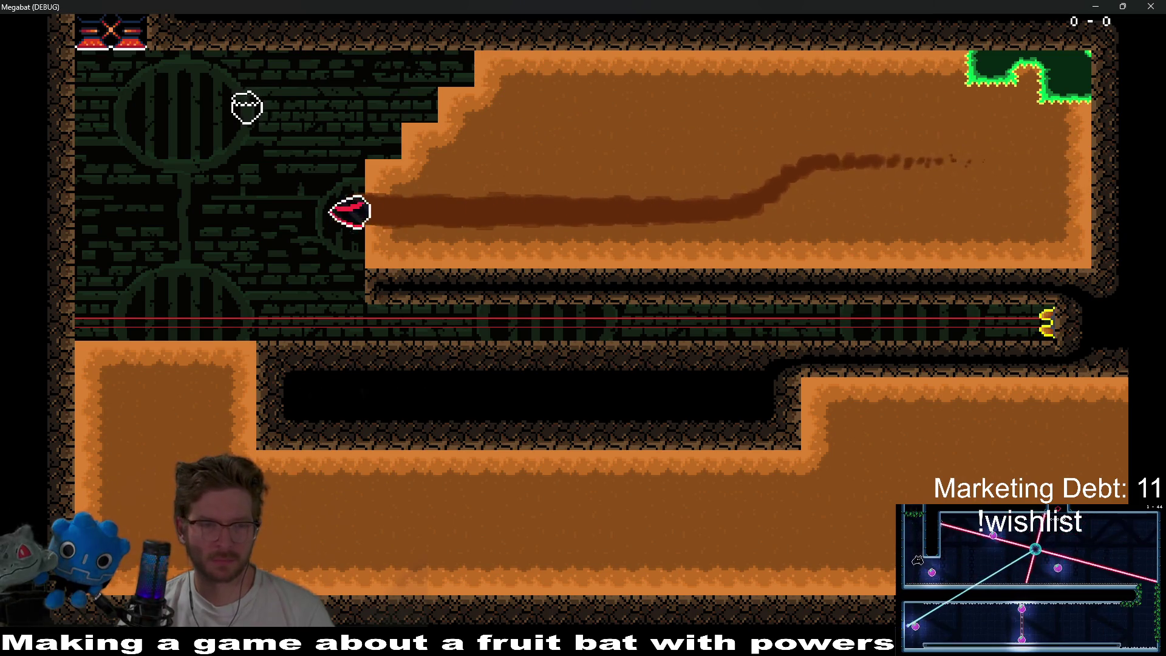
key("Down")
key("Right")
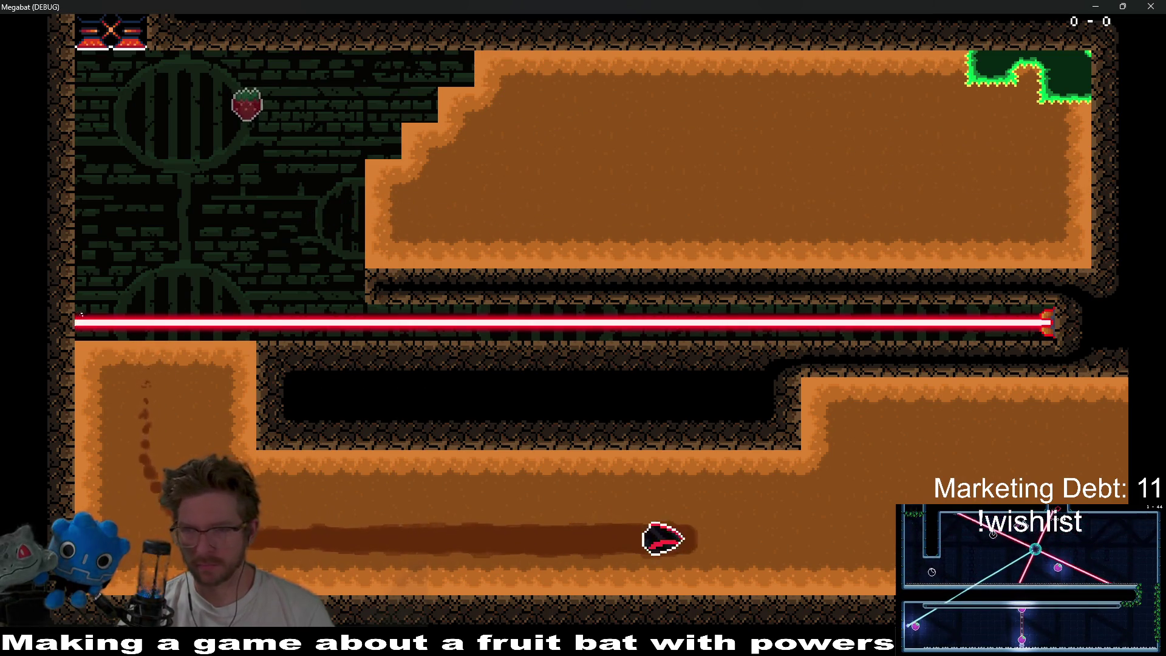
key("Up")
key("Right")
- Dig the bat through the central dirt and right room, then stop the playtest with F8
key("Down")
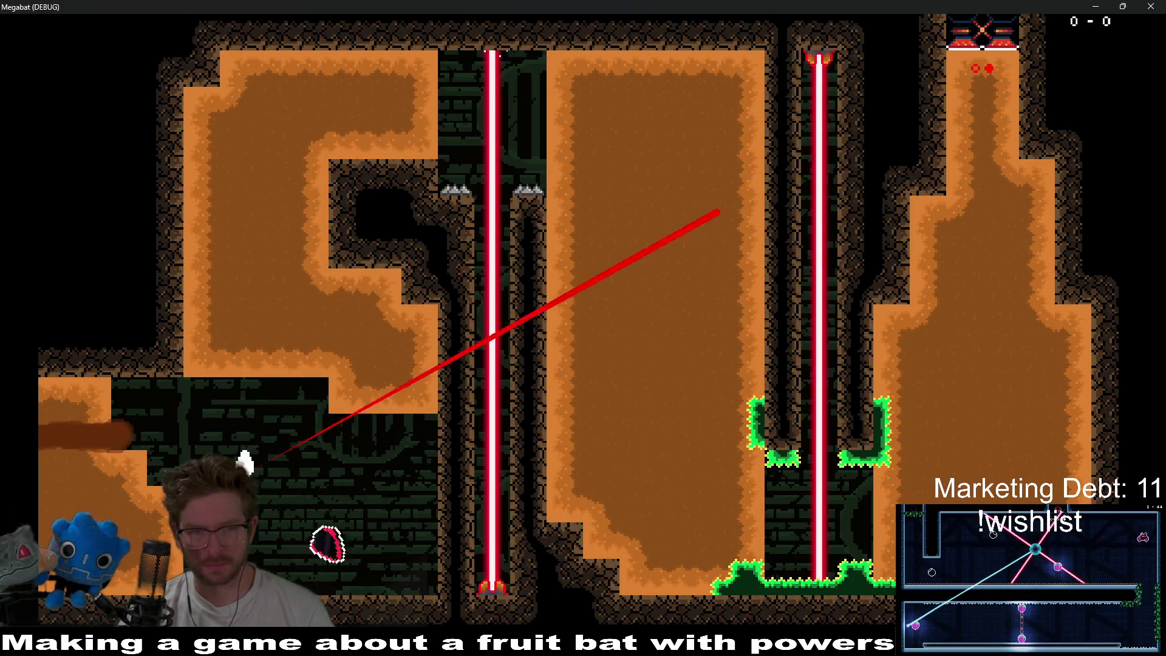
key("Up")
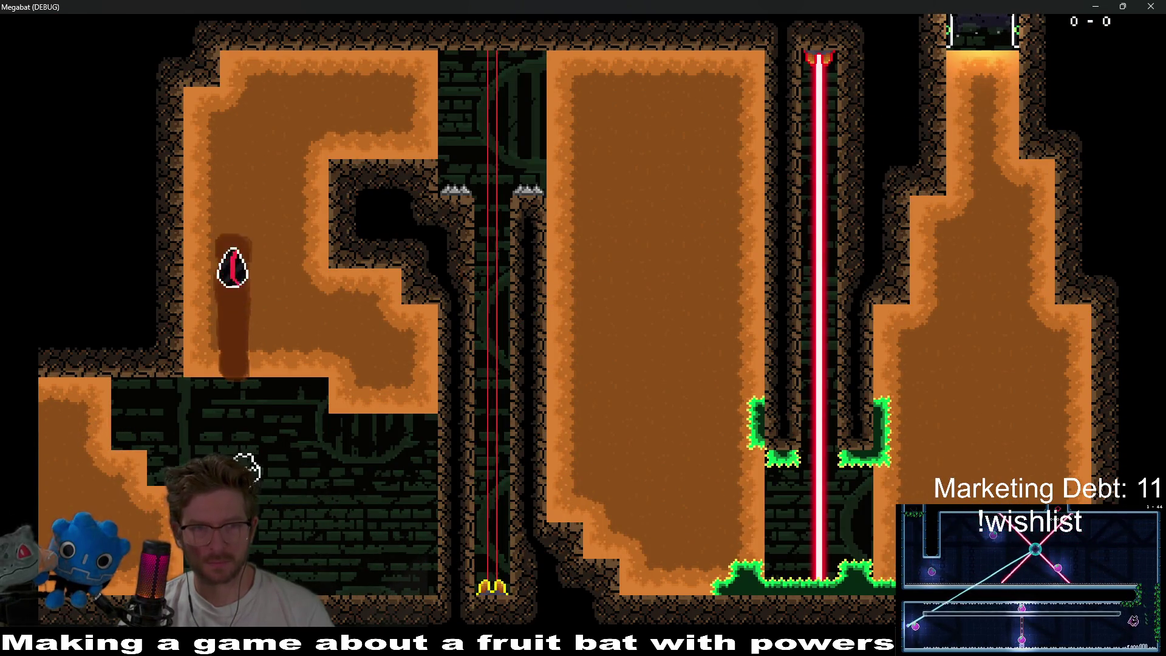
key("Right")
key("Down")
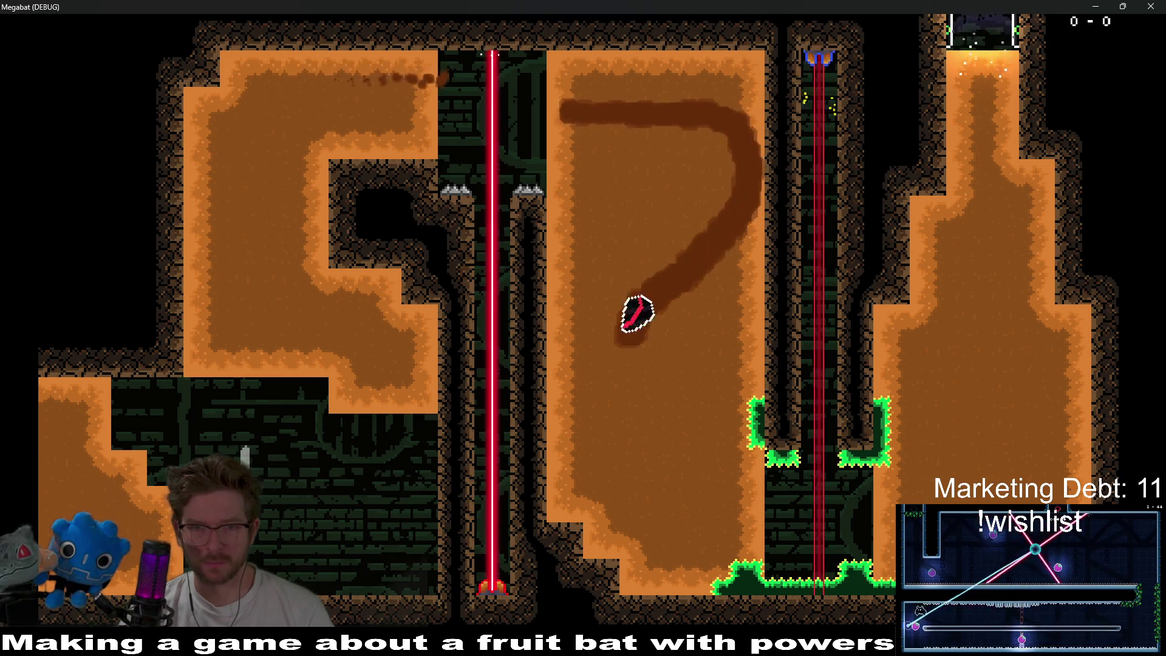
key("Right")
key("Up")
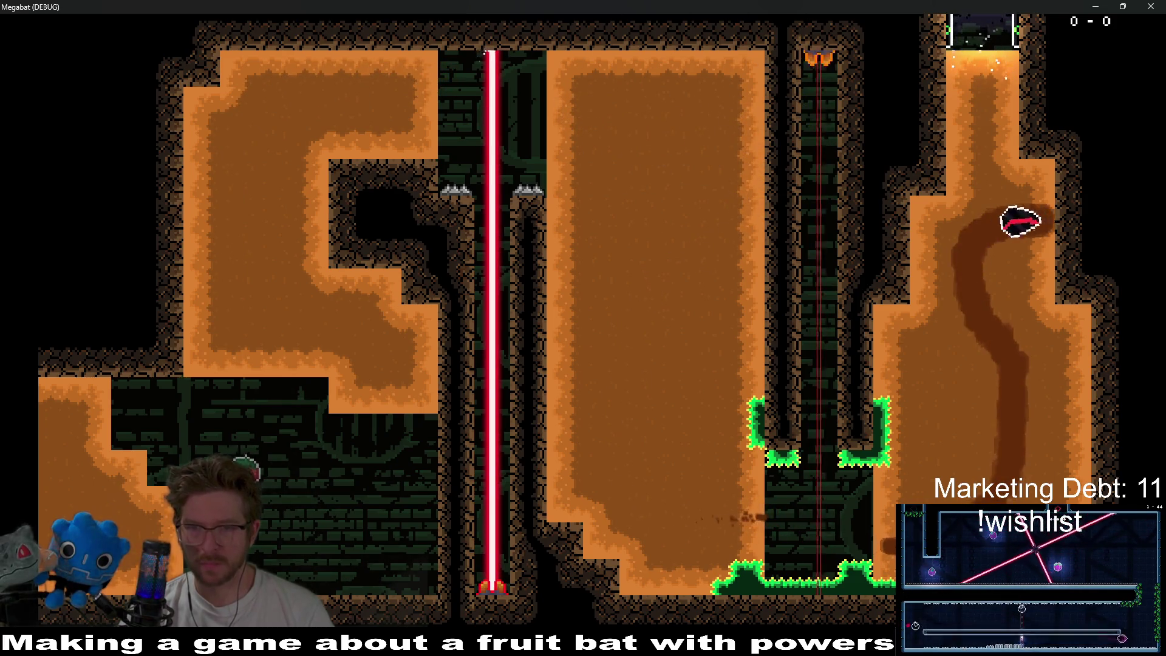
key("Left")
key("Down")
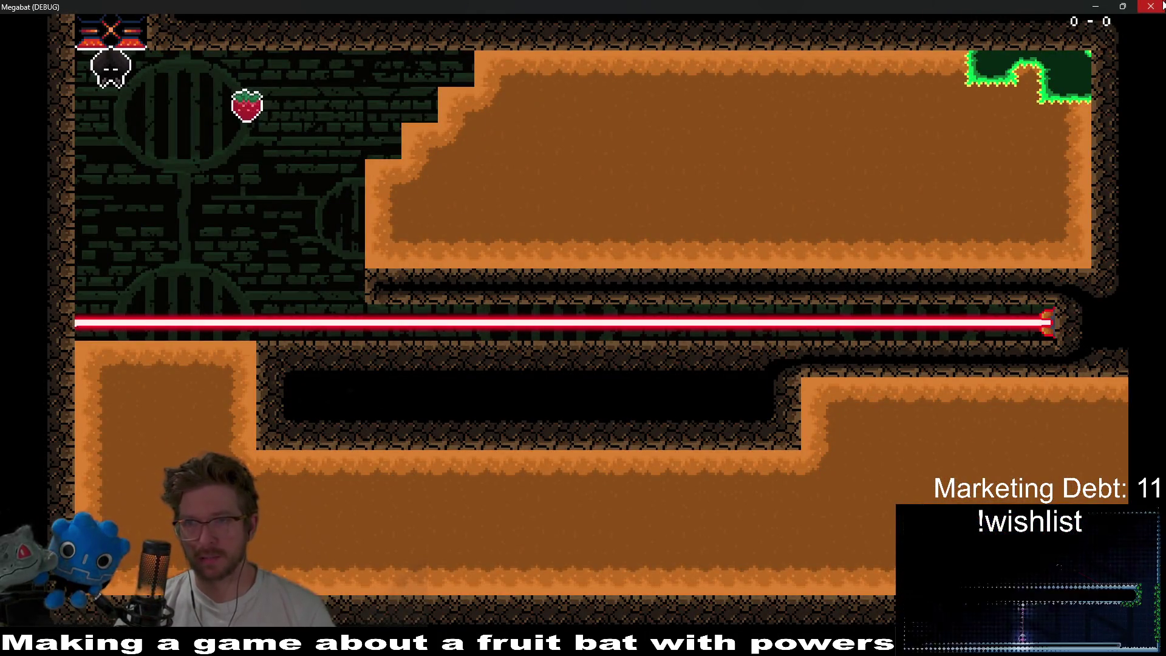
key("F8")
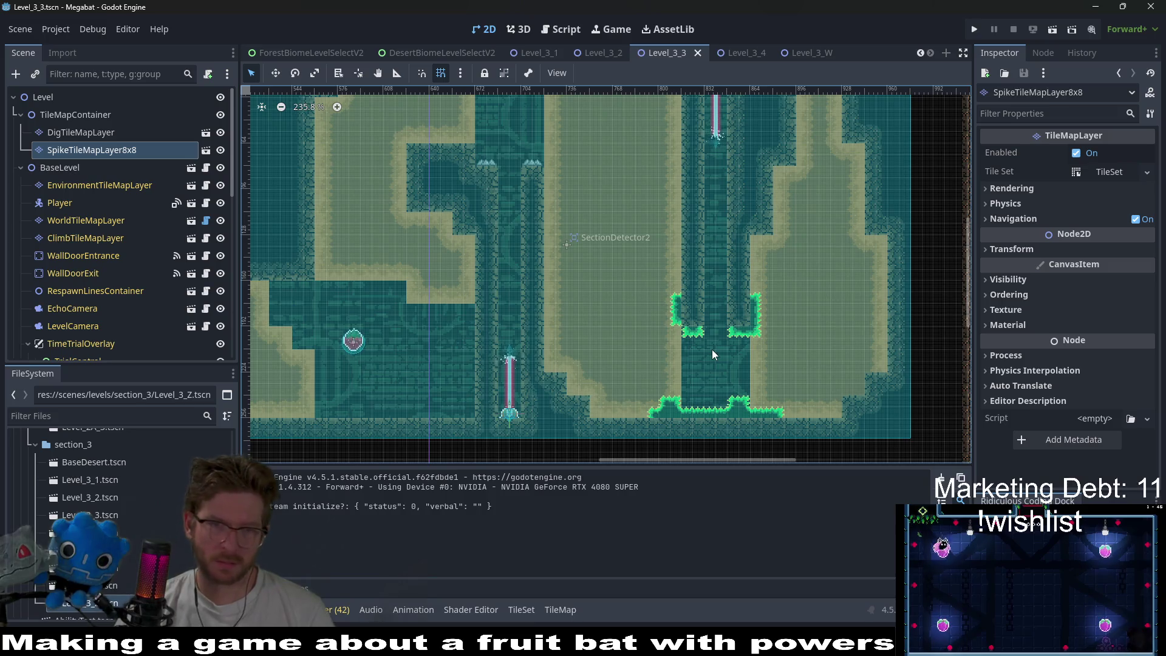
- Erase a spike tile from HazardTileMapLayer using its Spikes terrain
scroll(553, 304, "up", 3)
scroll(152, 261, "down", 10)
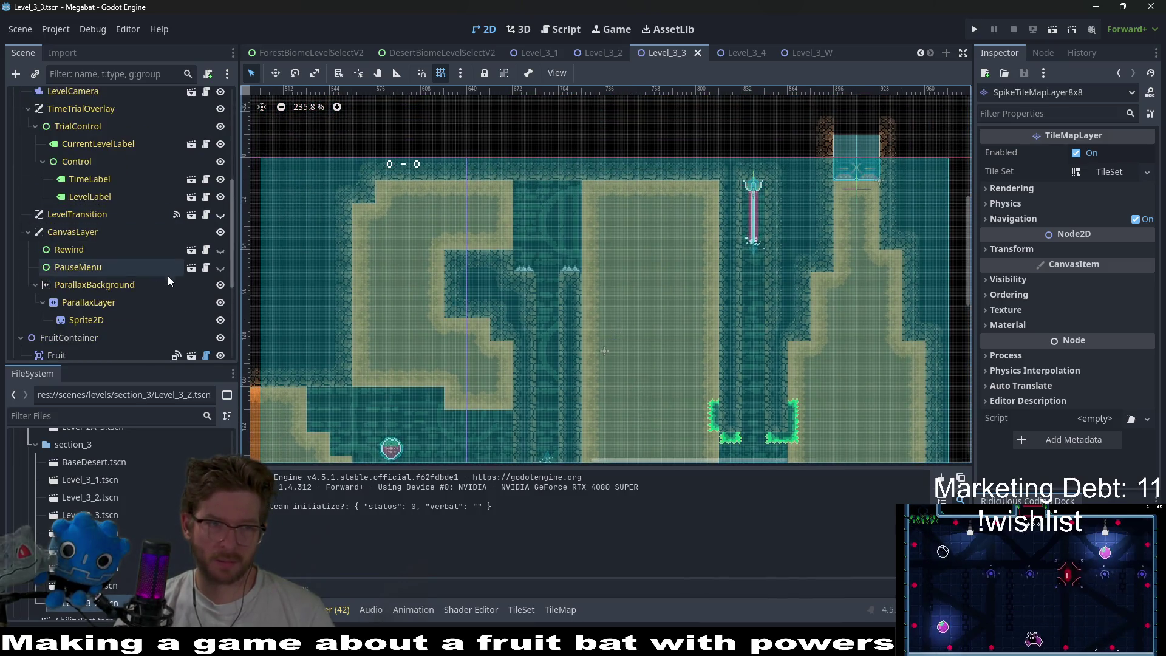
left_click(76, 296)
left_click(292, 537)
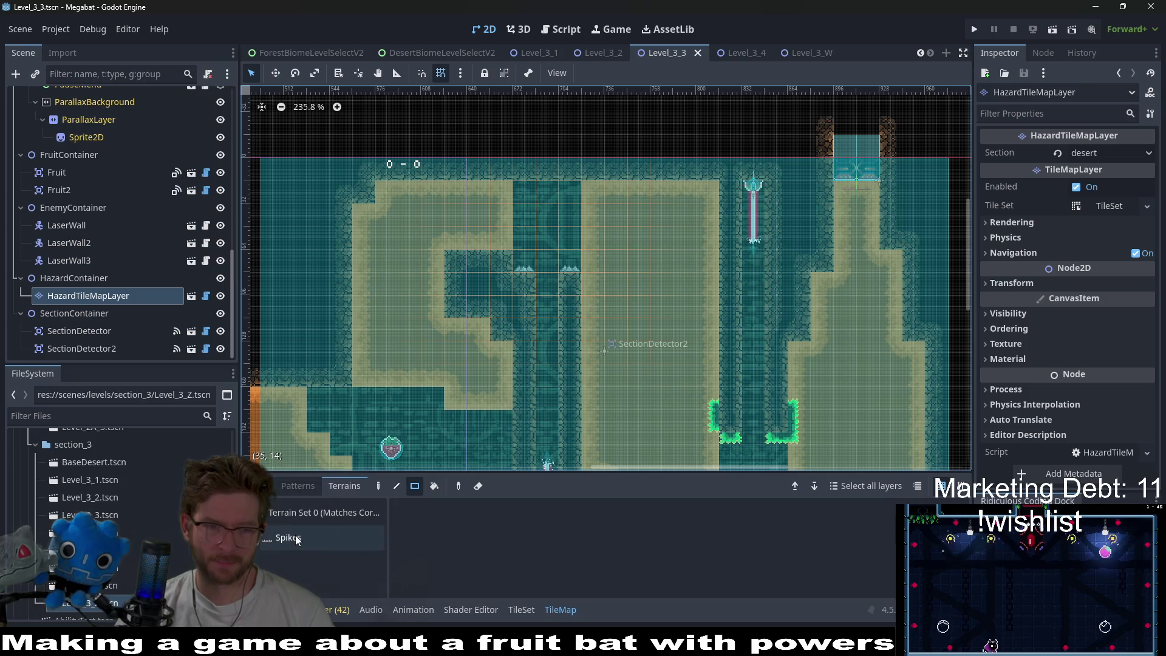
right_click(530, 261)
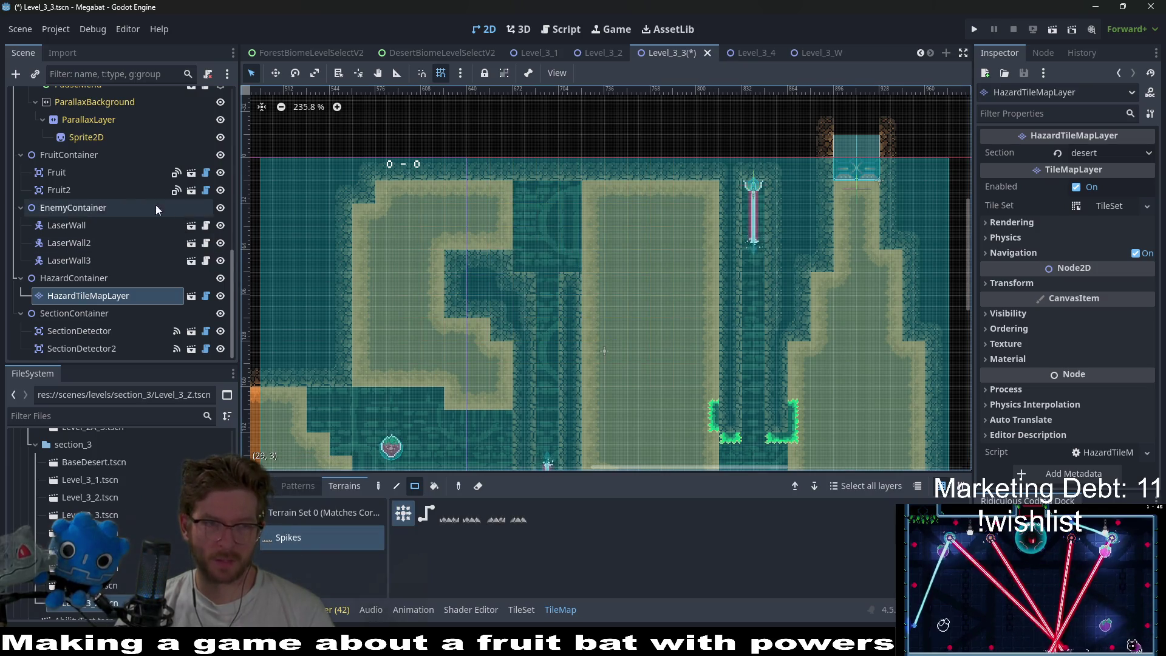
- Select SpikeTileMapLayer8x8 and choose its Emerald terrain
scroll(126, 197, "up", 10)
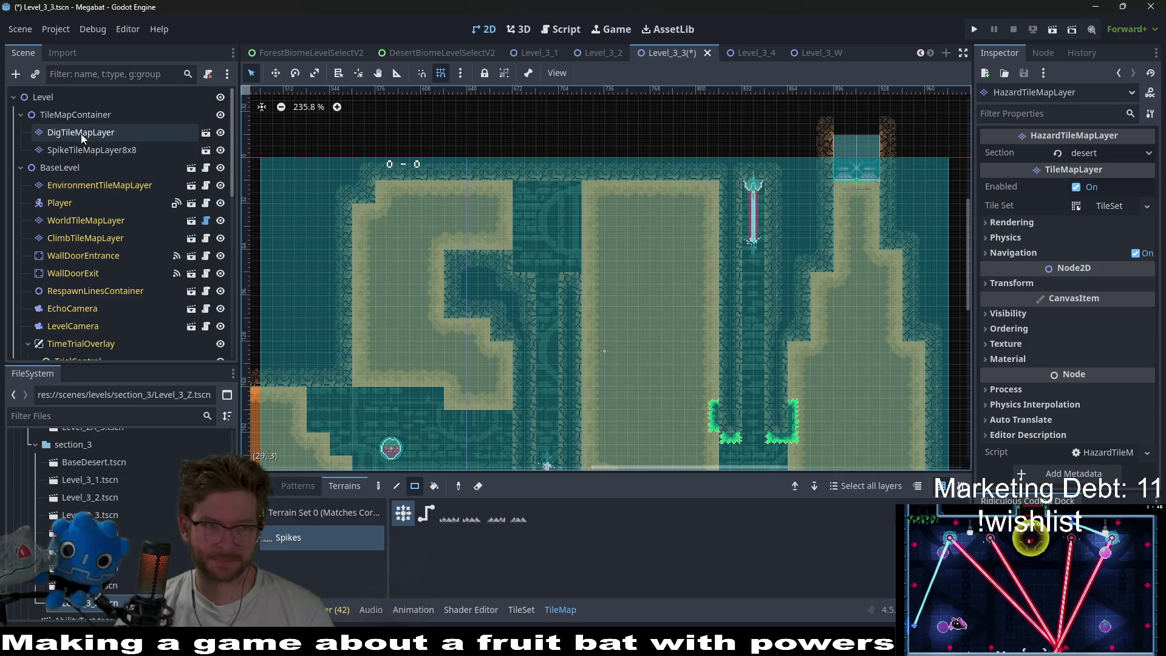
left_click(82, 133)
left_click(97, 150)
left_click(274, 537)
scroll(553, 299, "up", 4)
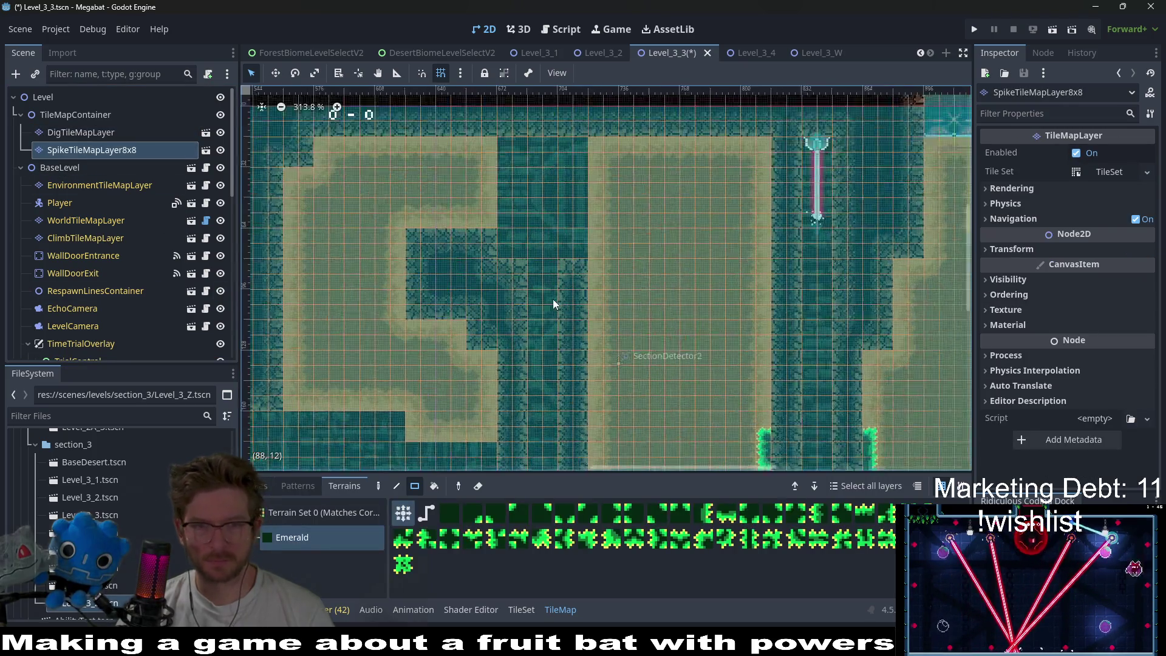
- Paint two emerald spike cells on the wall edge, removing a stray cell above
left_click(489, 222)
left_click(500, 222)
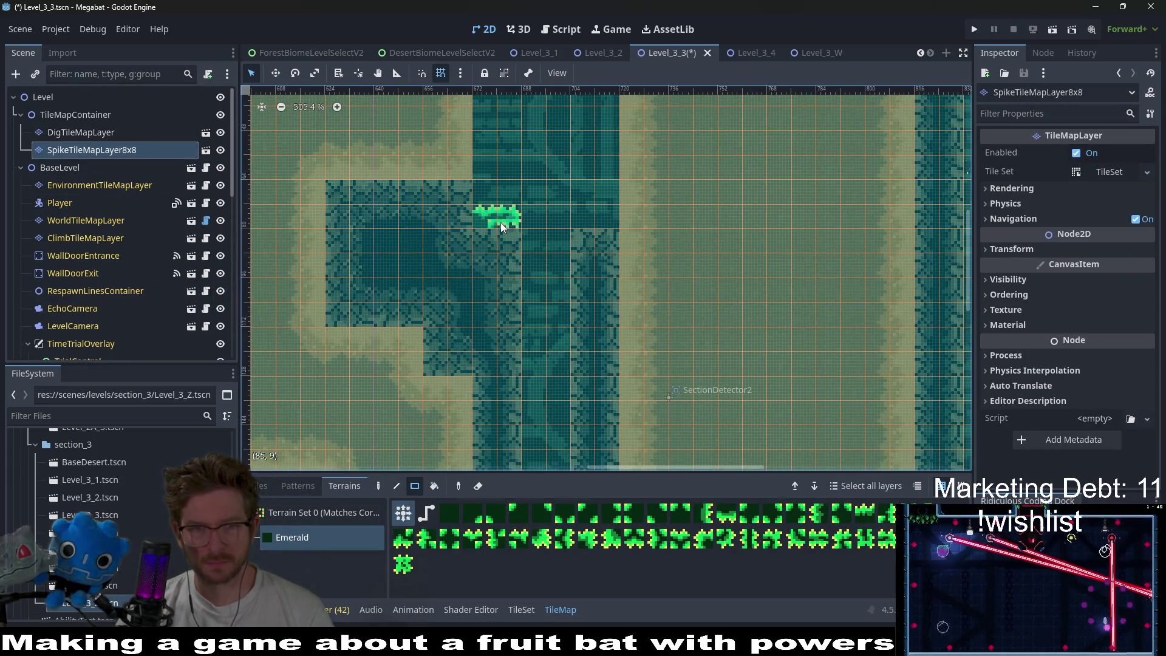
left_click(485, 191)
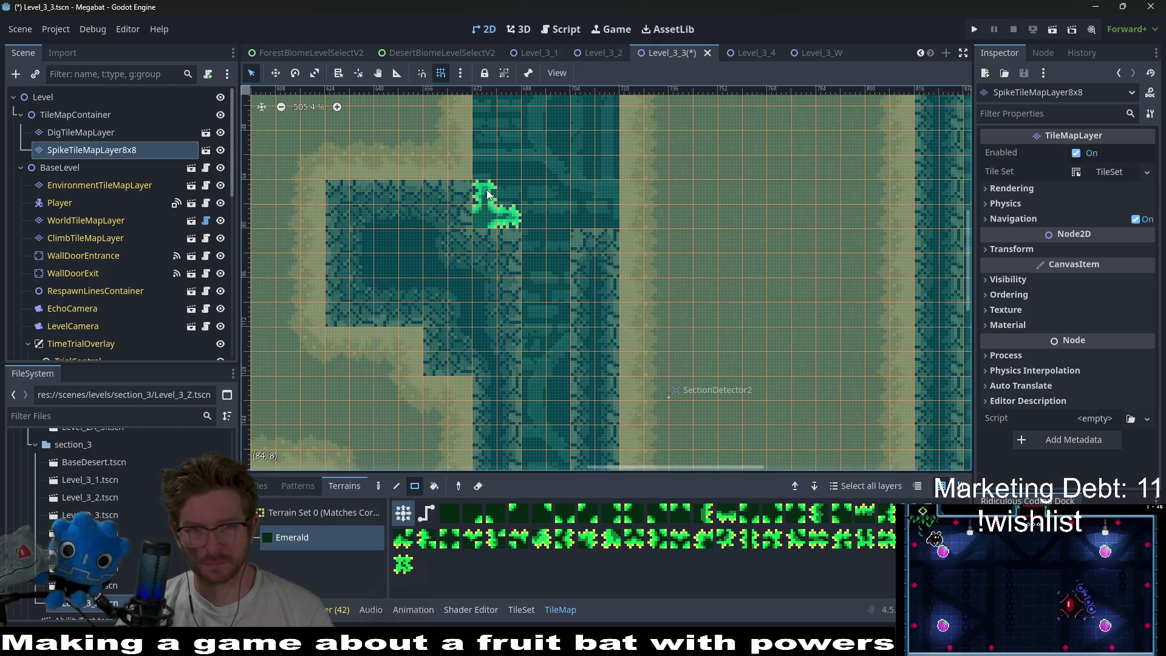
right_click(486, 193)
- Grow the spikes into a corner block and extend them down the wall's right side
left_click_drag(592, 226, 617, 195)
scroll(601, 292, "up", 1)
scroll(598, 285, "down", 3)
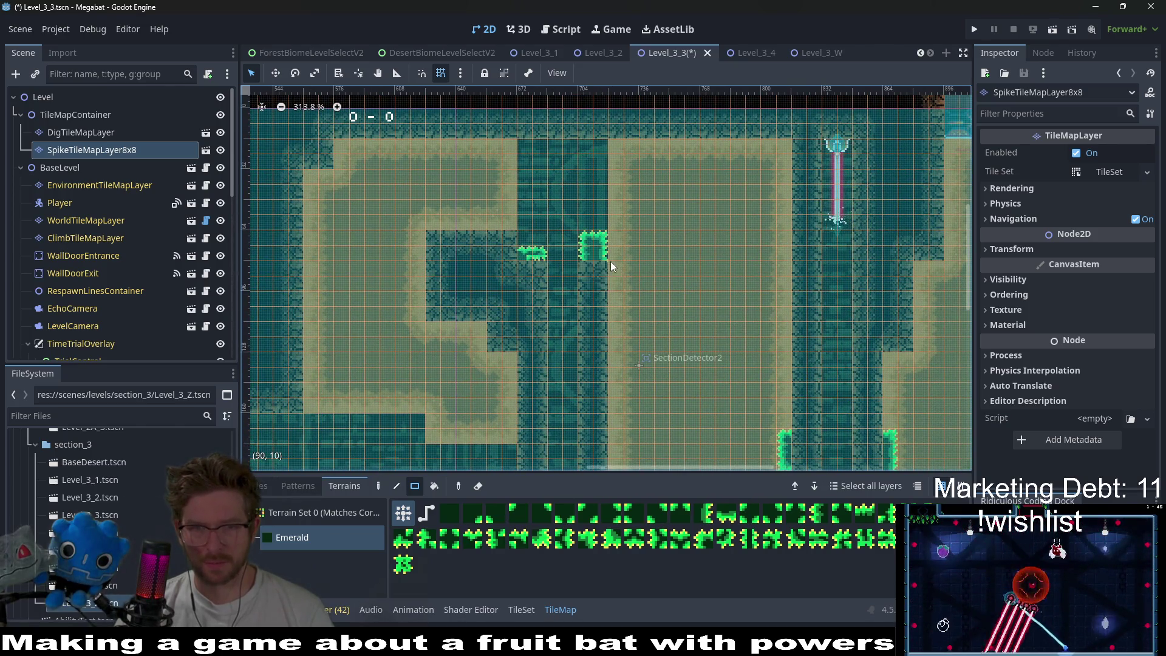
left_click_drag(610, 262, 609, 287)
mouse_move(538, 260)
left_mouse_down()
mouse_move(541, 276)
mouse_move(544, 249)
mouse_move(523, 235)
left_mouse_up()
- Paint a 2x4 strip of emerald spikes along the wall
scroll(601, 285, "down", 2)
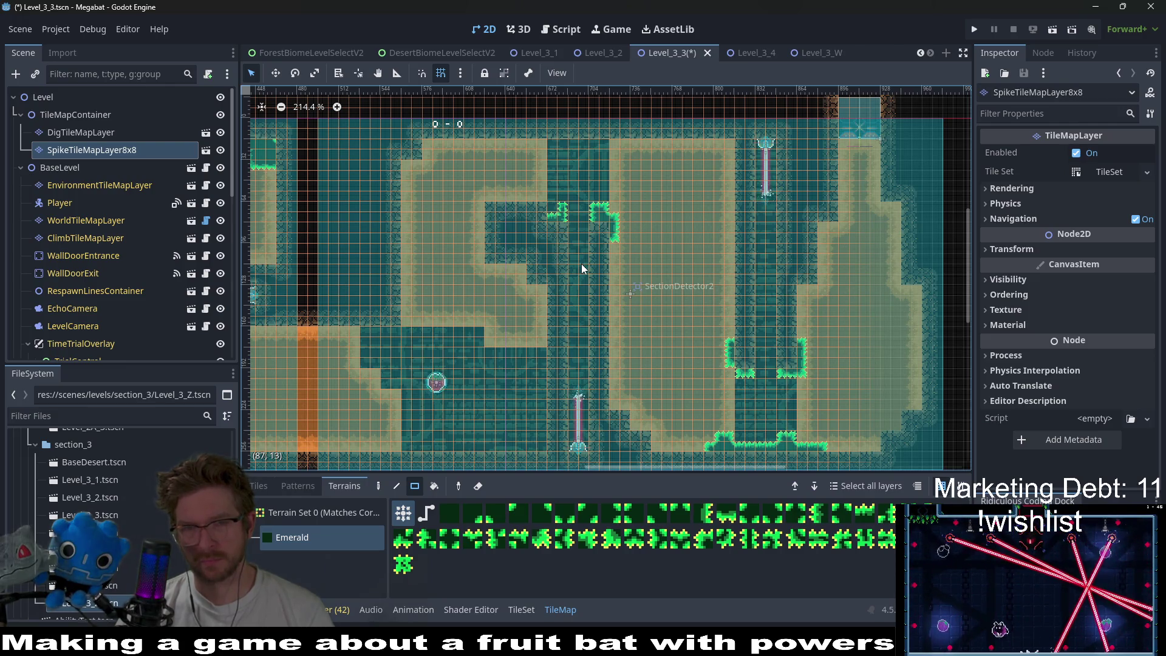
scroll(613, 276, "down", 1)
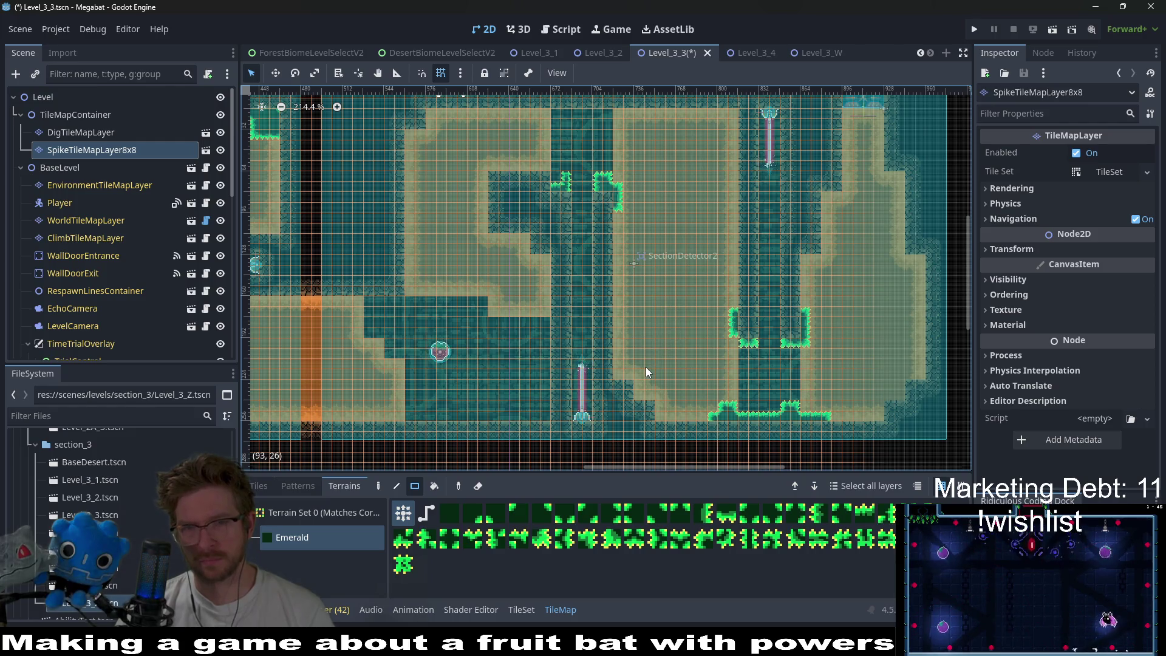
scroll(625, 319, "right", 1)
left_click_drag(581, 272, 592, 301)
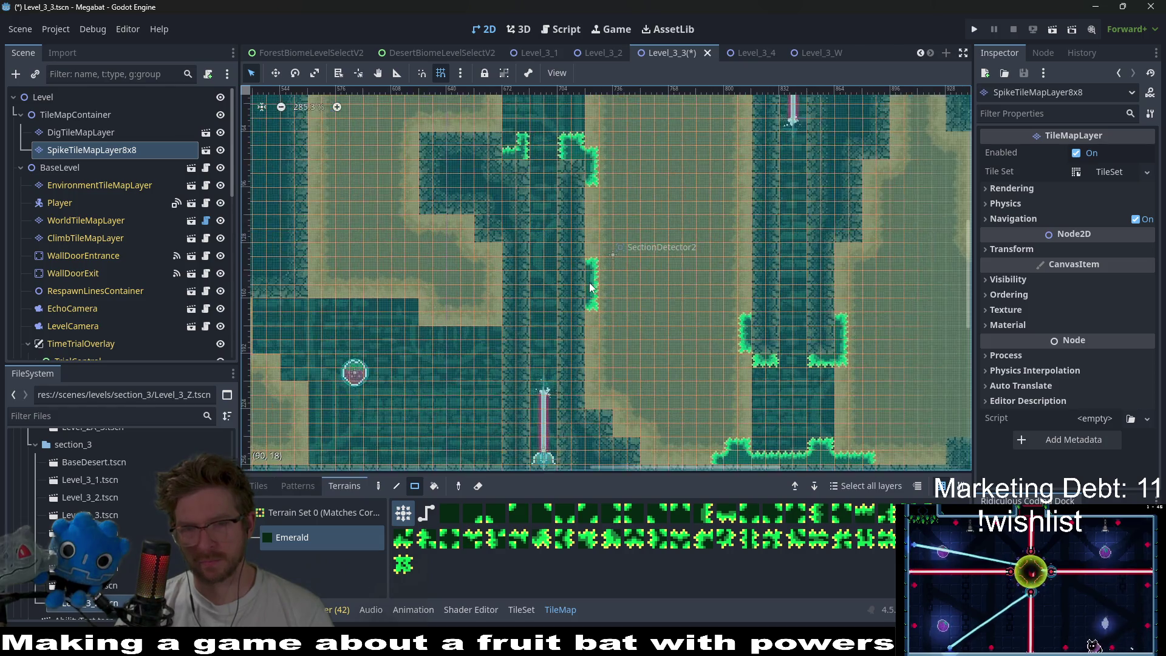
scroll(588, 284, "up", 4)
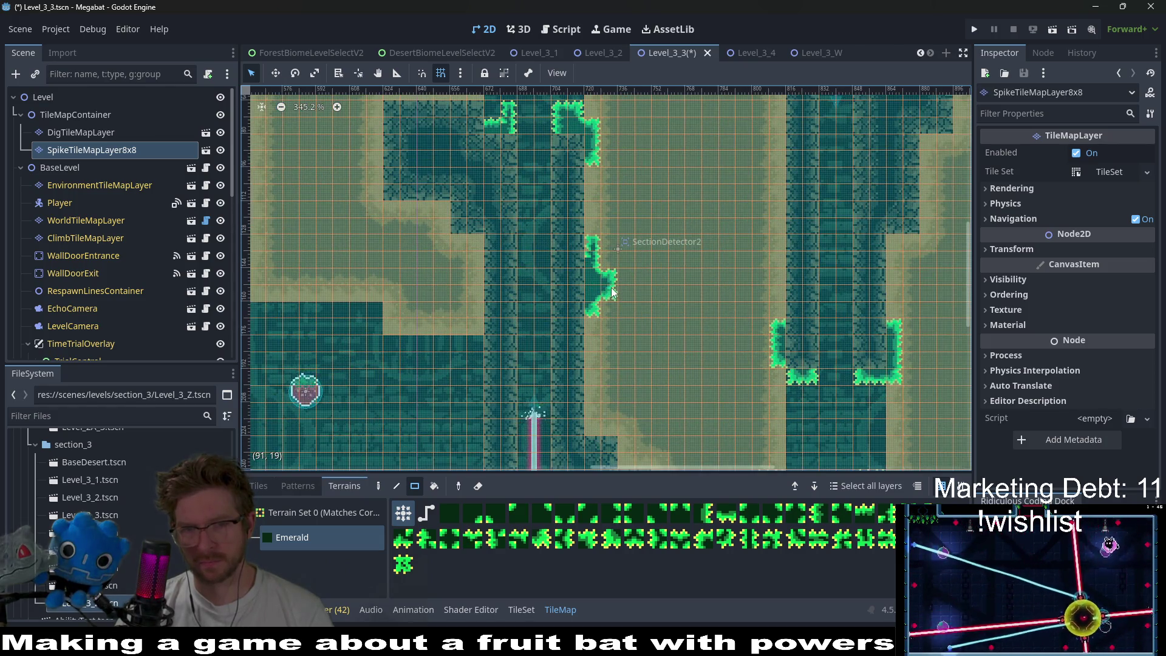
scroll(650, 301, "down", 5)
- Paint a small emerald spike patch on a left wall edge, erasing its upper-right part
left_click_drag(757, 272, 734, 246)
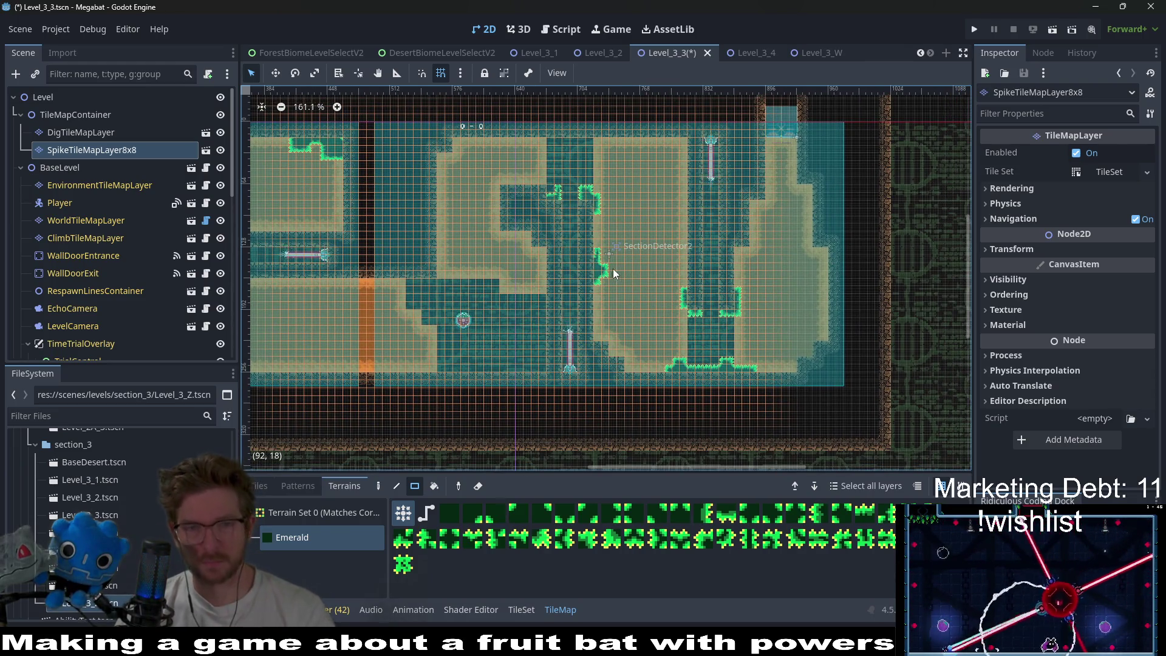
scroll(607, 274, "left", 1)
scroll(598, 243, "left", 2)
scroll(599, 243, "down", 1)
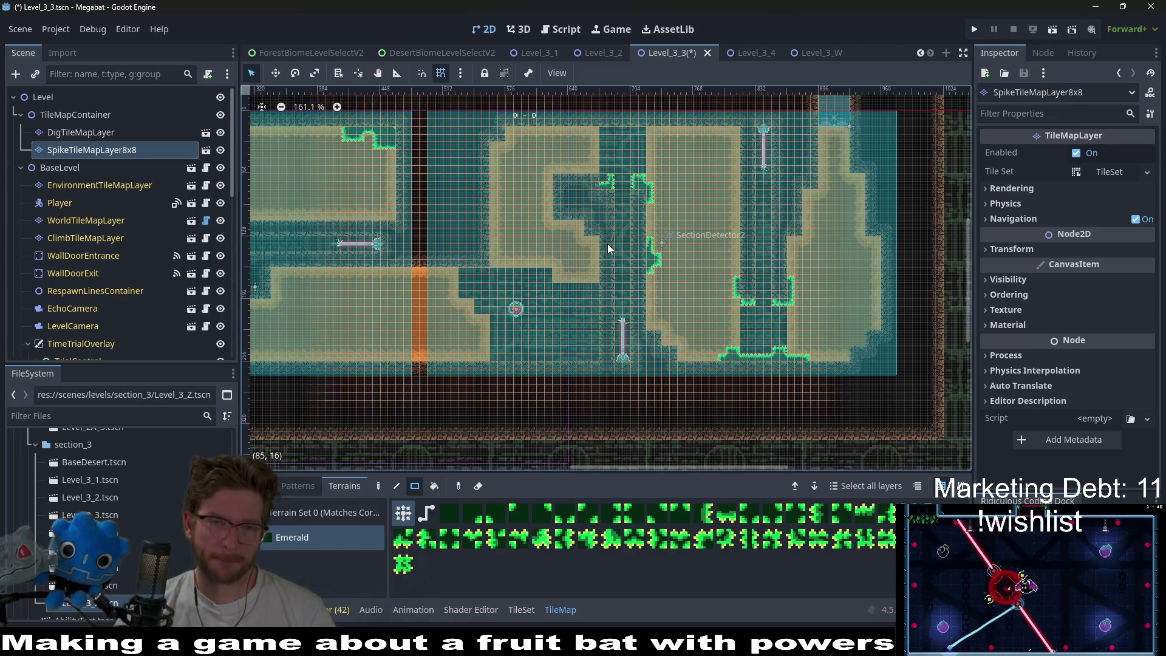
left_click_drag(488, 227, 503, 243)
scroll(502, 243, "up", 6)
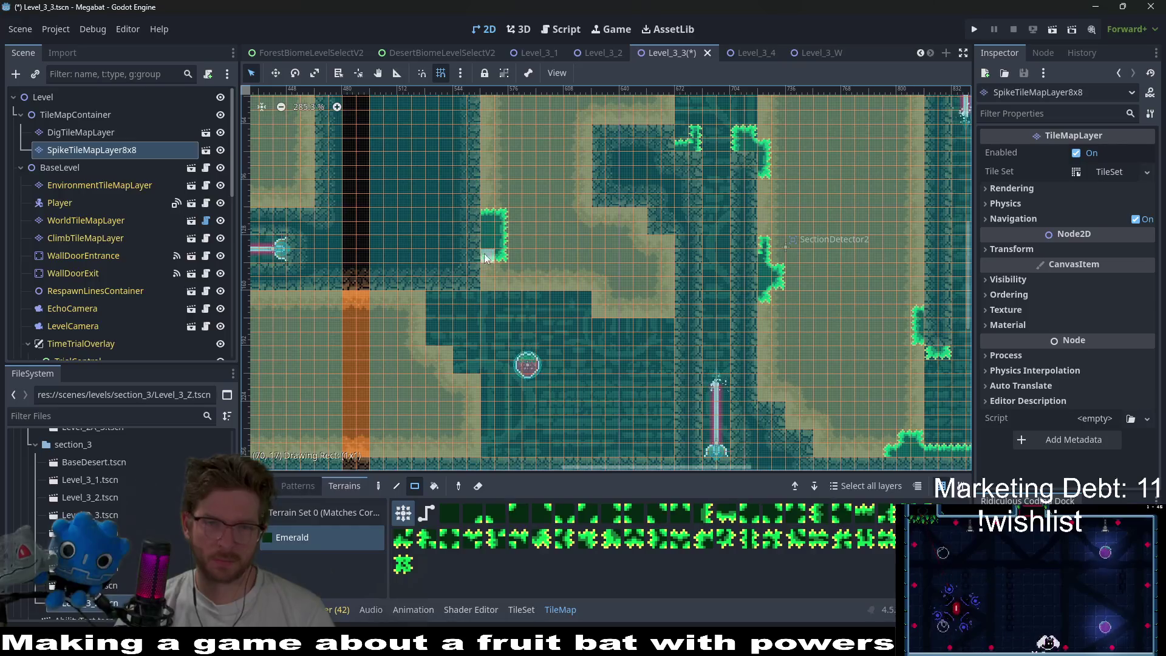
left_click_drag(494, 197, 509, 239)
- Extend the emerald spikes upward along that wall to form a small bump
scroll(503, 236, "up", 5)
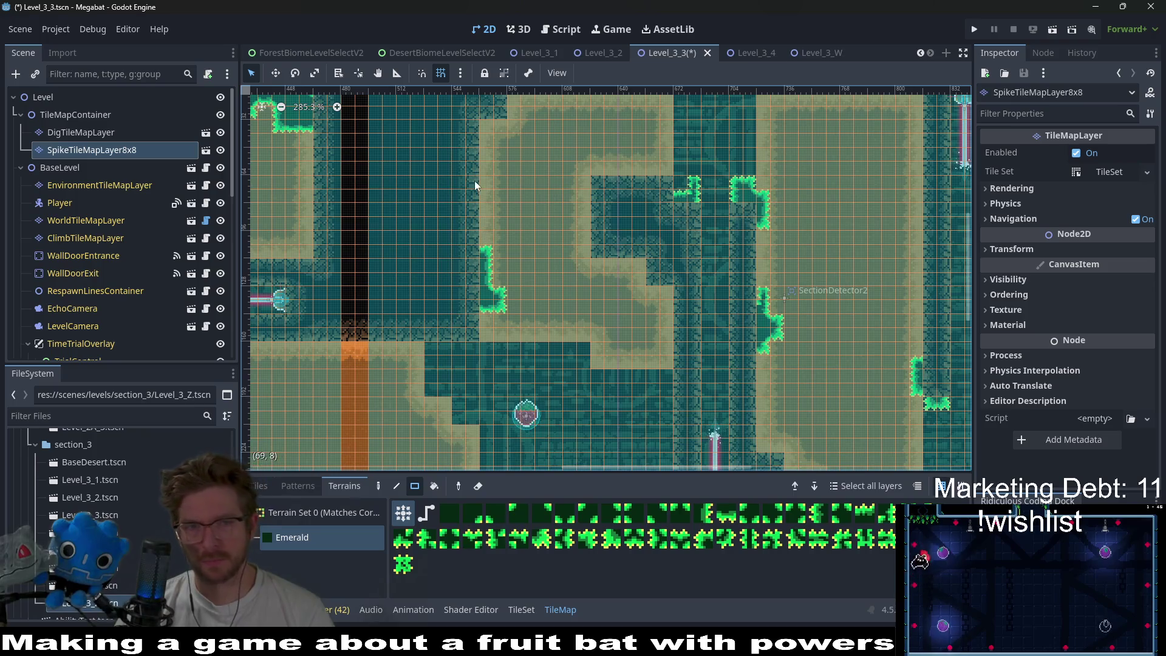
scroll(566, 272, "down", 2)
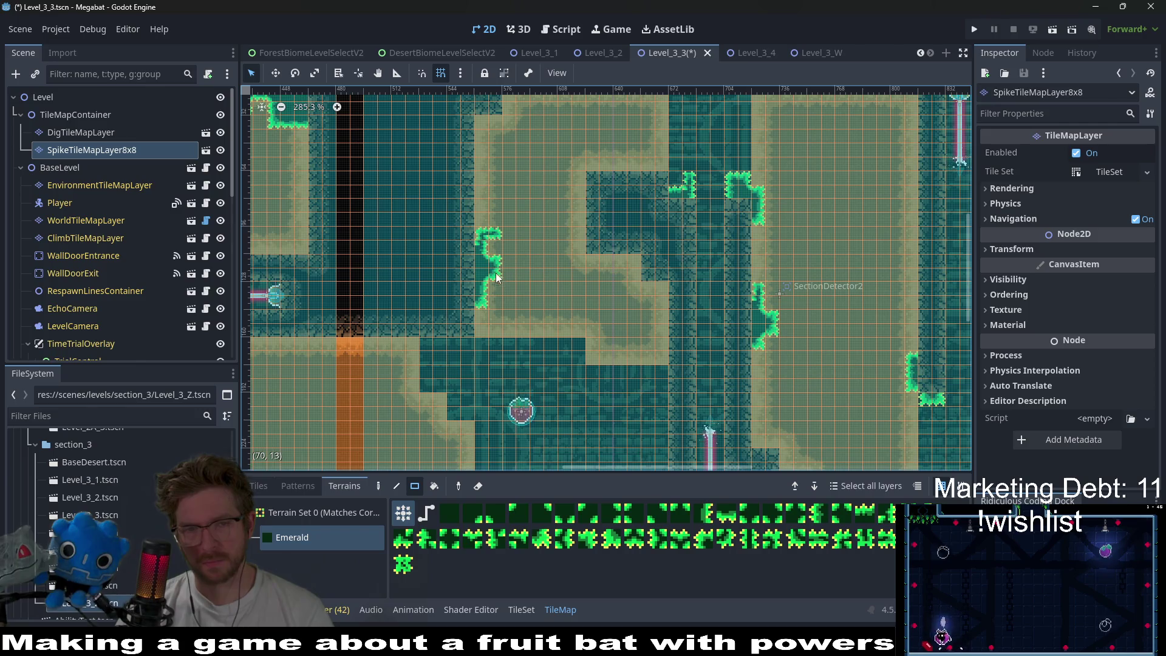
left_click_drag(483, 233, 499, 239)
scroll(538, 291, "down", 3)
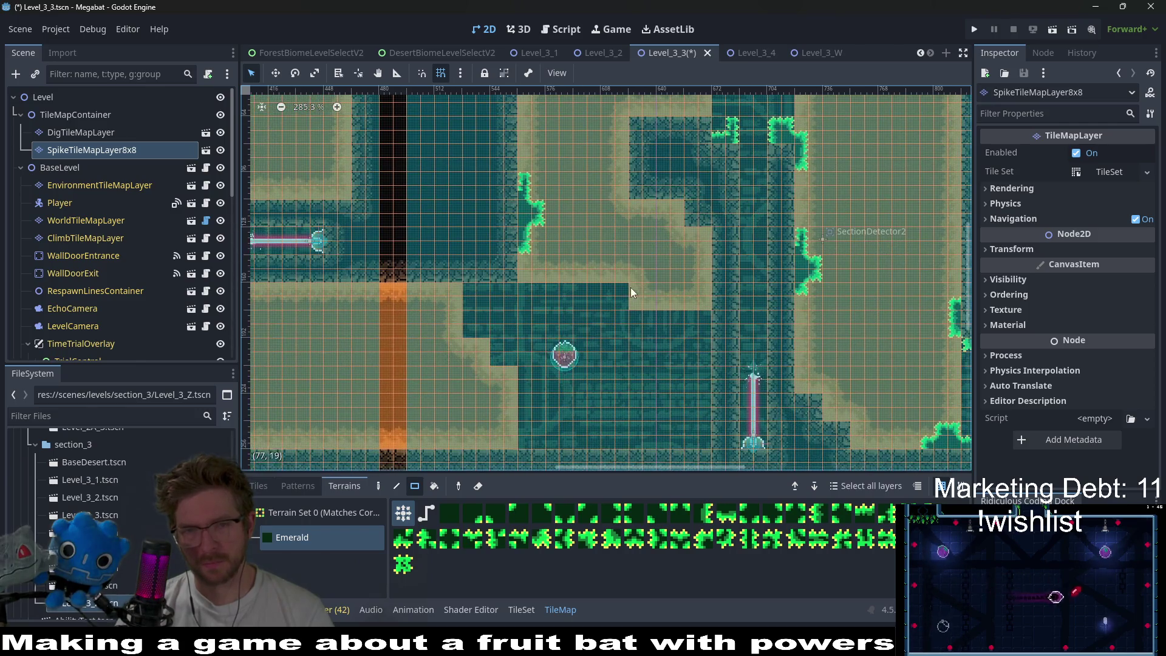
scroll(557, 279, "left", 5)
scroll(558, 279, "left", 8)
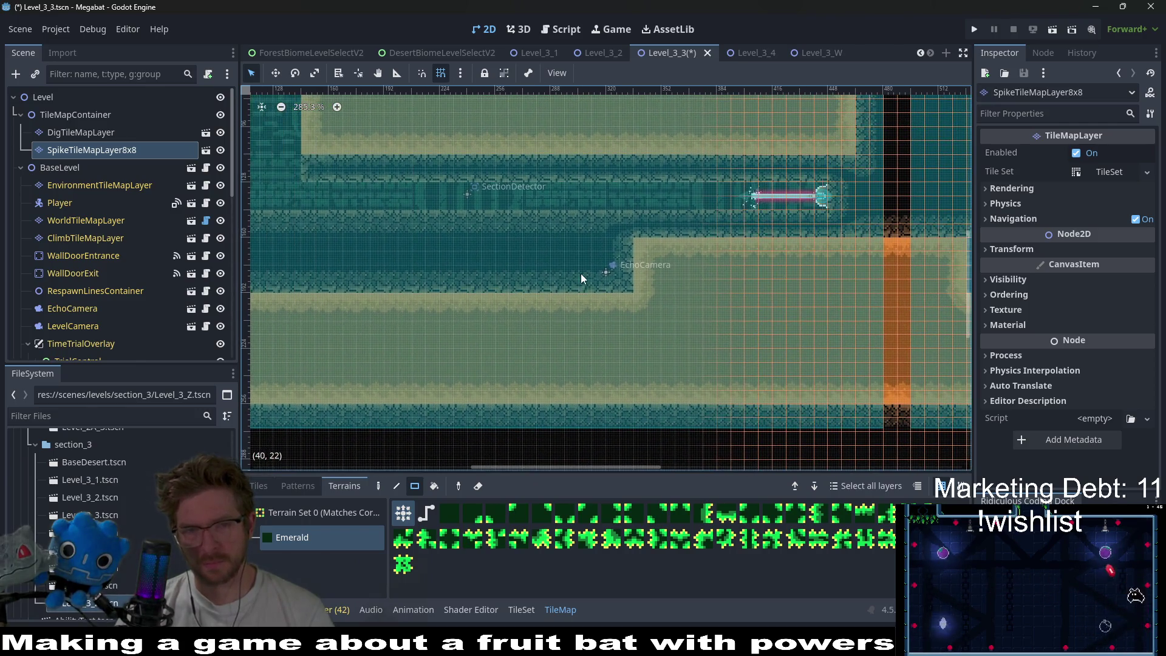
- Paint a 3x1 strip of emerald spikes on the ledge, reaching lower in the middle
mouse_move(642, 256)
left_mouse_down()
mouse_move(659, 263)
mouse_move(673, 250)
mouse_move(633, 267)
mouse_move(680, 232)
mouse_move(627, 261)
mouse_move(640, 278)
mouse_move(689, 276)
mouse_move(694, 241)
mouse_move(706, 239)
left_mouse_up()
scroll(693, 284, "down", 1)
mouse_move(680, 281)
left_mouse_down()
mouse_move(664, 265)
mouse_move(688, 283)
left_mouse_up()
scroll(704, 263, "down", 5)
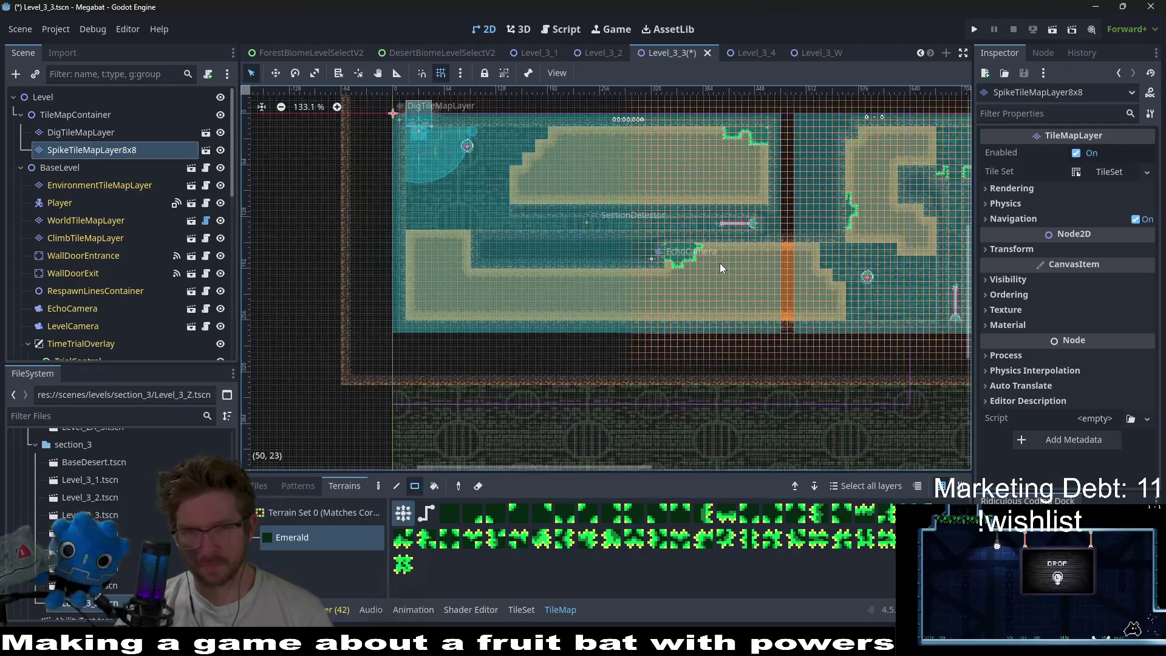
- Add emerald spike patches on the lower wall and in the wall corner
scroll(439, 304, "up", 4)
mouse_move(416, 327)
left_mouse_down()
mouse_move(391, 310)
mouse_move(417, 314)
left_mouse_up()
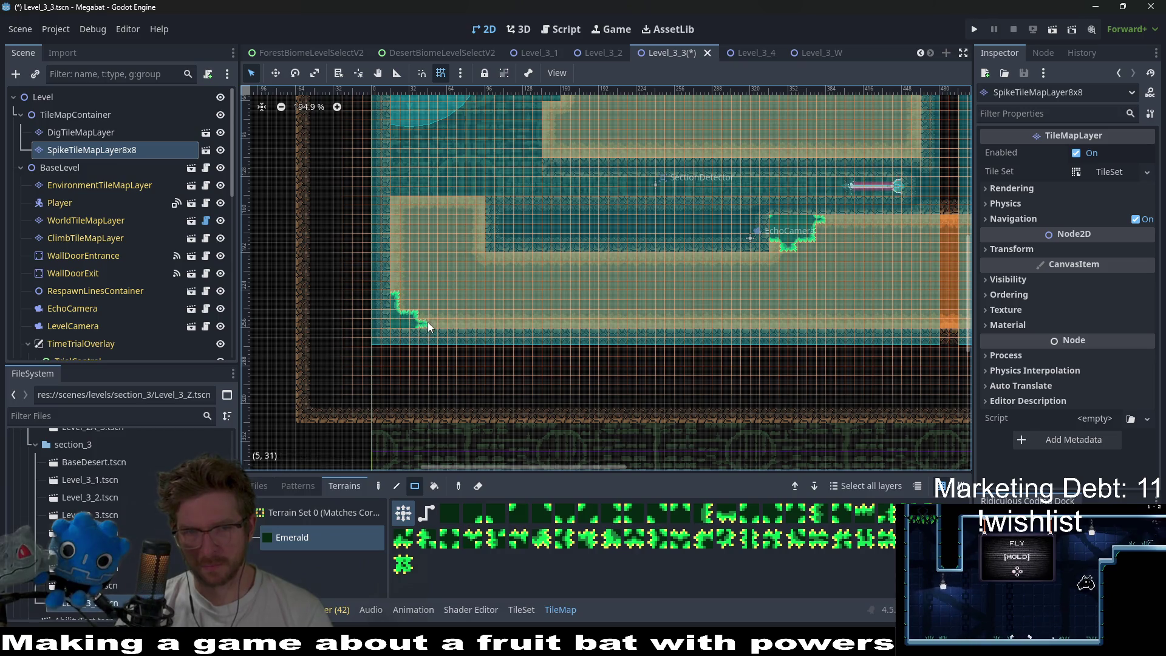
scroll(476, 315, "down", 2)
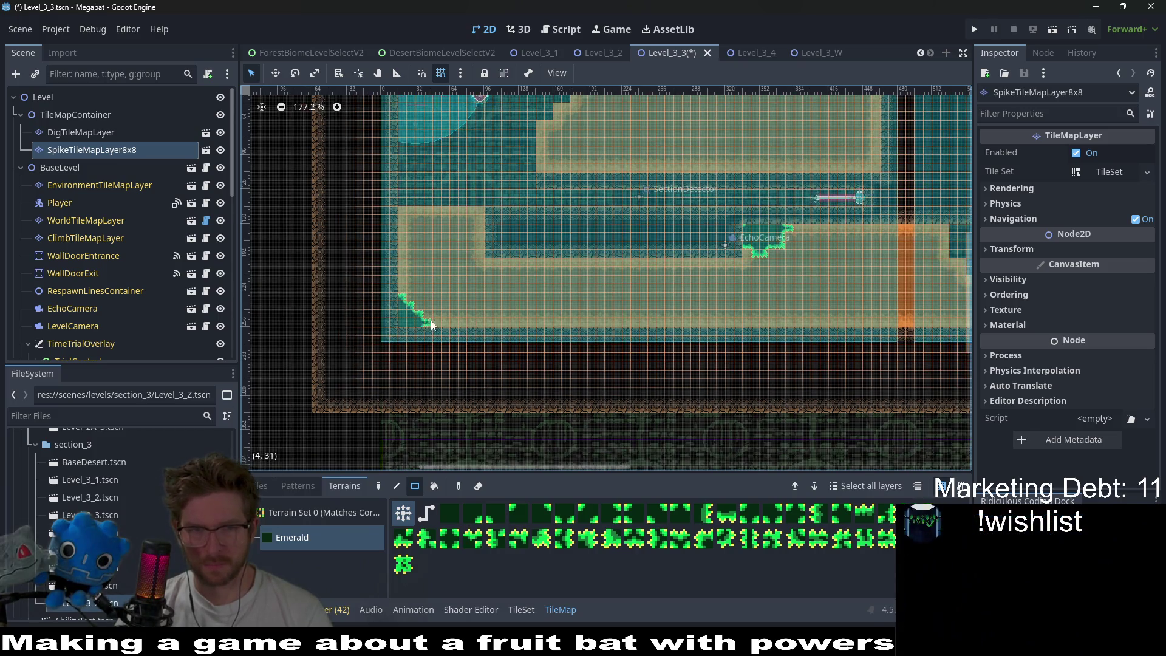
scroll(504, 284, "up", 1)
scroll(504, 250, "up", 6)
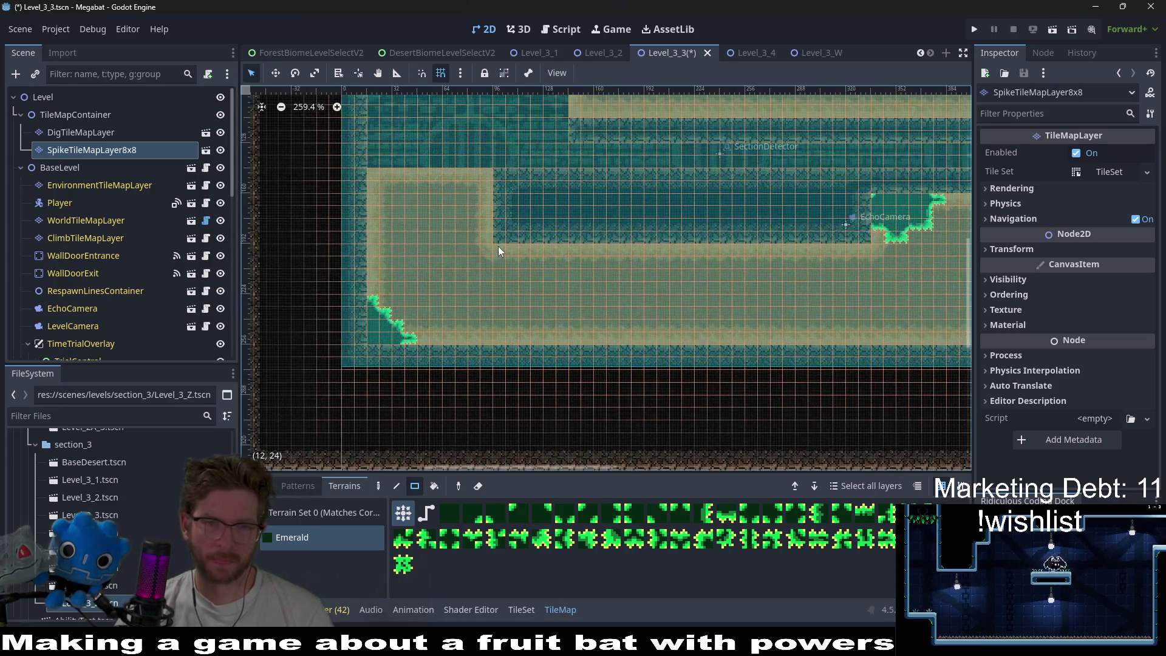
left_click_drag(486, 236, 522, 254)
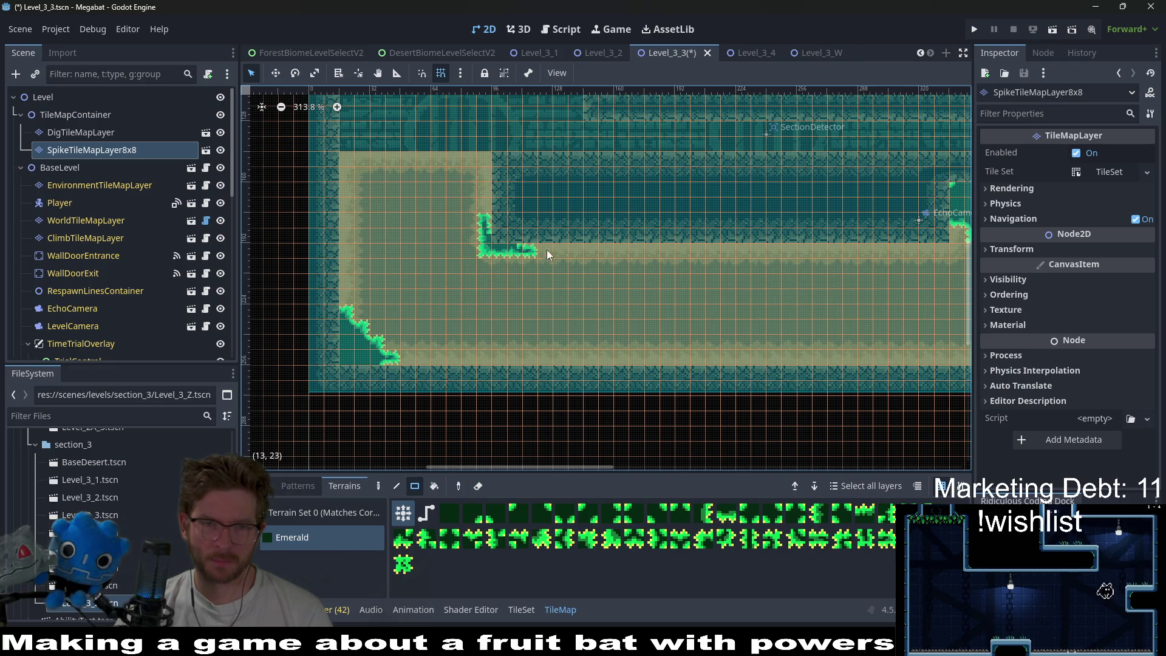
scroll(580, 261, "down", 5)
scroll(656, 279, "up", 5)
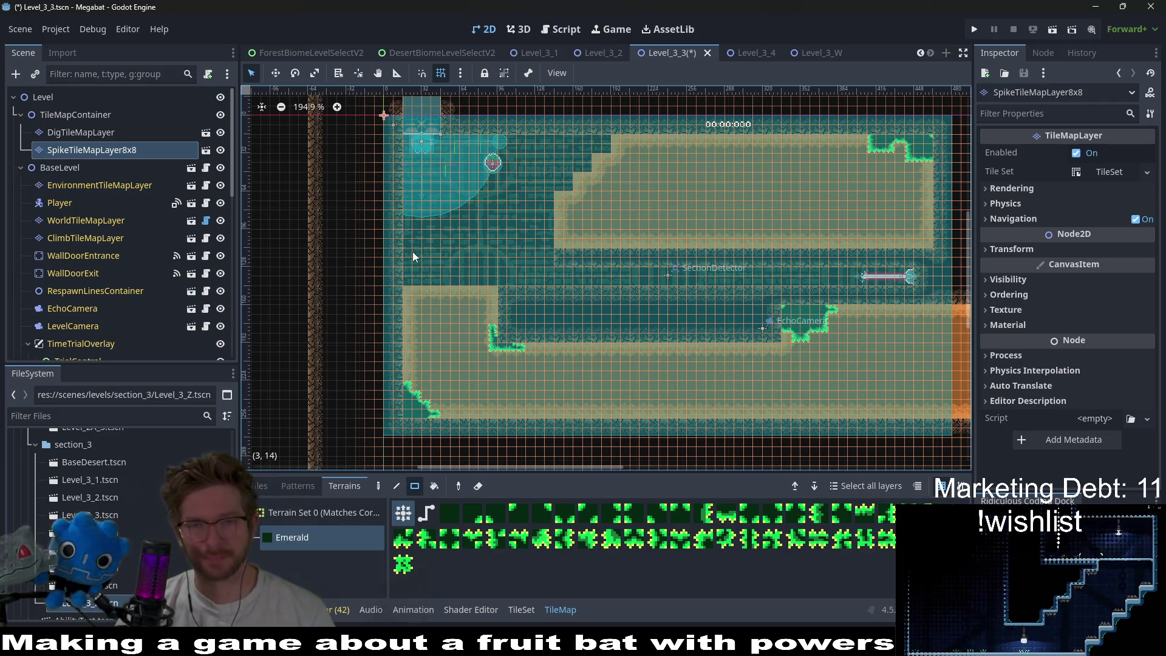
- Paint more emerald spikes along the left wall and save the level scene
left_click_drag(398, 240, 407, 301)
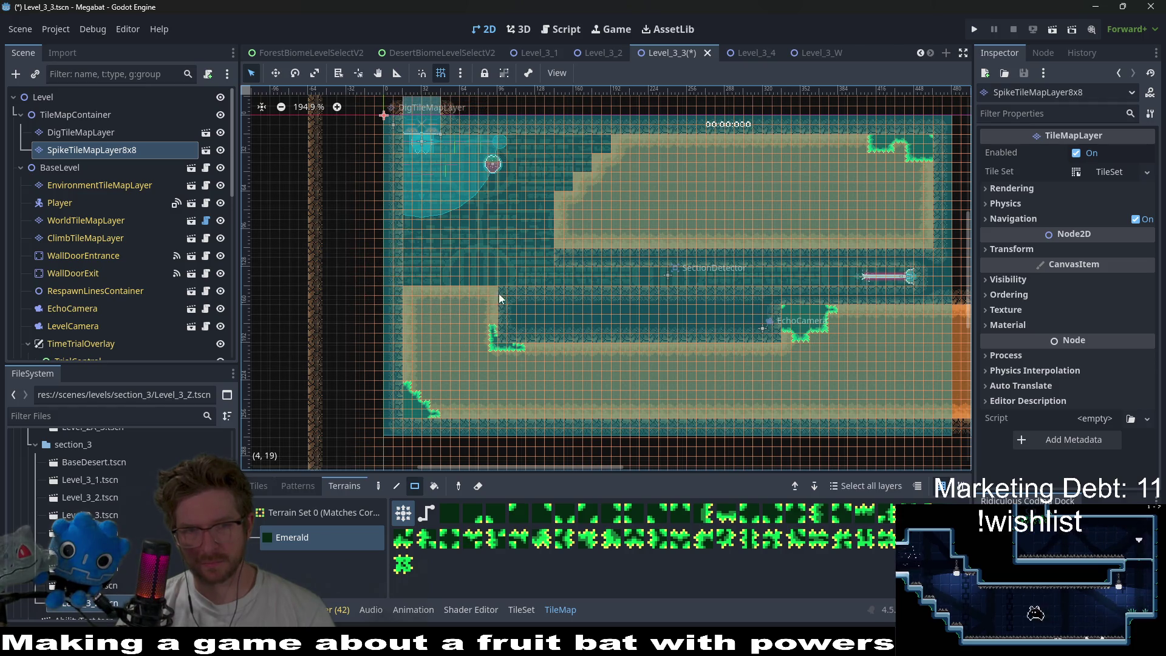
scroll(596, 271, "right", 5)
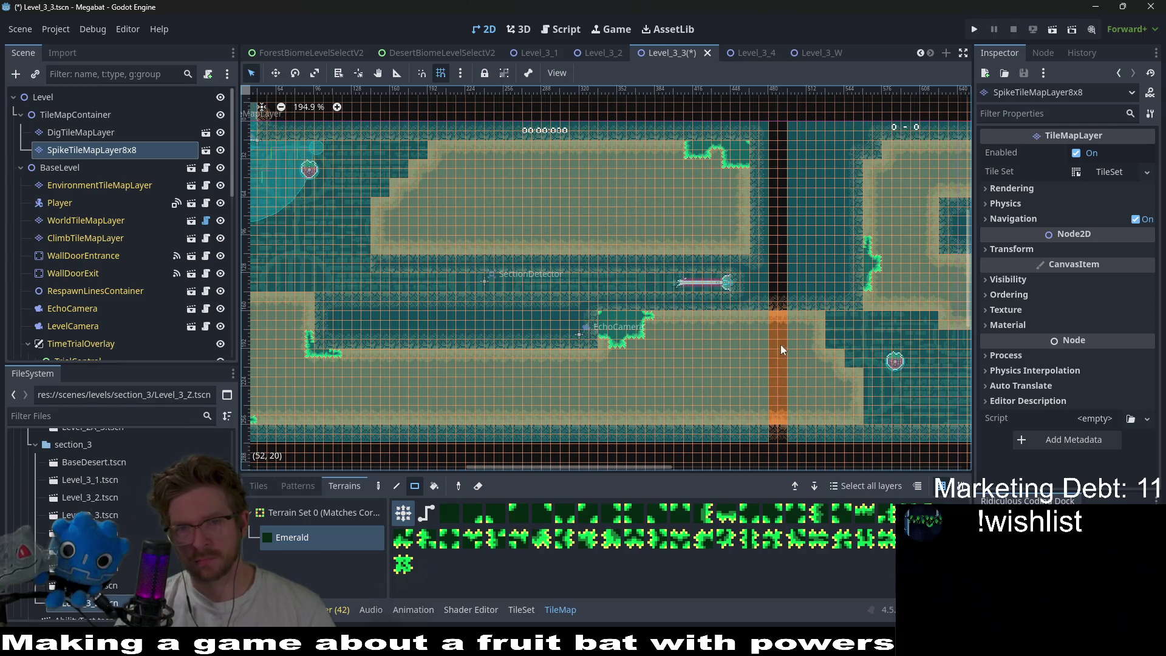
key("ctrl+s")
- Paint a rectangle of emerald spikes under the upper wall, then undo its top row
scroll(695, 330, "right", 2)
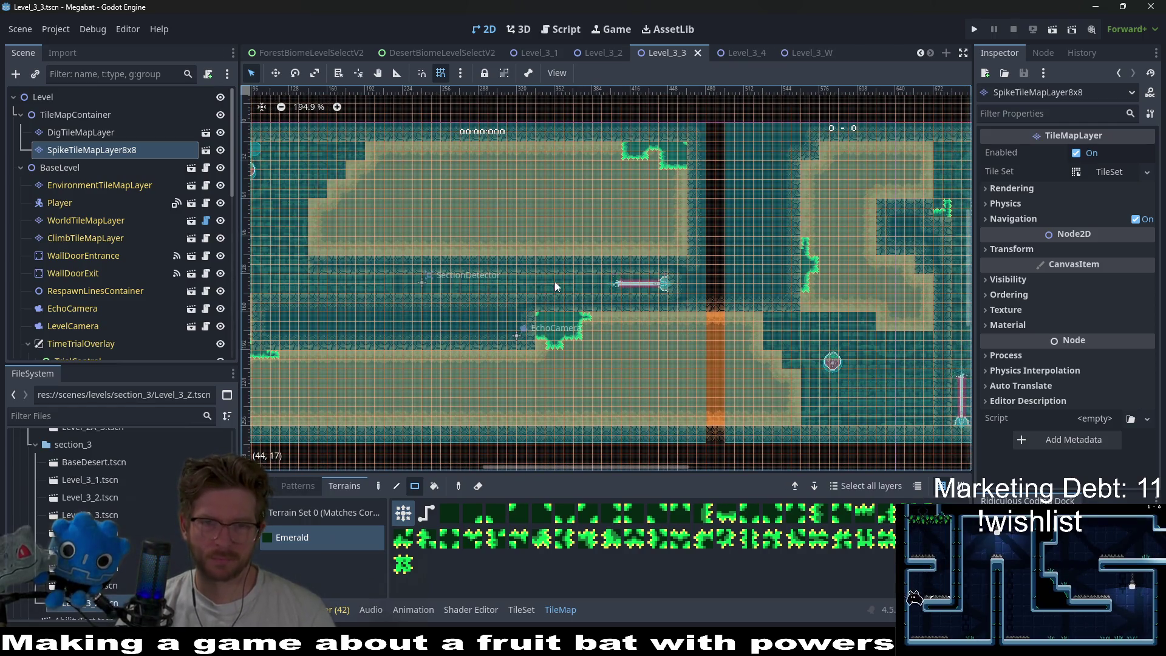
mouse_move(446, 235)
left_mouse_down()
mouse_move(496, 257)
mouse_move(496, 246)
mouse_move(476, 246)
left_mouse_up()
key("ctrl+z")
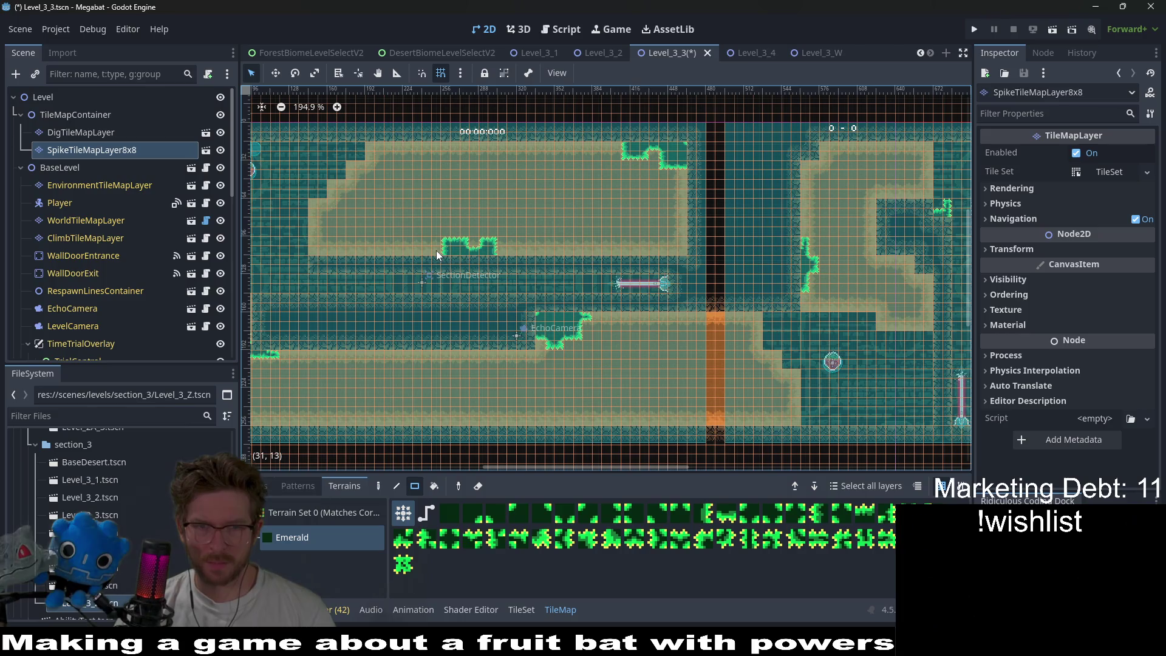
scroll(608, 231, "left", 3)
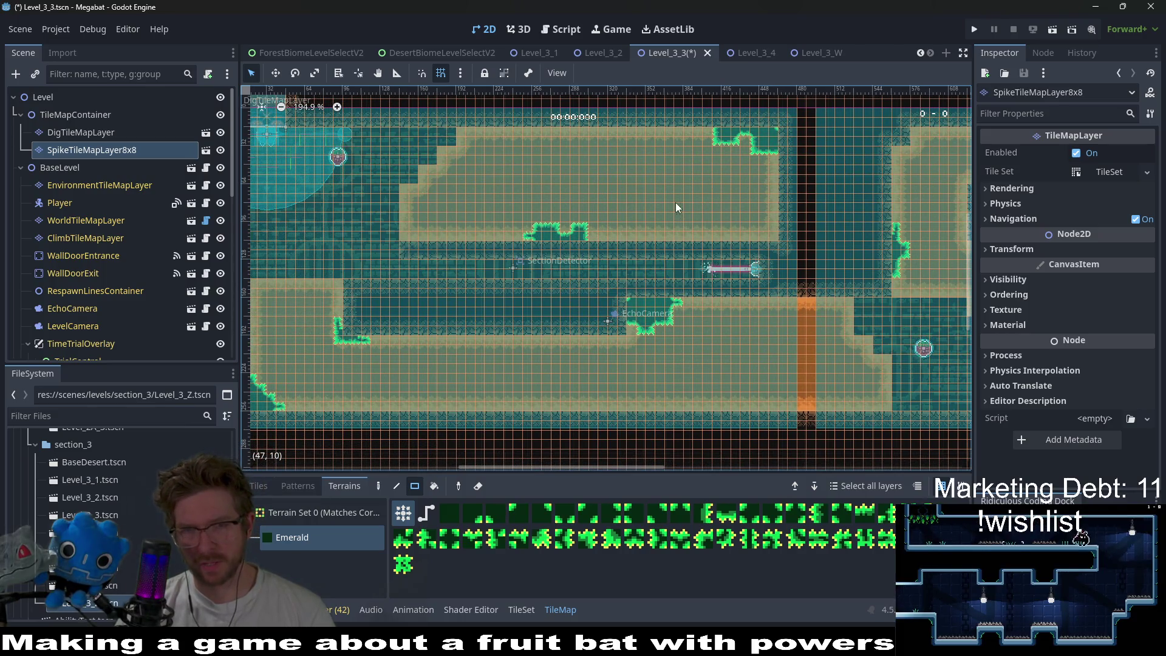
scroll(676, 202, "right", 2)
scroll(595, 203, "left", 3)
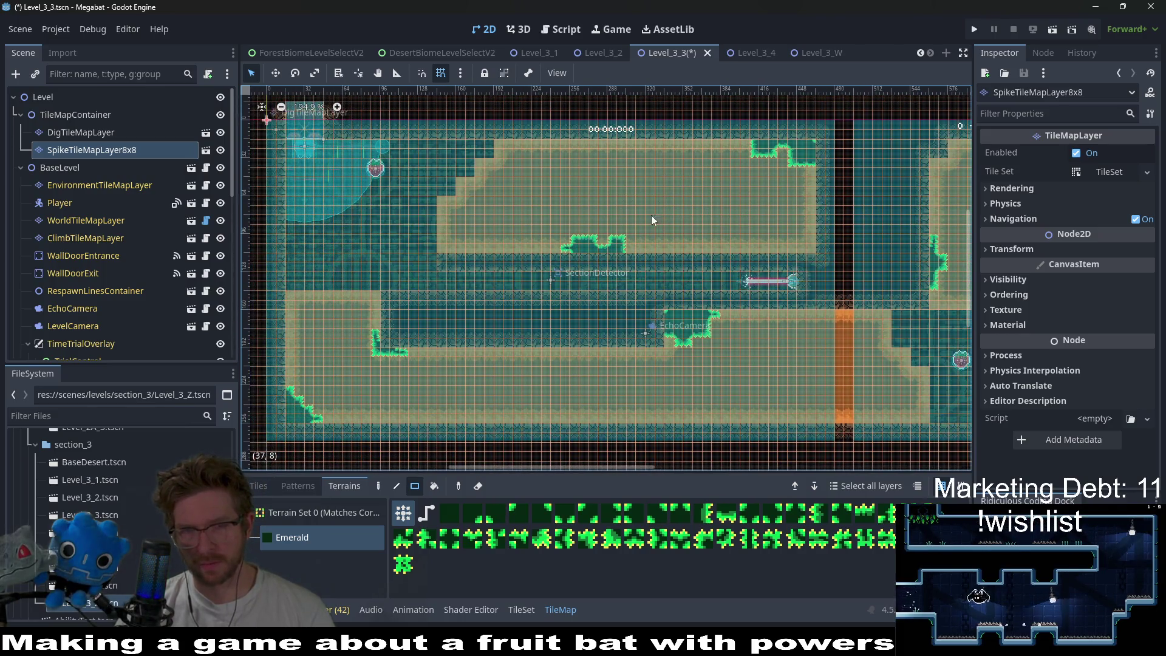
- Draw a 1x2 emerald rectangle extending the corridor's spike patch one tile left
left_click_drag(565, 249, 565, 257)
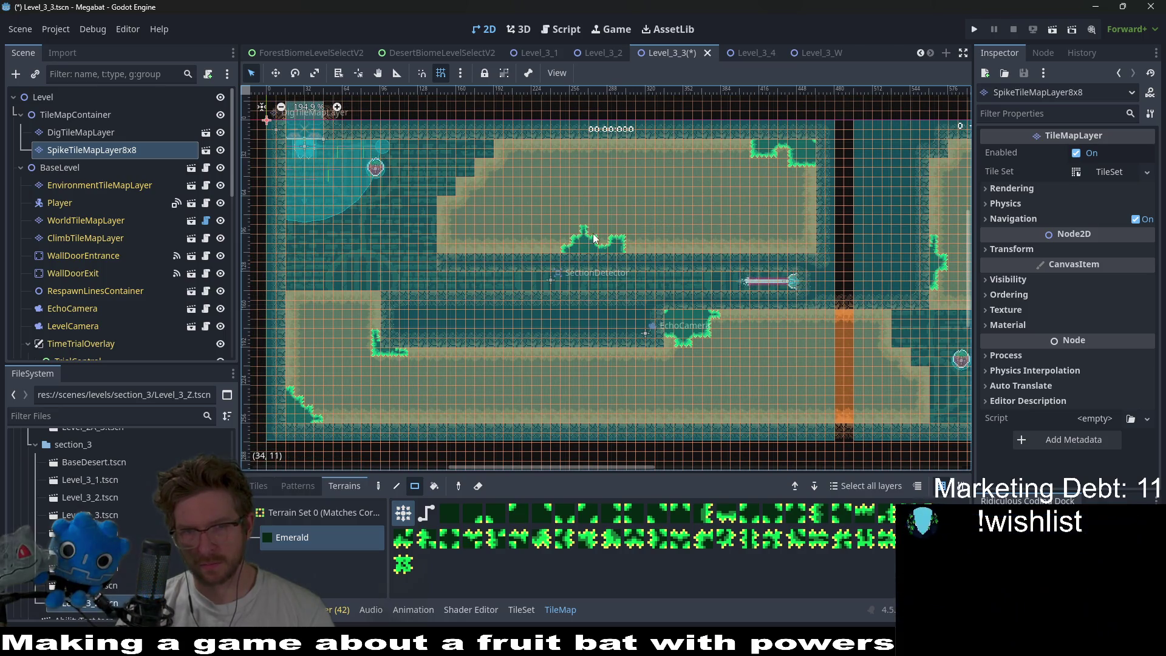
scroll(626, 224, "right", 2)
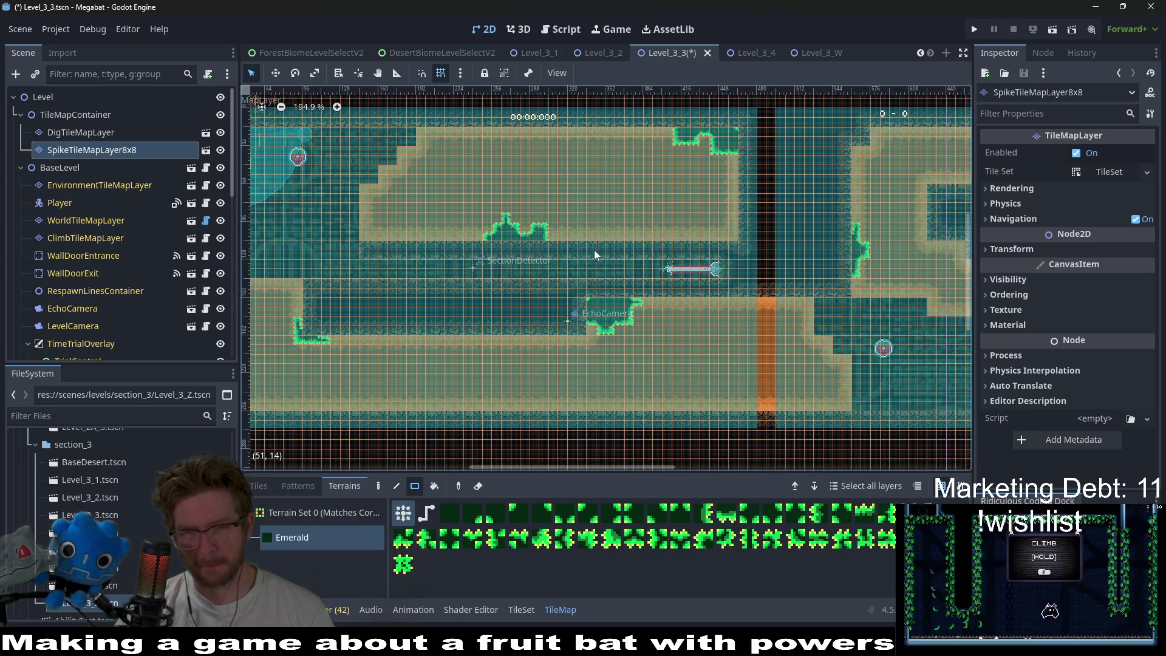
scroll(594, 250, "left", 5)
left_click_drag(807, 271, 672, 257)
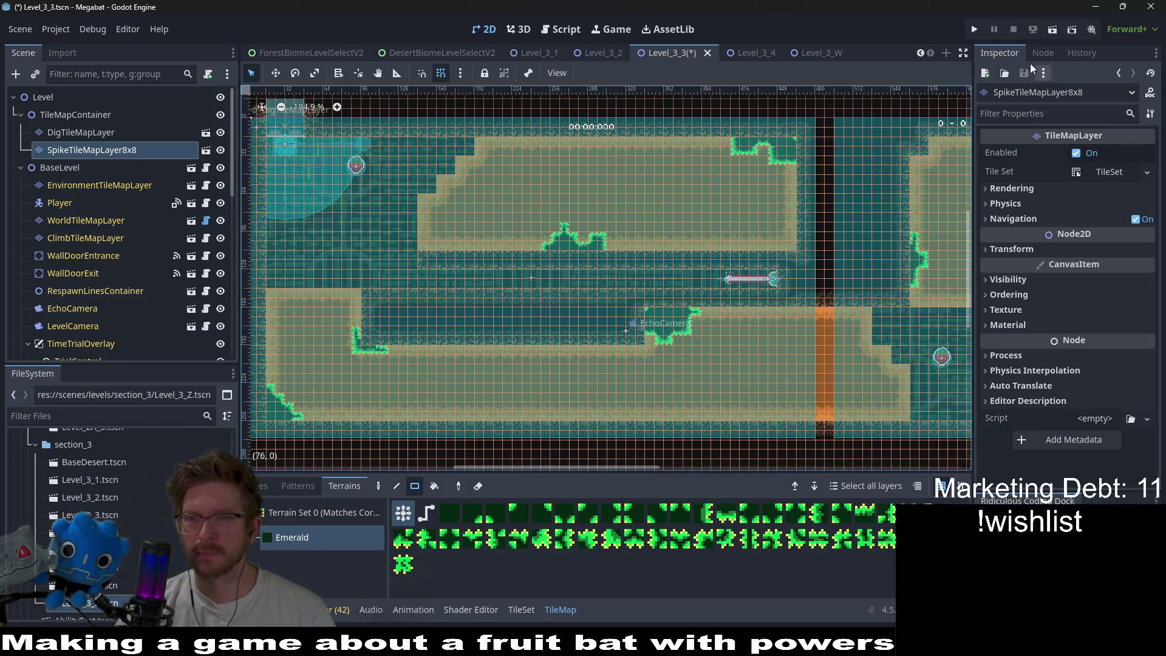
left_click_drag(843, 183, 708, 183)
scroll(786, 195, "left", 3)
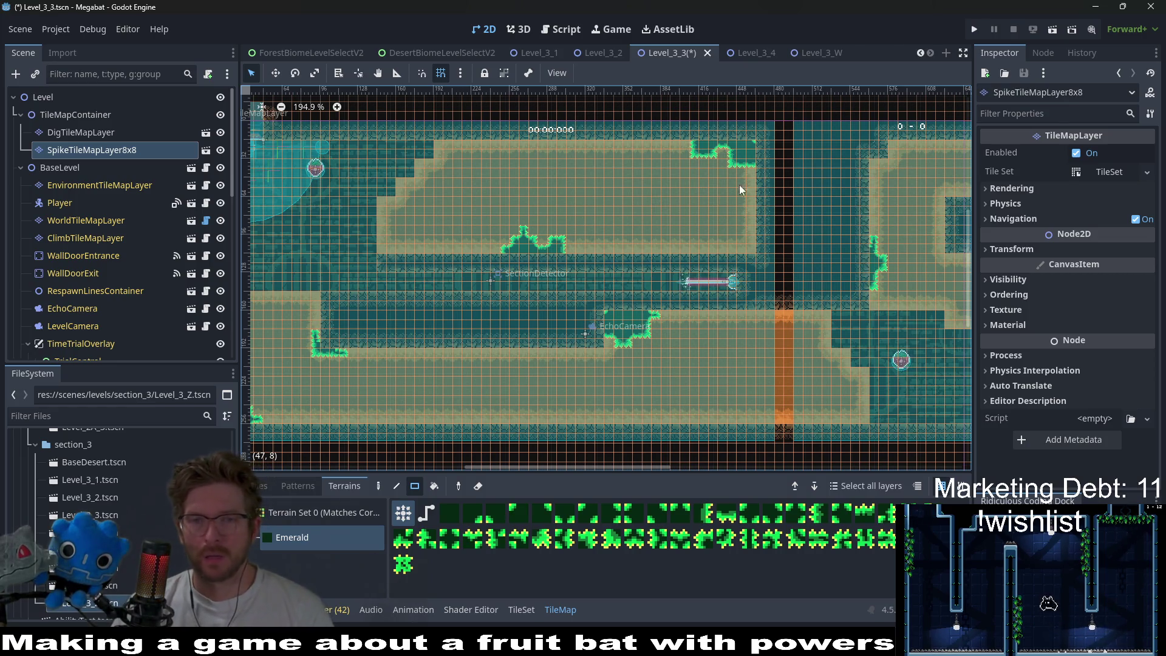
left_click_drag(661, 235, 625, 228)
scroll(756, 260, "right", 5)
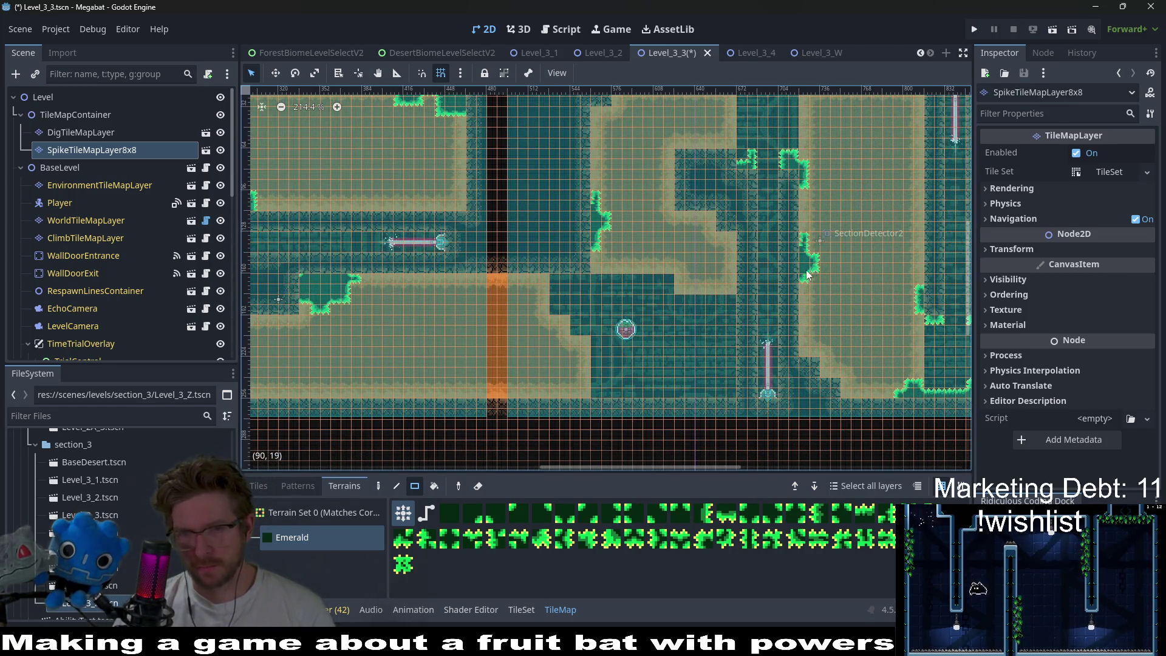
- Erase the spikes along both column bottoms and add spike tiles at both column tops
scroll(659, 264, "right", 3)
scroll(659, 264, "up", 1)
scroll(789, 304, "up", 5)
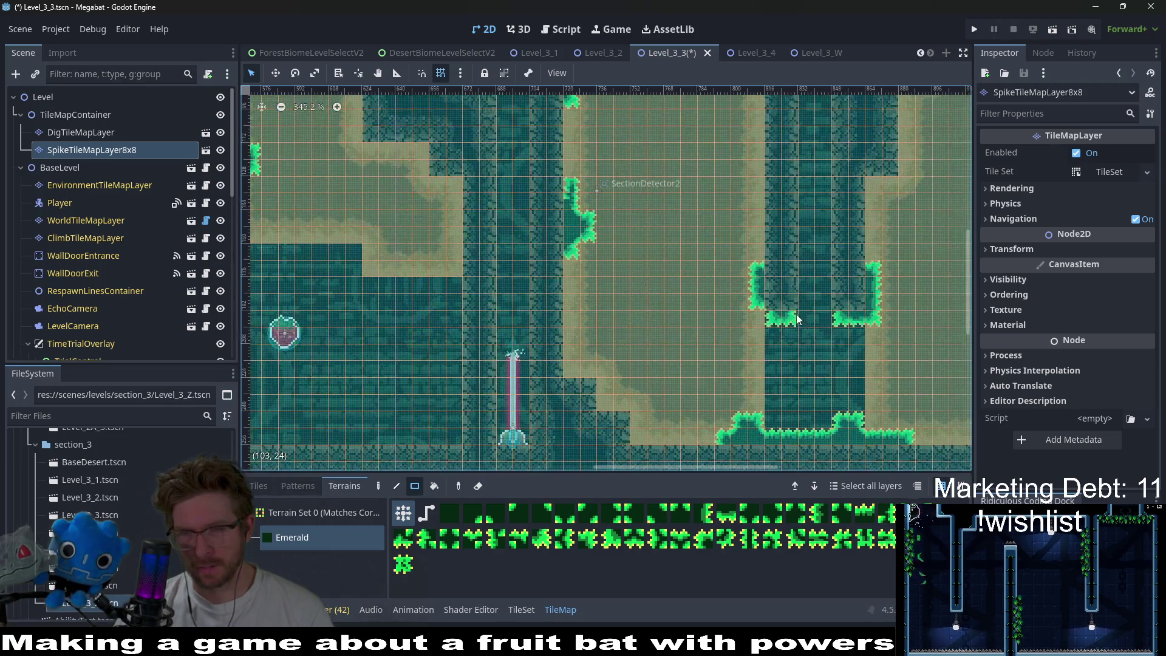
left_click_drag(770, 314, 887, 319)
left_click_drag(758, 251, 784, 257)
left_click(874, 253)
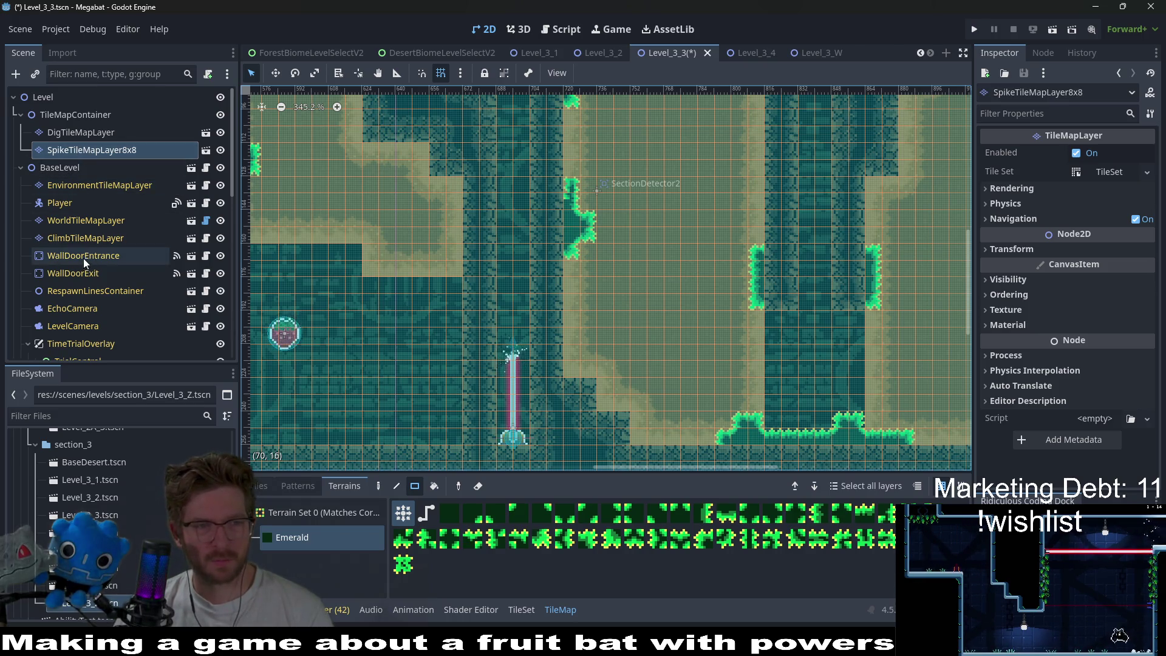
- View the DESERT terrain tiles, then reselect SpikeTileMapLayer8x8 with the Emerald terrain
left_click(89, 221)
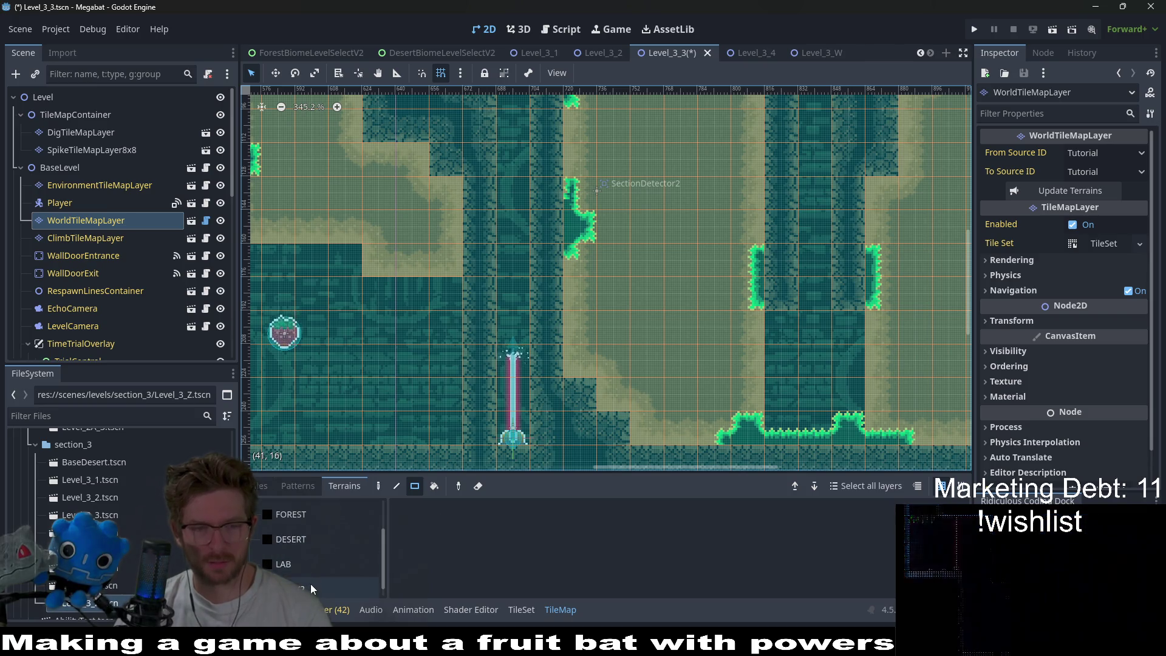
left_click(298, 539)
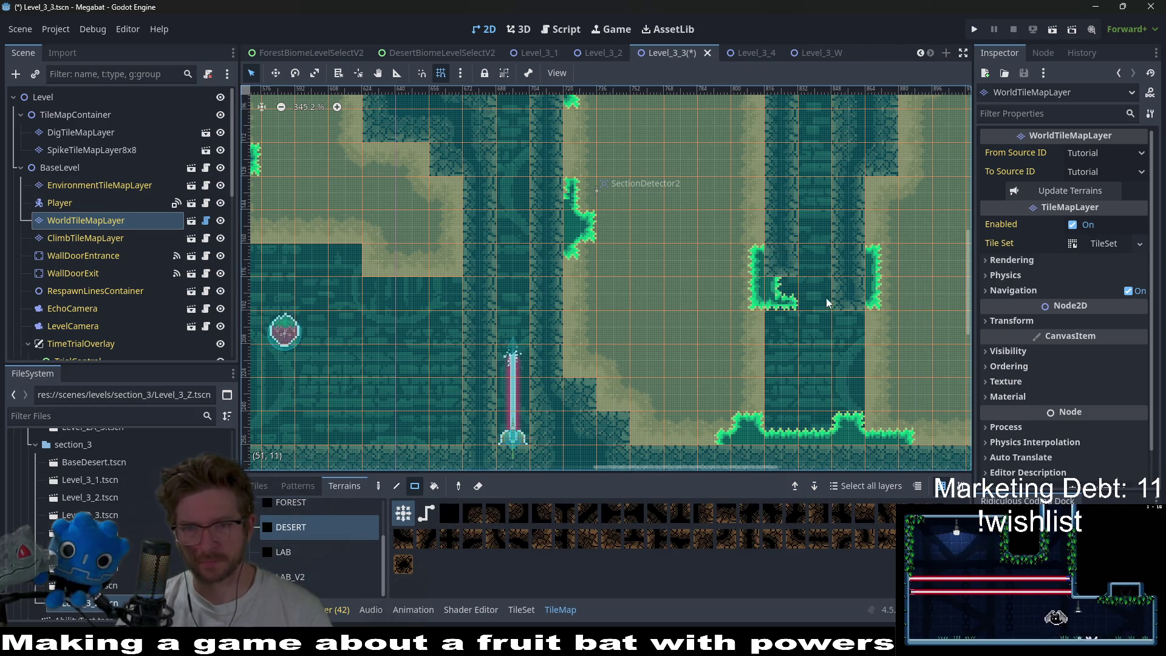
scroll(854, 339, "down", 2)
scroll(854, 342, "down", 1)
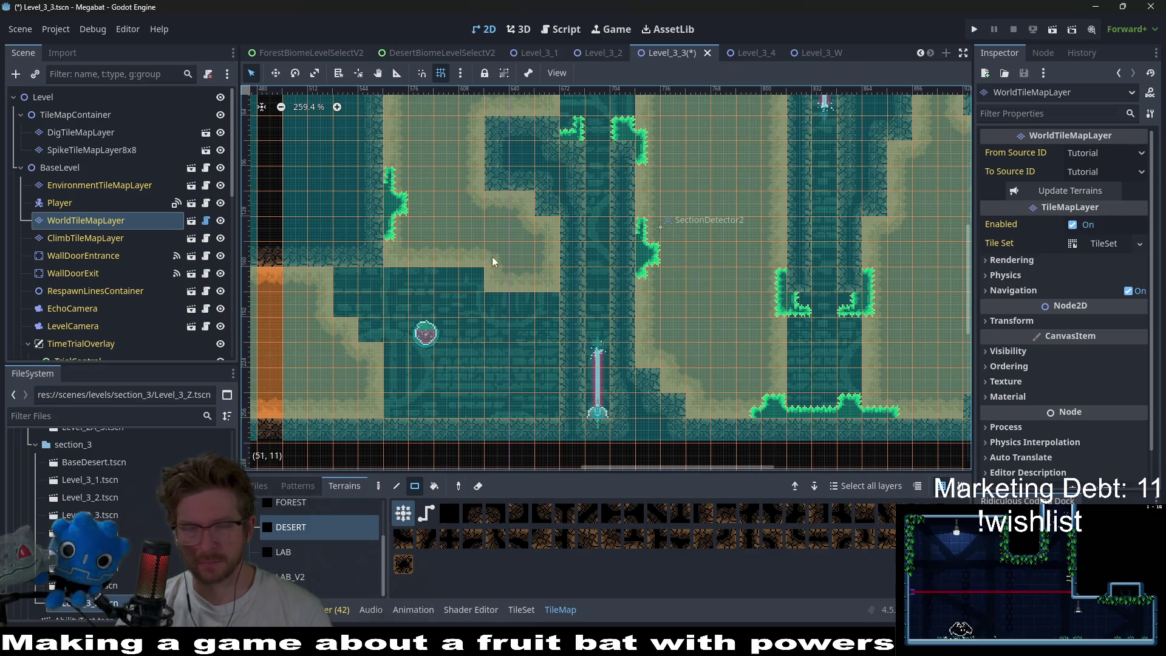
left_click(107, 150)
left_click(317, 535)
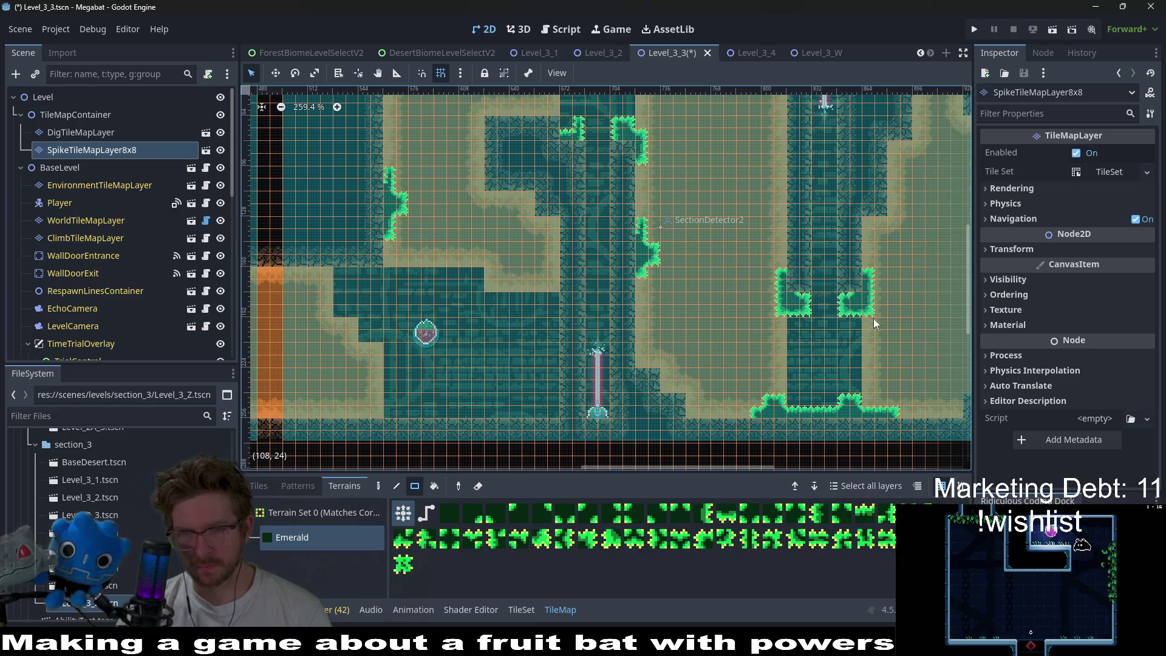
scroll(874, 318, "right", 3)
- Extend the L-shaped spike edge one cell left and turn its inner corner into a tip
left_click(709, 315)
left_click_drag(724, 297, 708, 318)
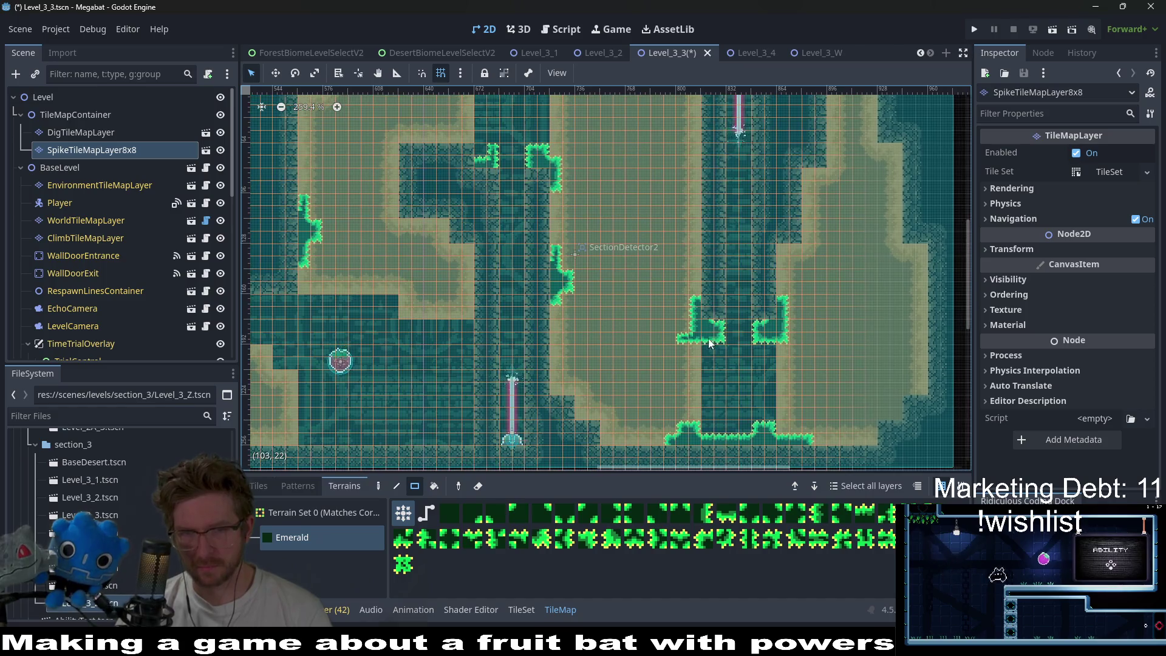
left_click_drag(781, 342, 743, 355)
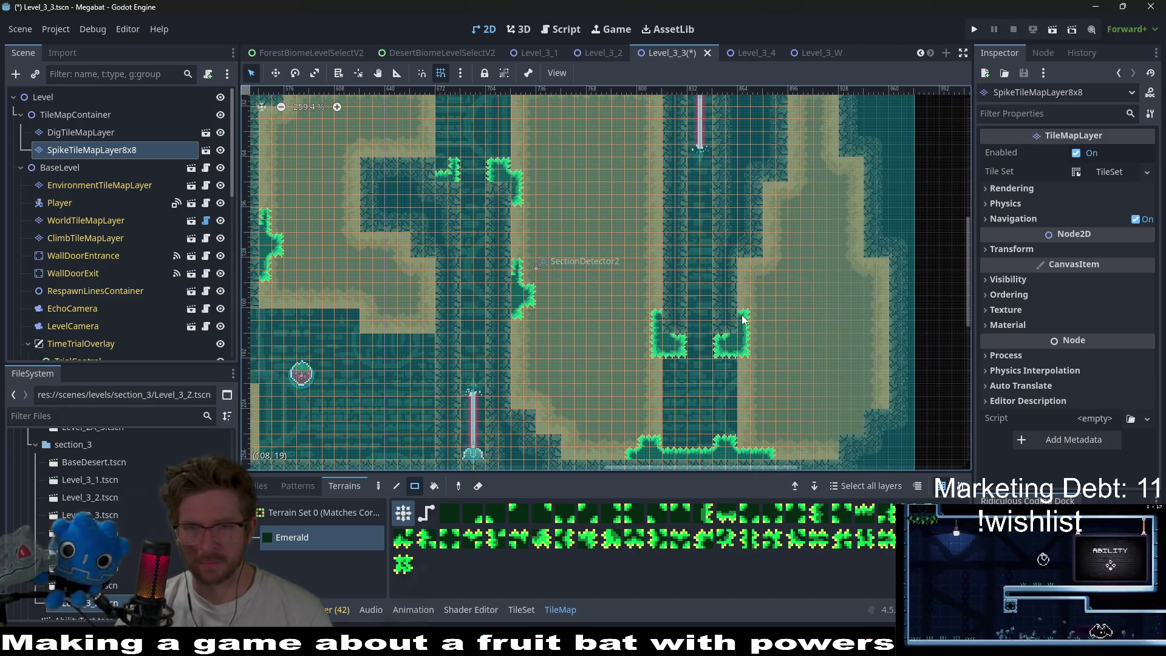
scroll(752, 347, "down", 2)
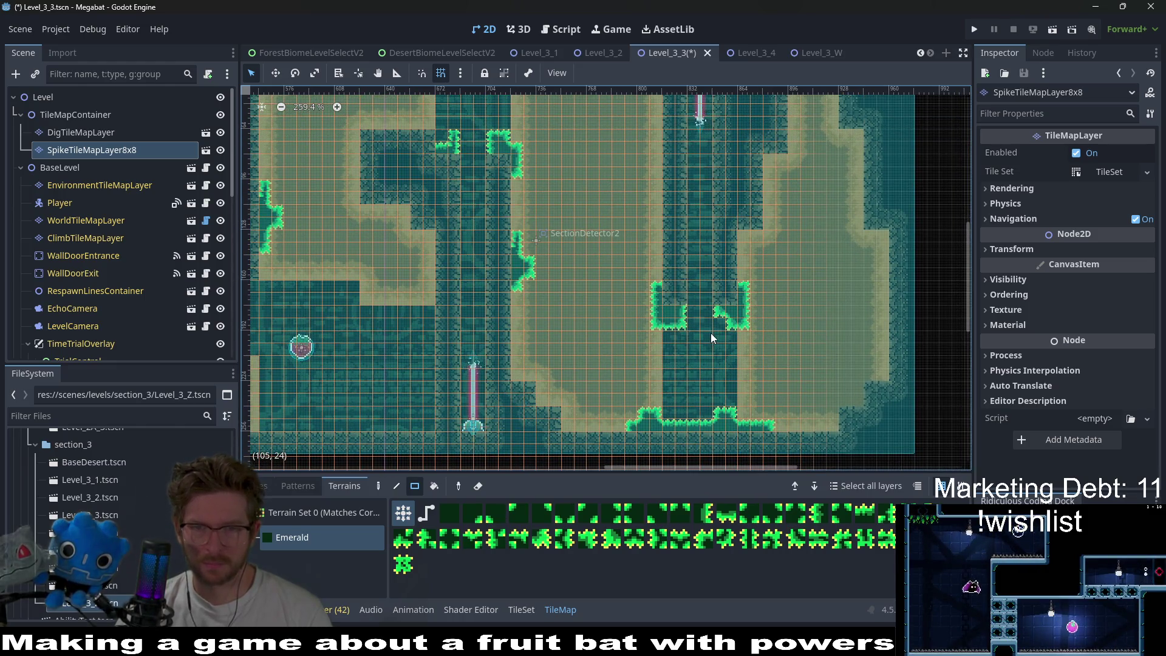
left_click(683, 324)
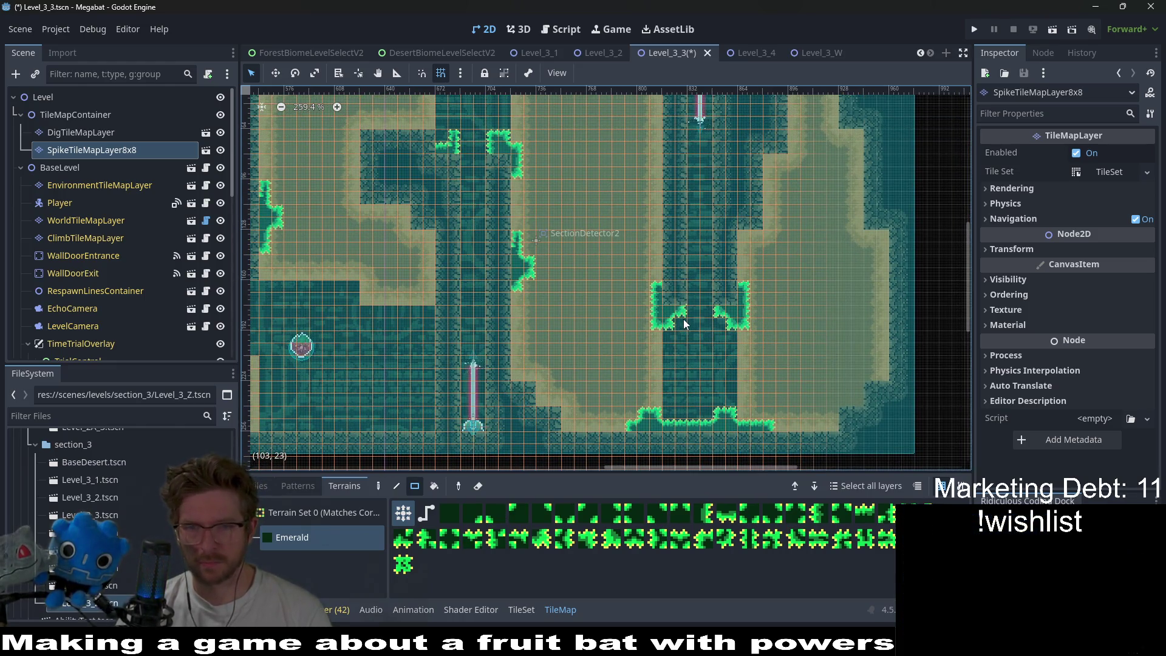
scroll(728, 281, "up", 1)
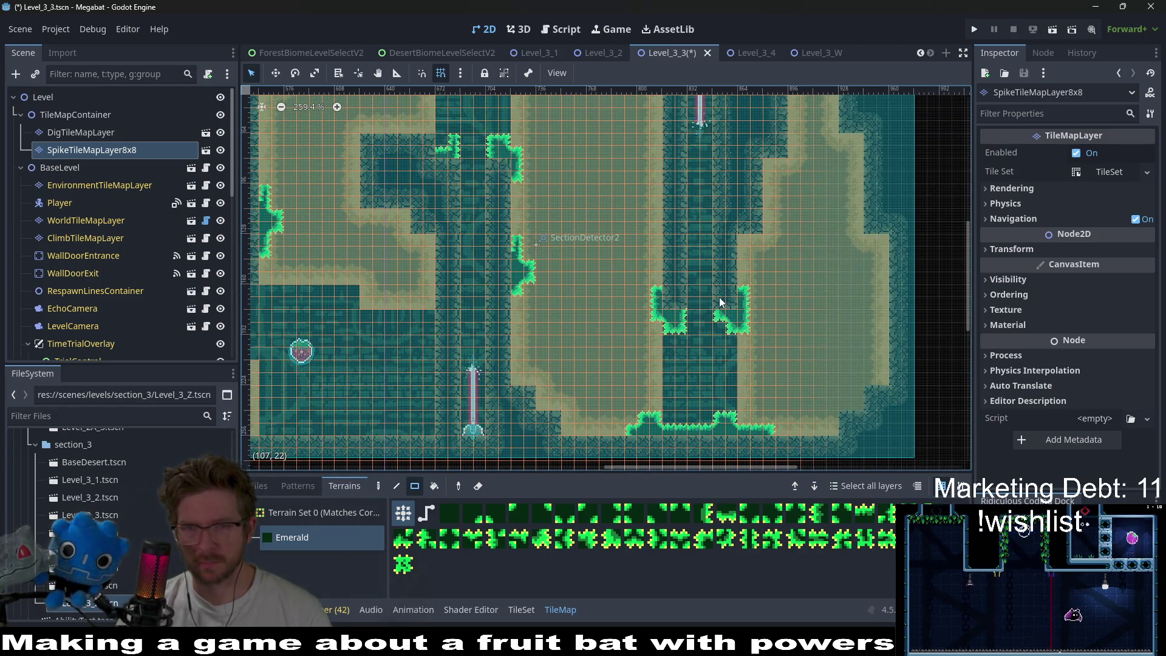
- Save Level_3_3 and run the level to playtest it
key("ctrl+s")
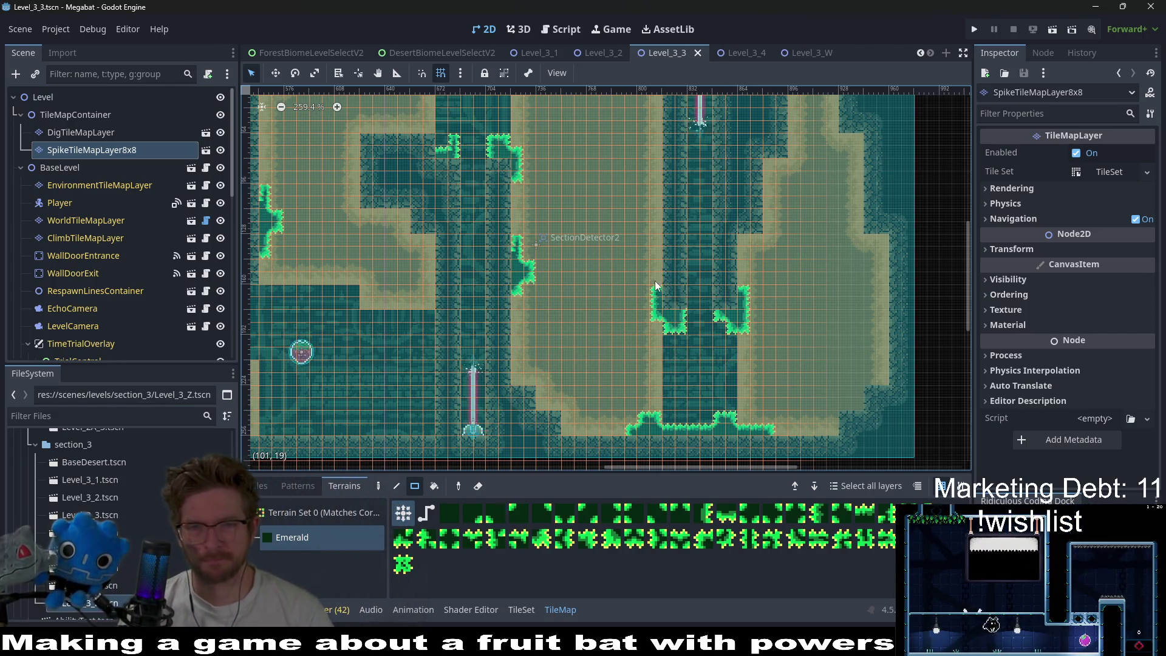
key("ctrl+s")
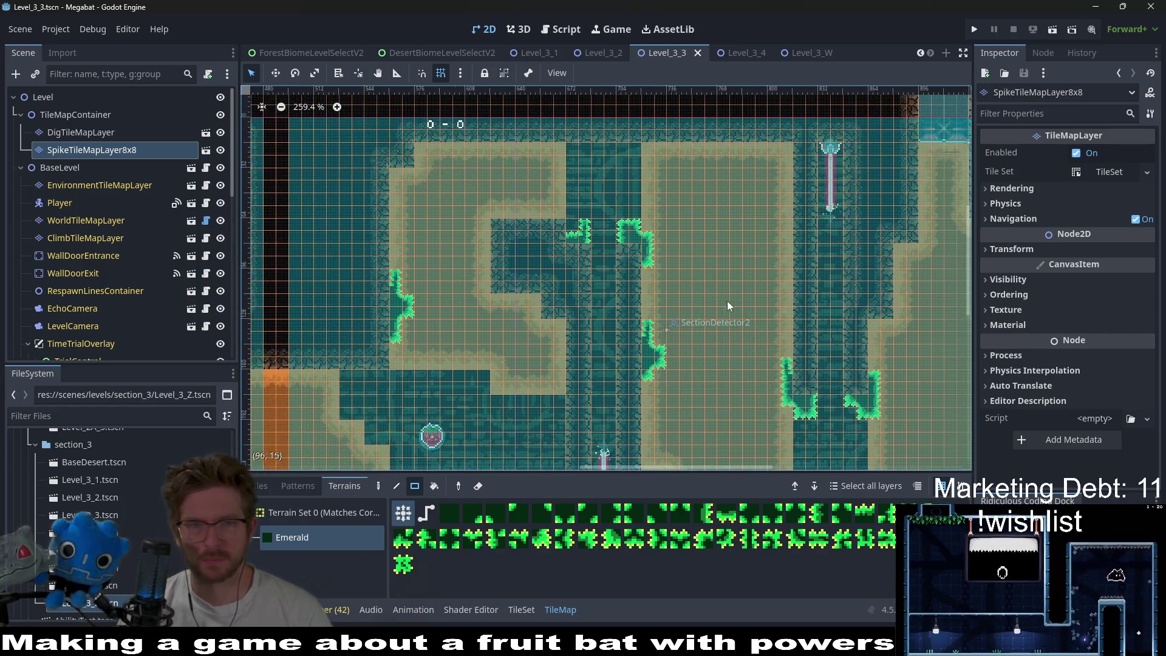
left_click(1047, 39)
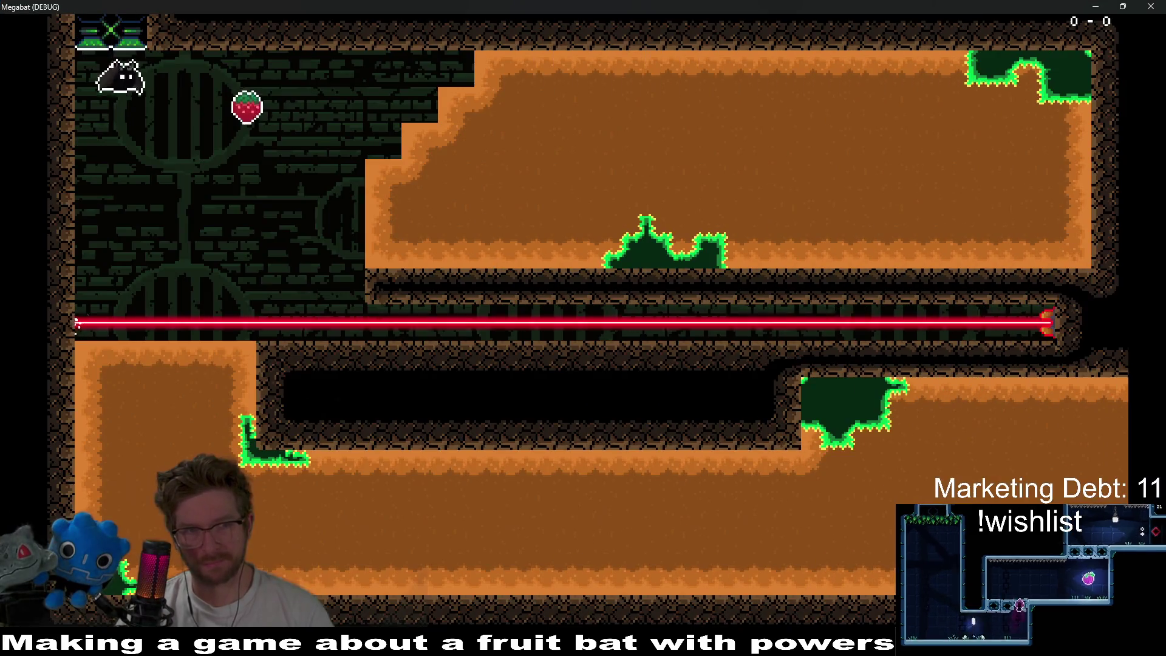
- Dig the bat through the first cave's dirt and tunnel up into the next room
key("Right")
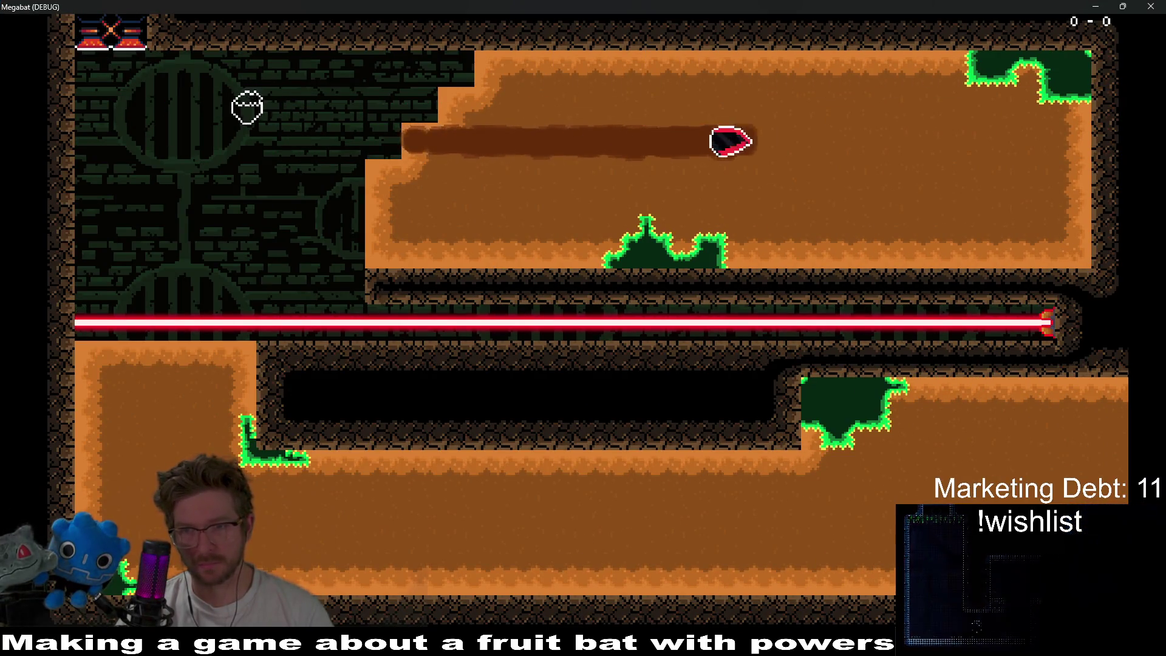
key("Down")
key("Left")
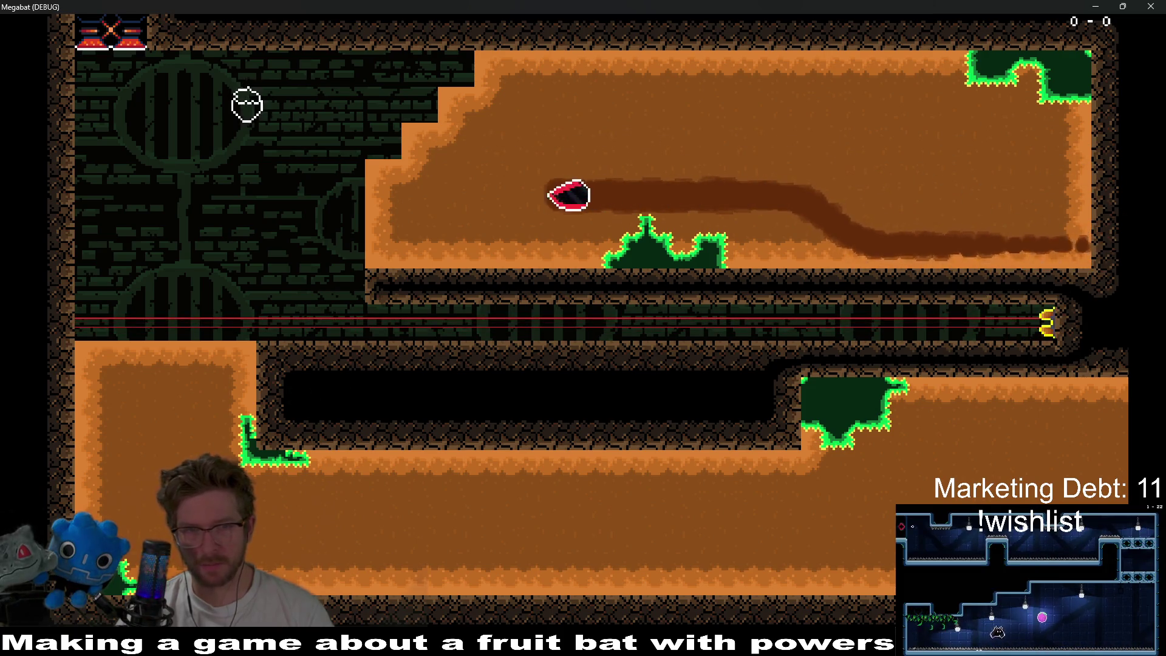
key("Down")
key("Down")
key("Right")
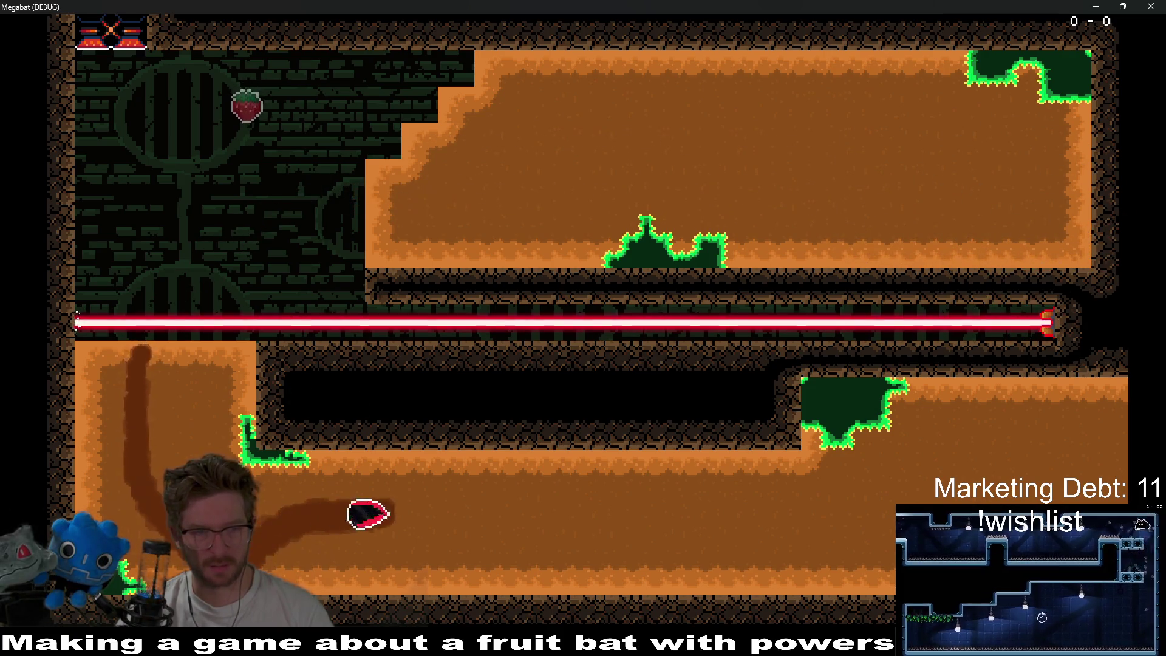
key("Up")
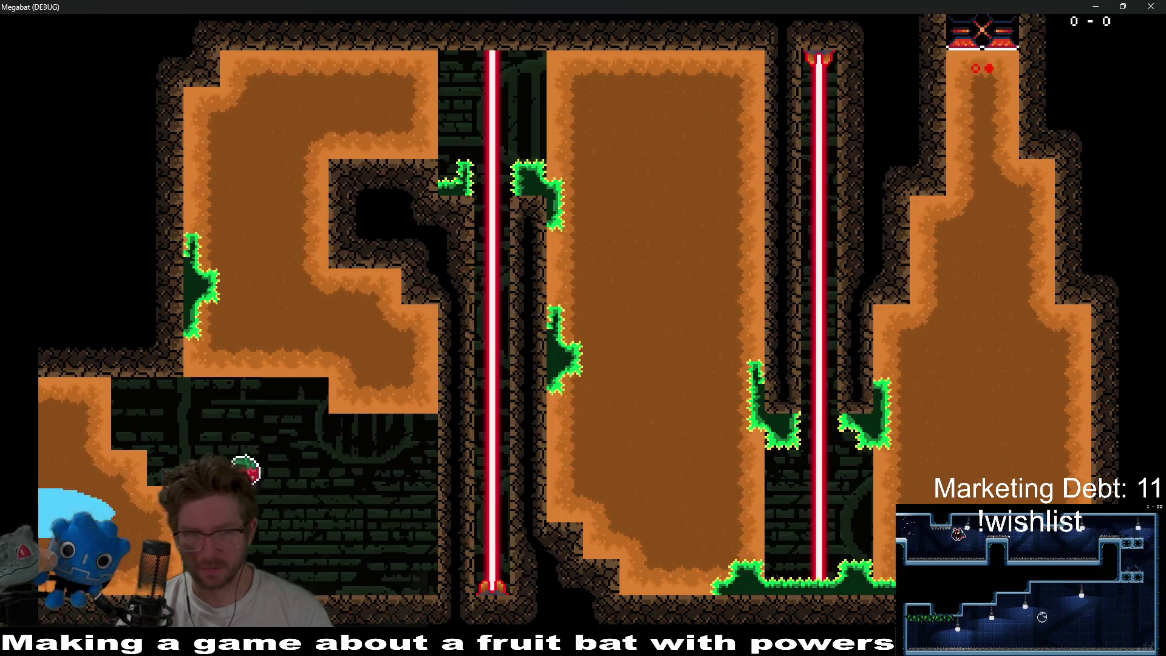
- Burrow through the new room's dirt and tunnel across to the central shaft
key("Right")
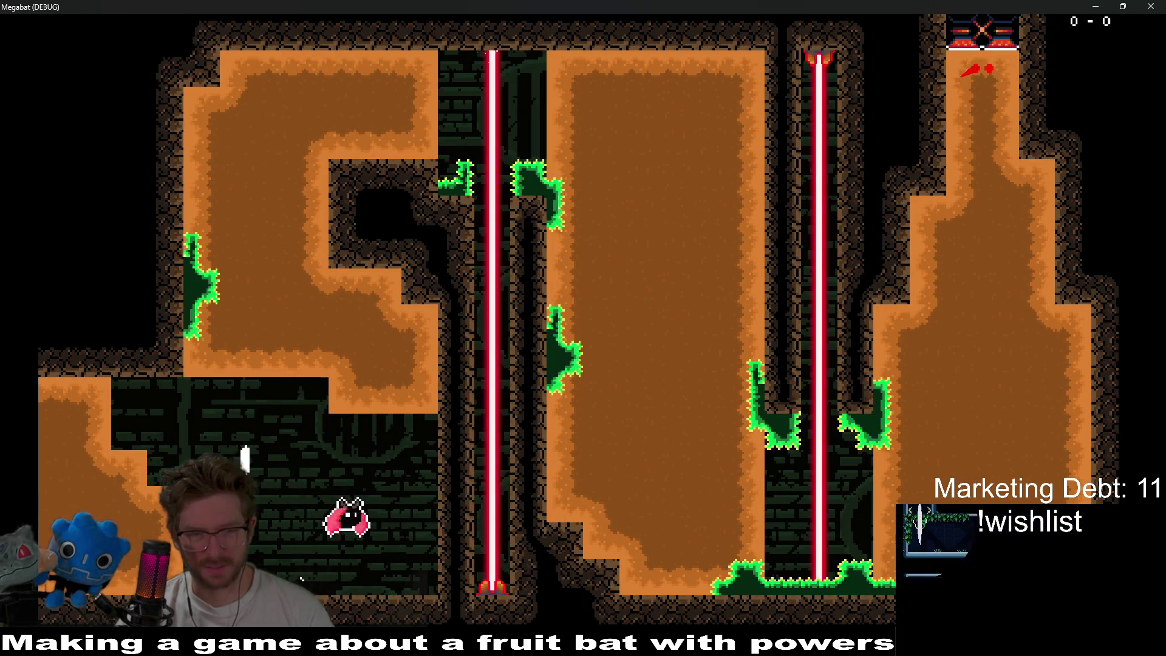
key("Up")
key("Left")
key("Up")
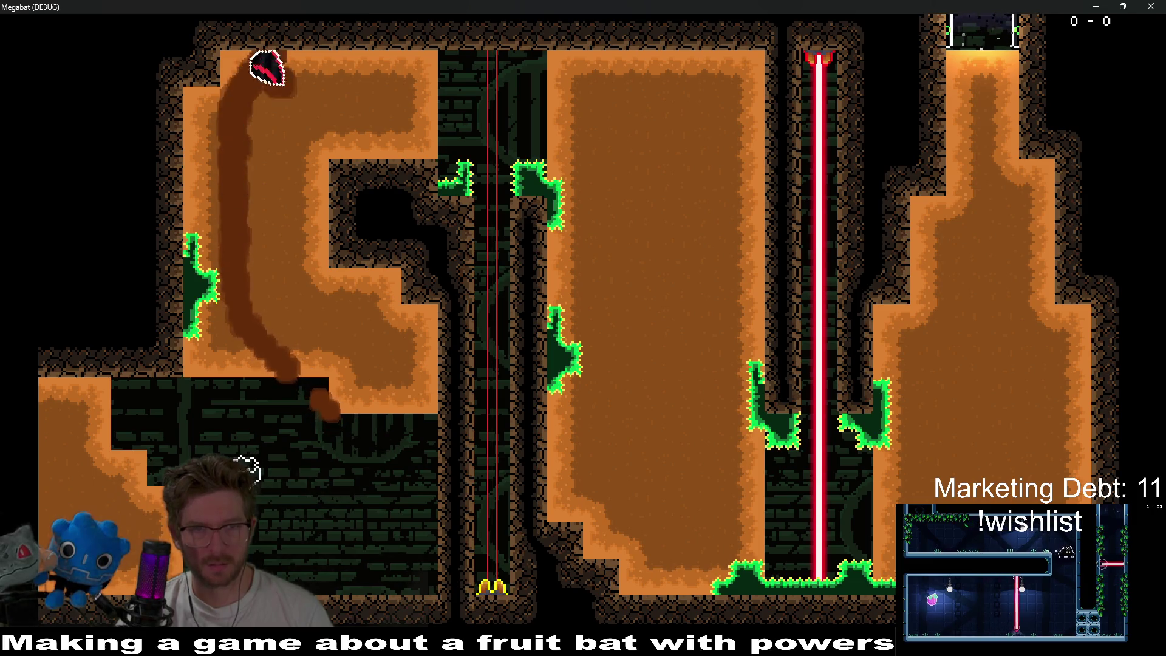
key("Right")
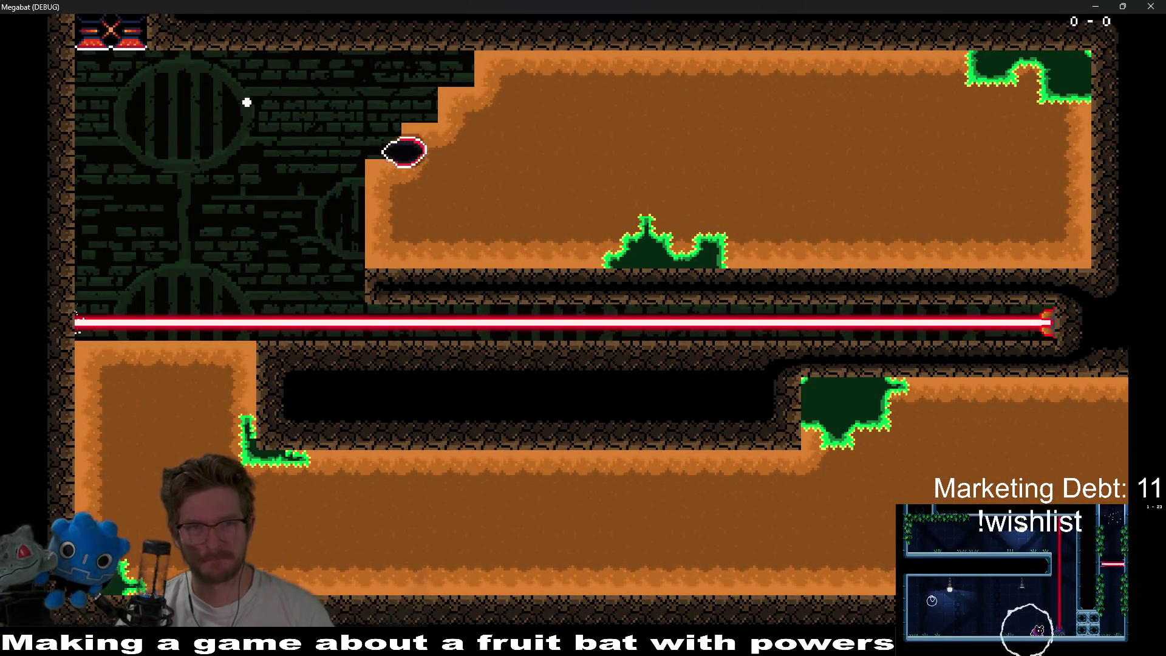
- Loop the bat through the upper dirt, then along the lower dirt band
key("Right")
key("Down")
key("Left")
key("Up")
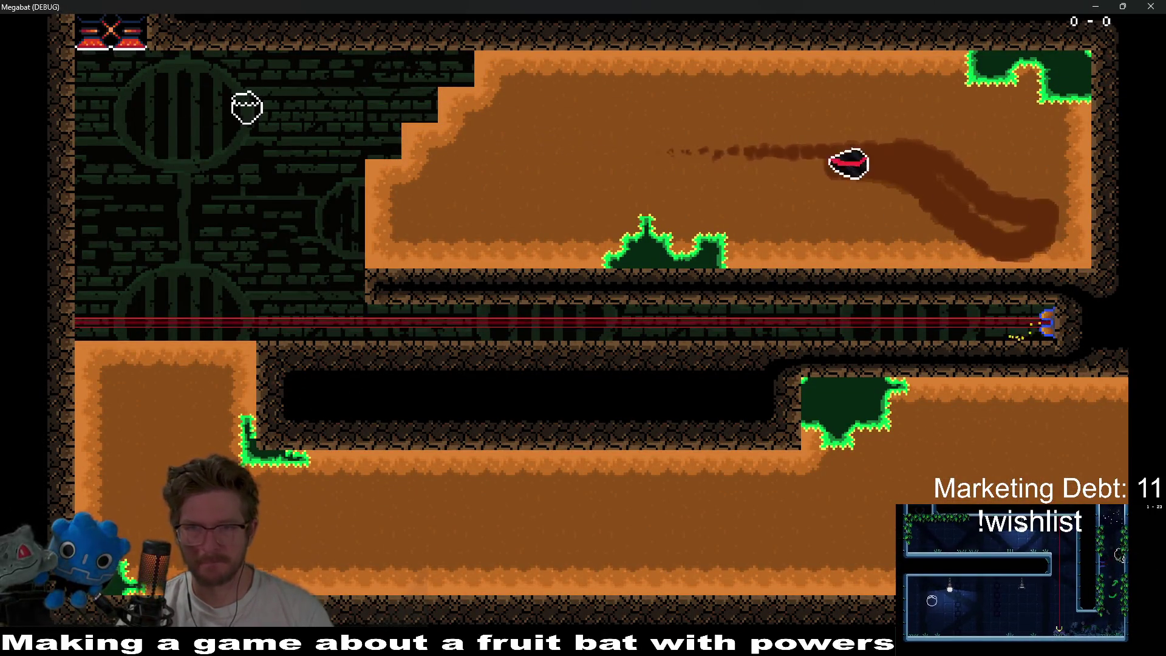
key("Left")
key("Down")
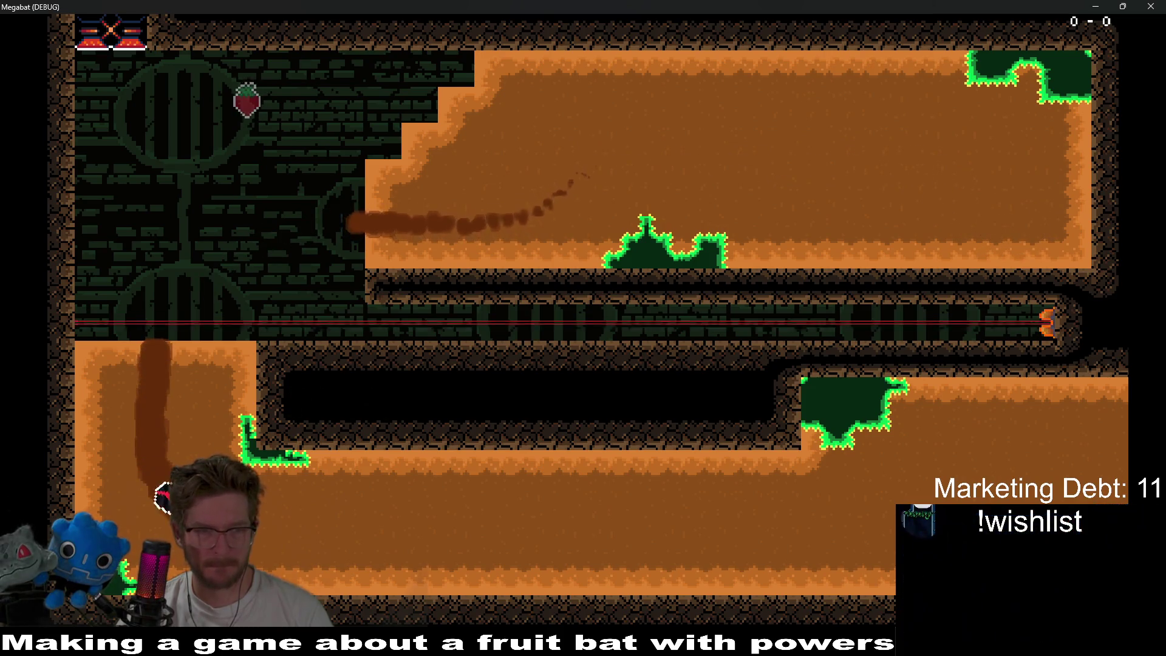
key("Right")
key("Up")
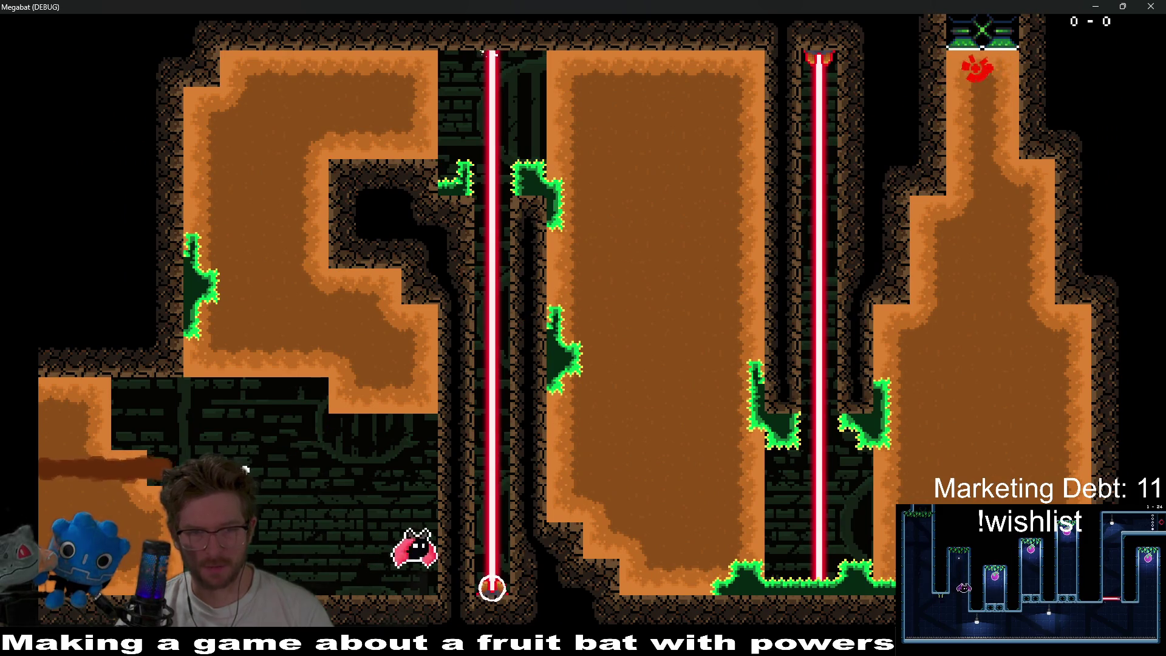
- Steer the bat through the upper-left and middle dirt, then blast it left
key("Up")
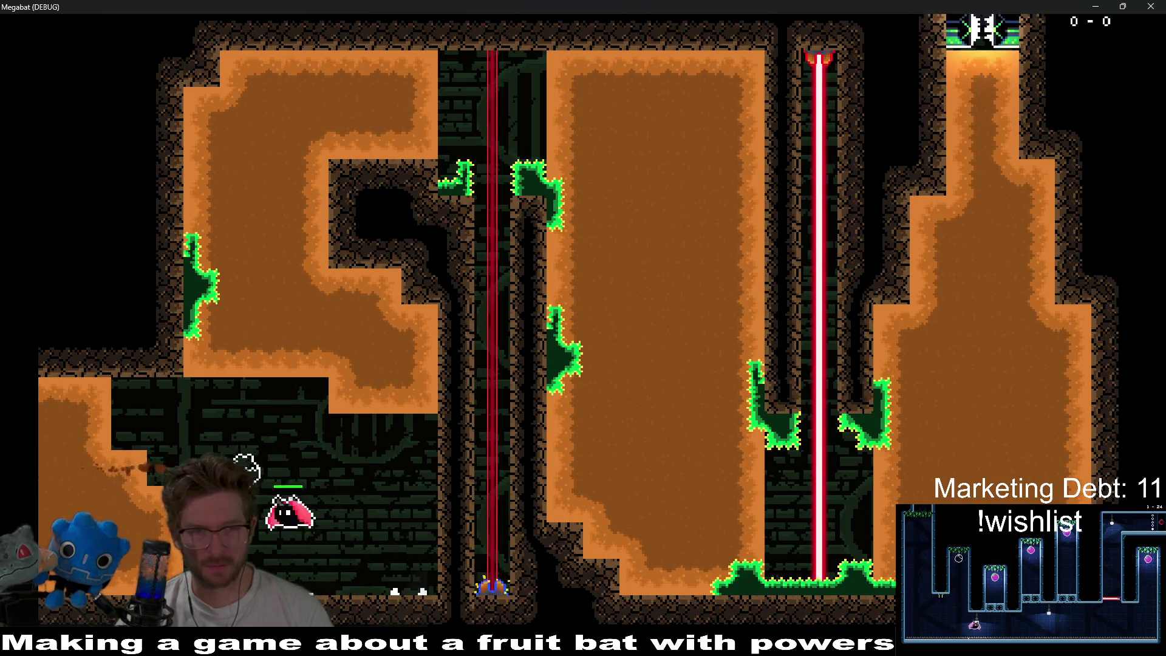
key("Right")
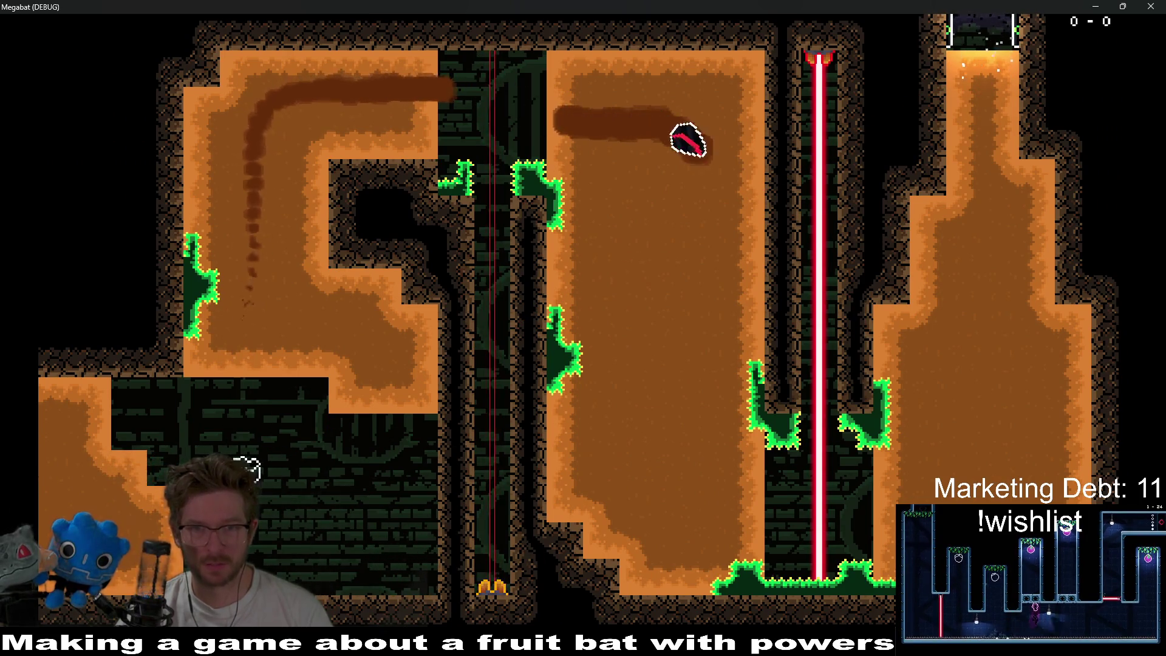
key("Down")
key("Right")
key("Left")
key("Up")
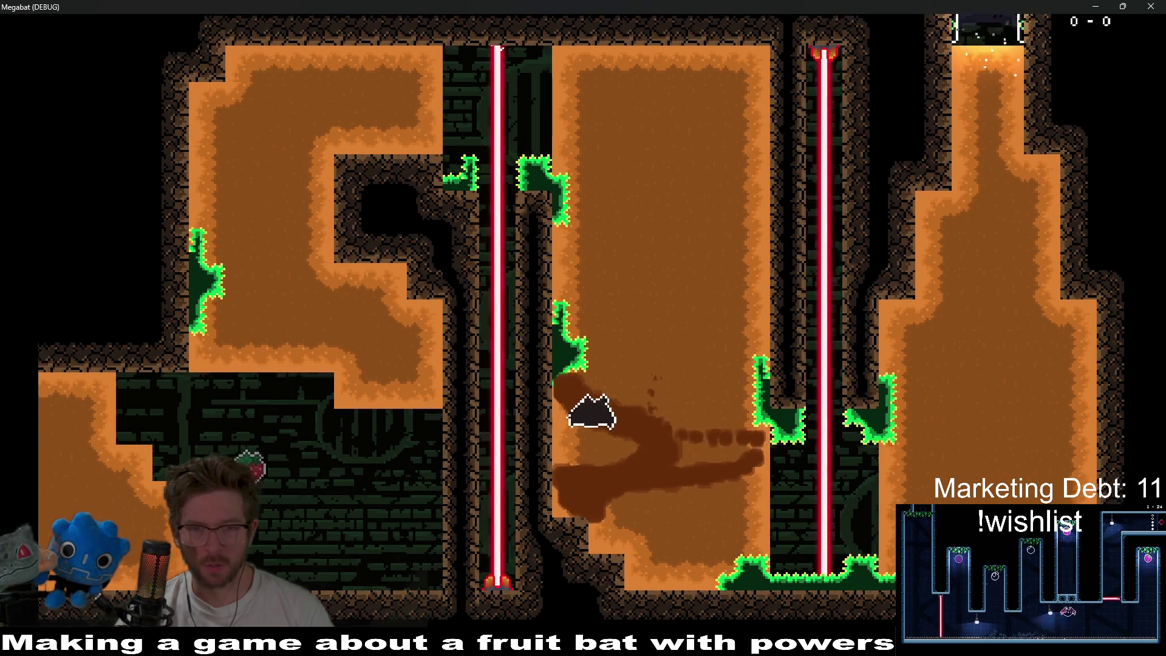
key("Left")
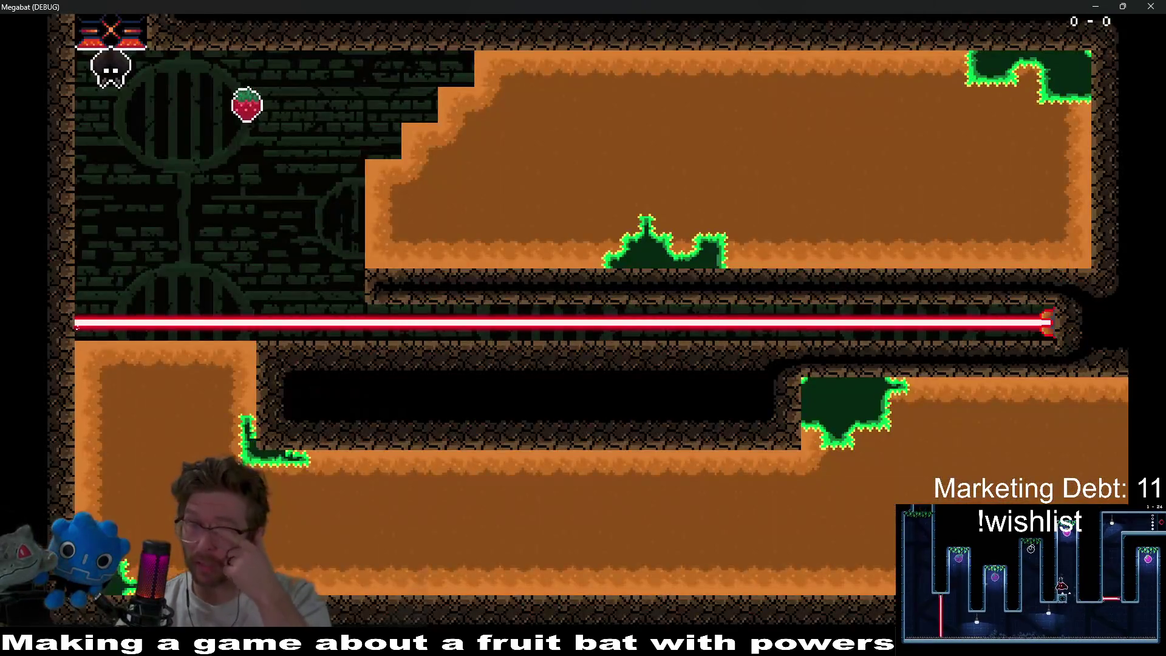
- Burrow back and forth through the upper dirt and burst out into the brick area
key("Right")
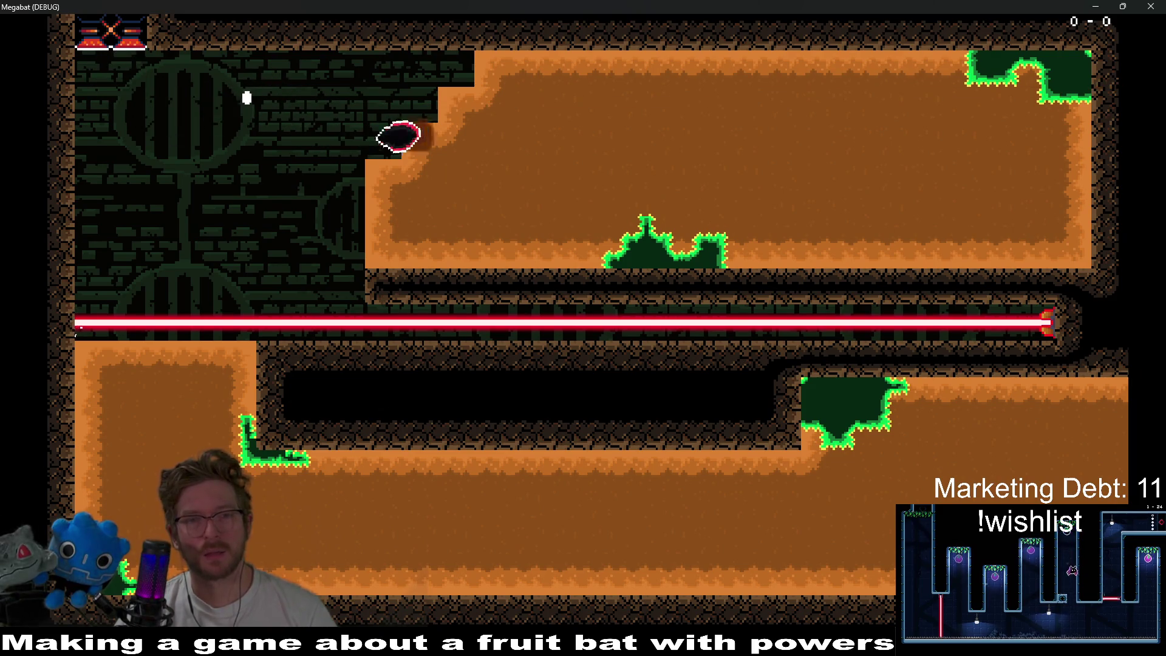
key("Down")
key("Right")
key("Left")
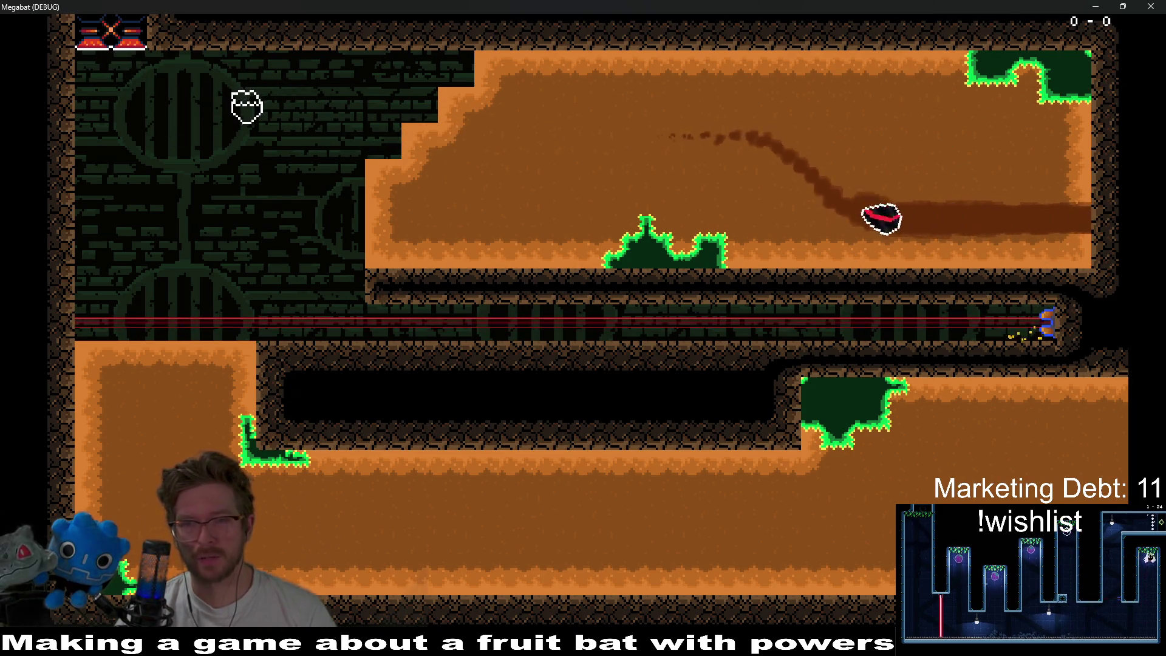
key("Up")
key("Down")
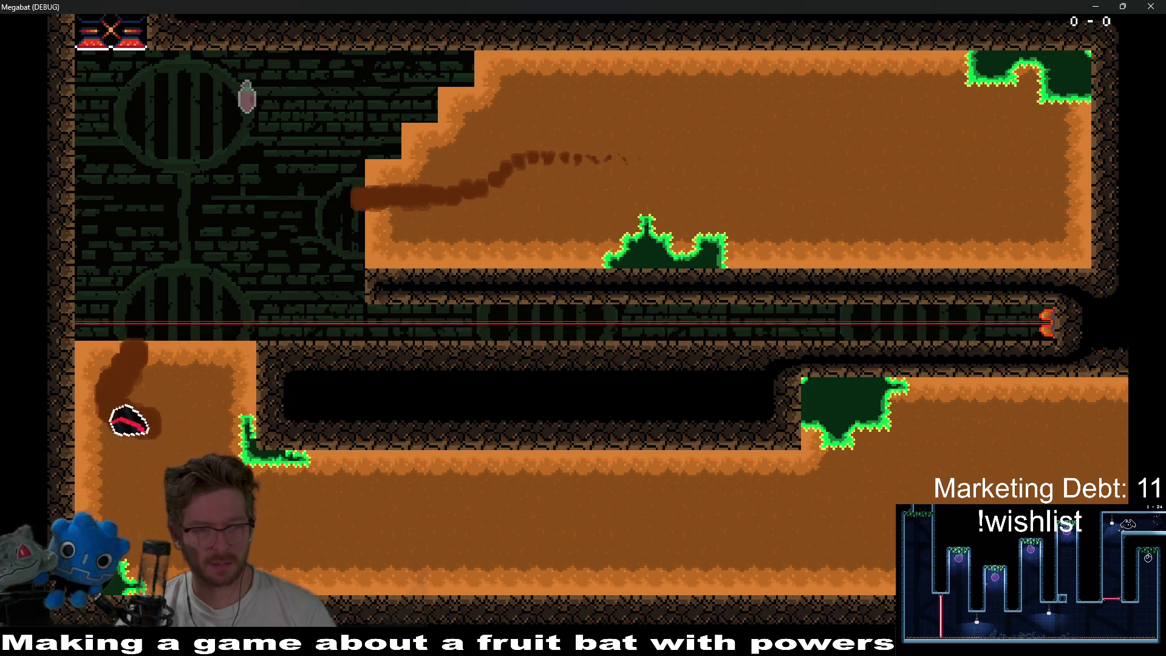
key("Right")
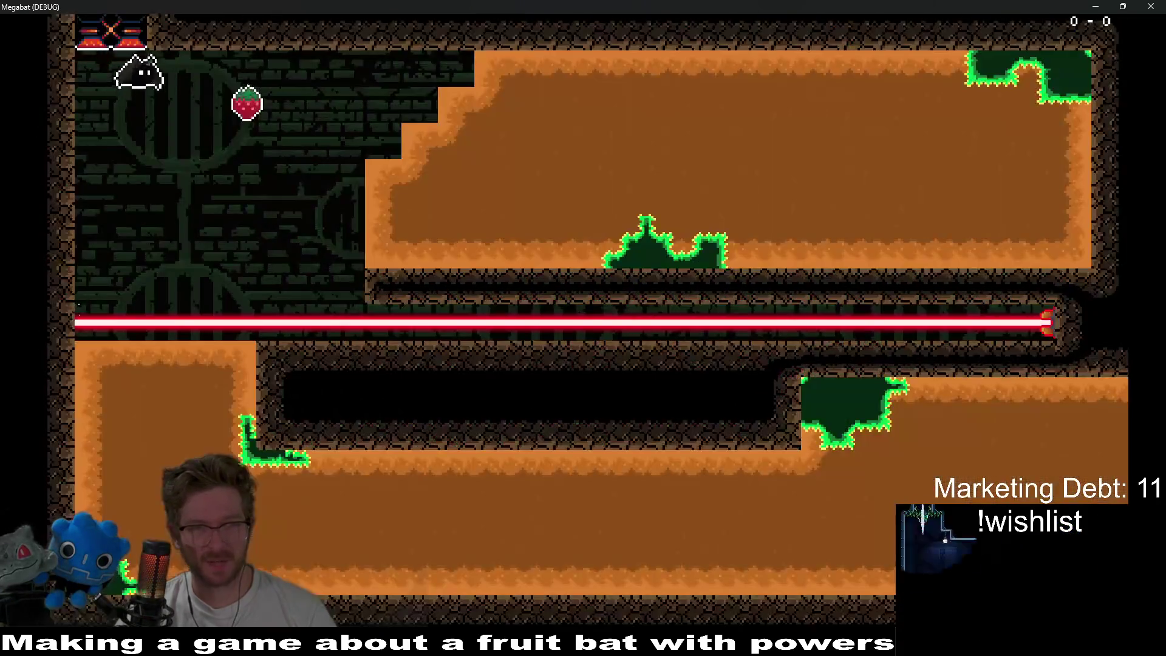
- After respawning, loop the bat through the upper dirt and into the lower-left dirt
key("Right")
key("Down")
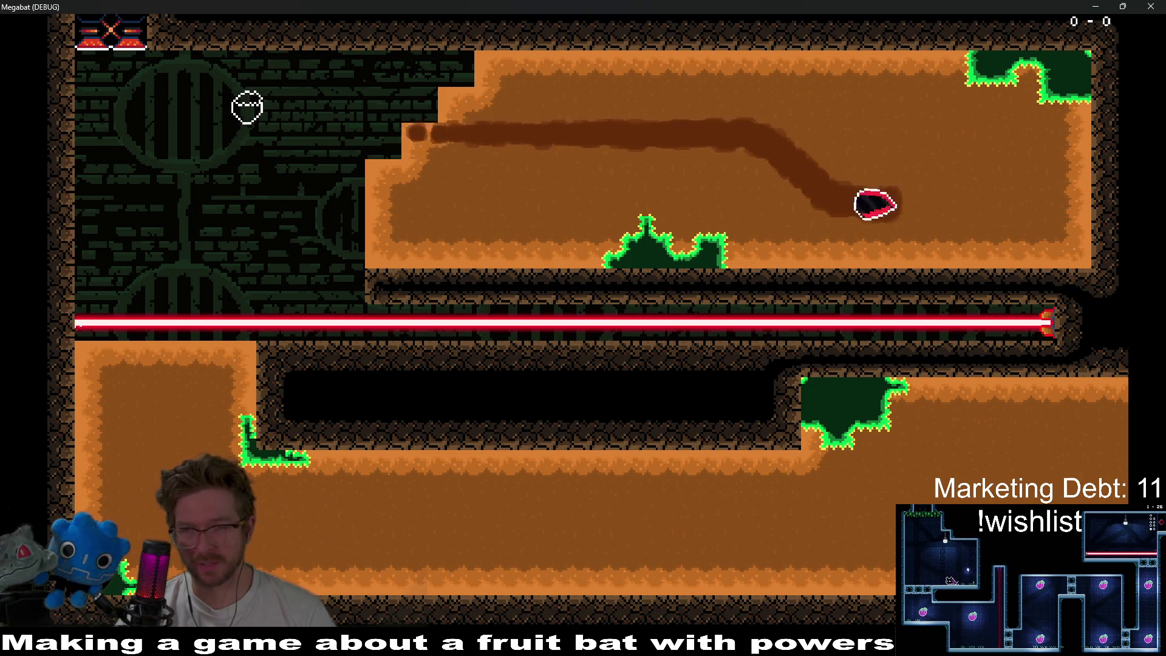
key("Left")
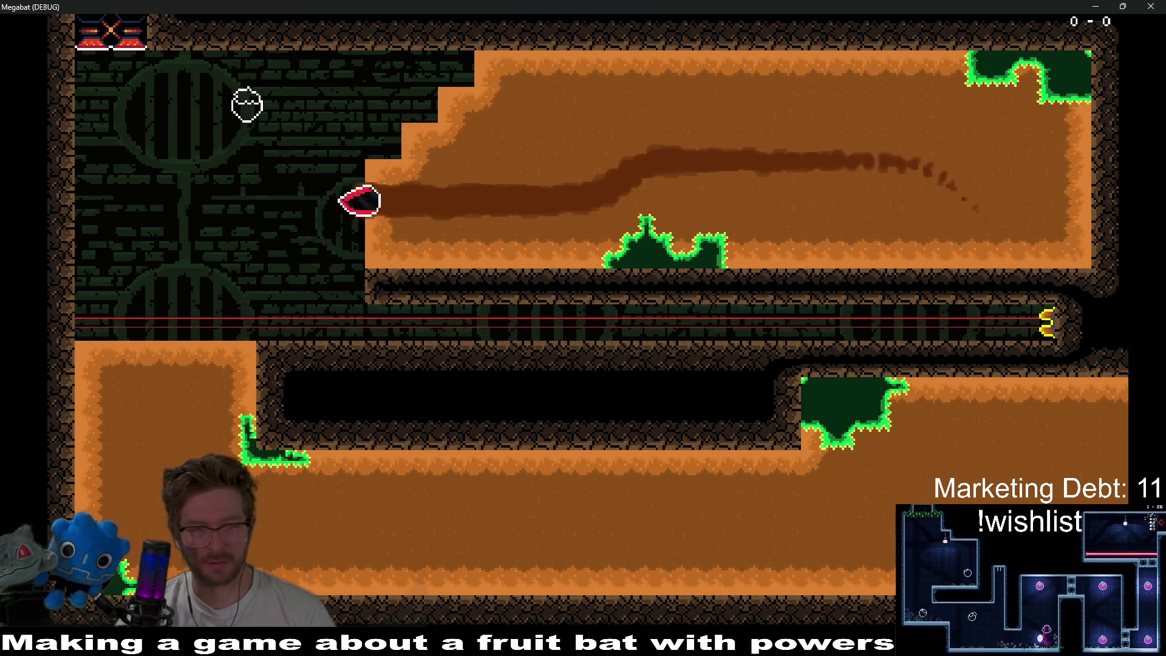
key("Down")
key("Right")
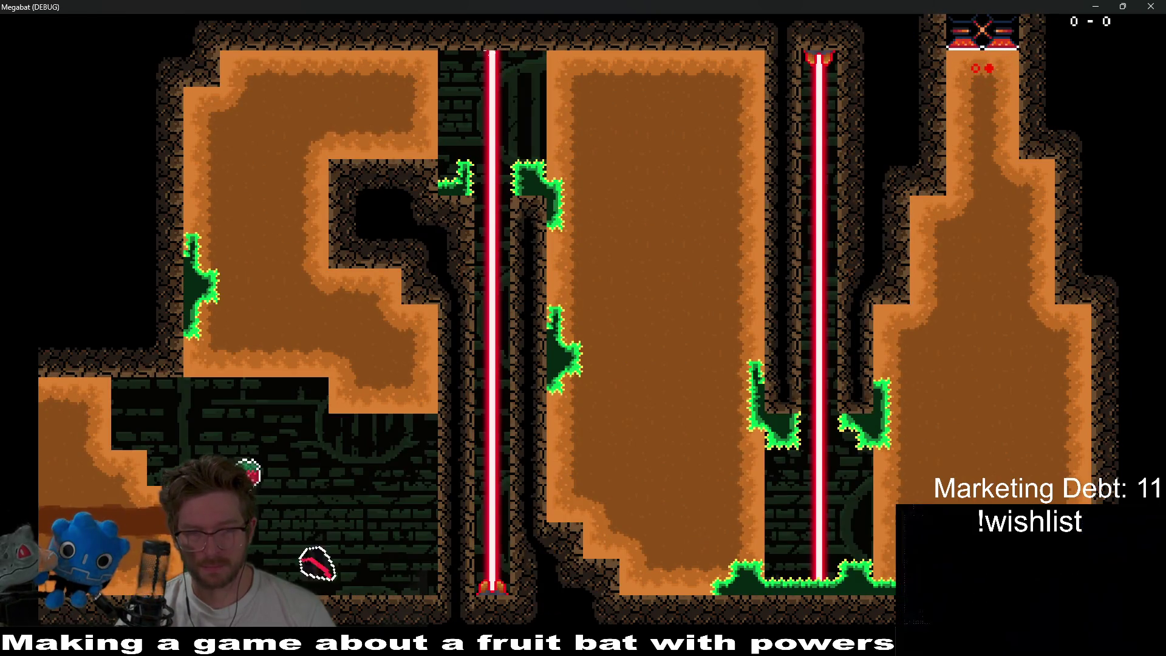
key("Left")
key("Up")
- Burrow the bat through the left, middle and right dirt of the laser-shaft room
key("Right")
key("Down")
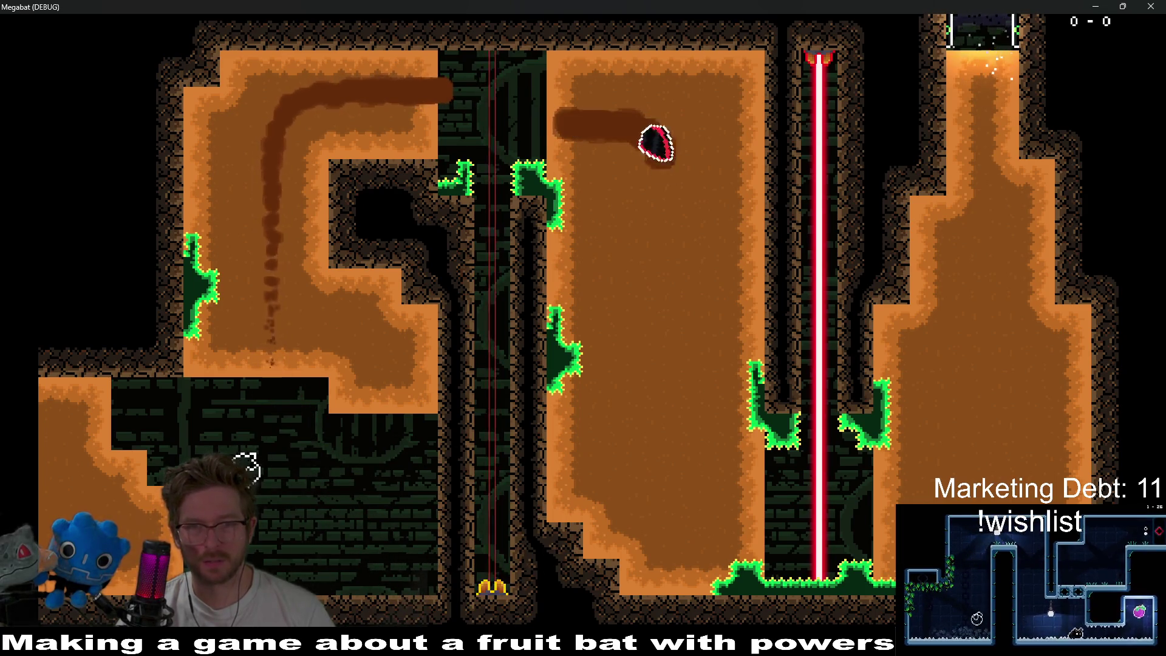
key("Left")
key("Up")
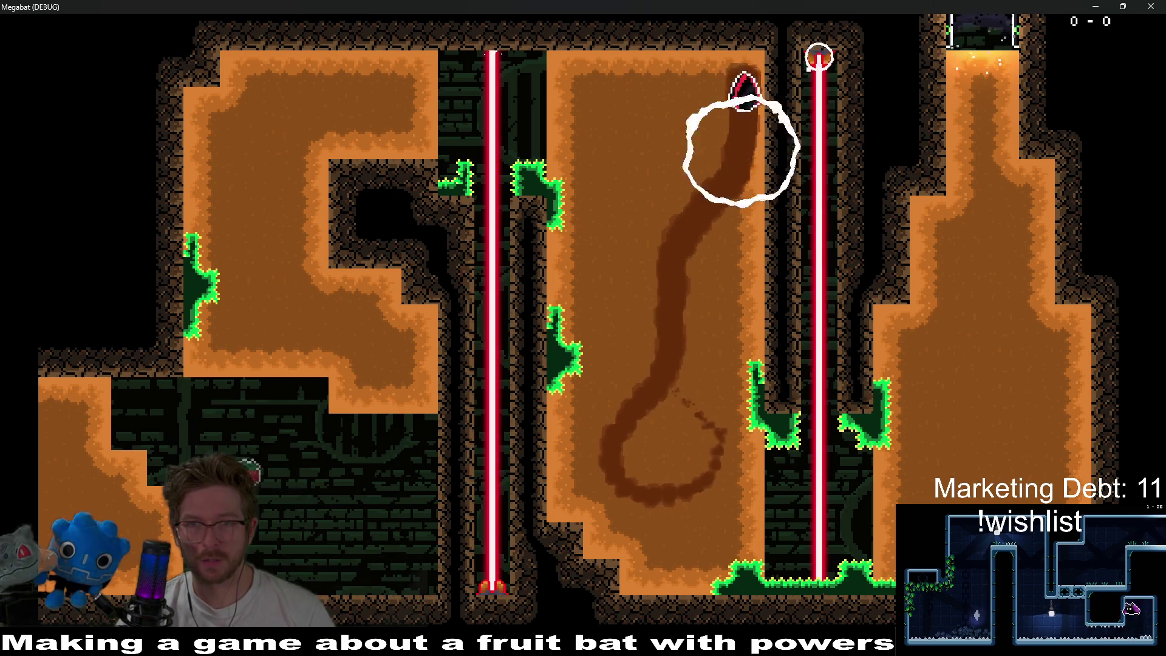
key("Down")
key("Right")
key("Up")
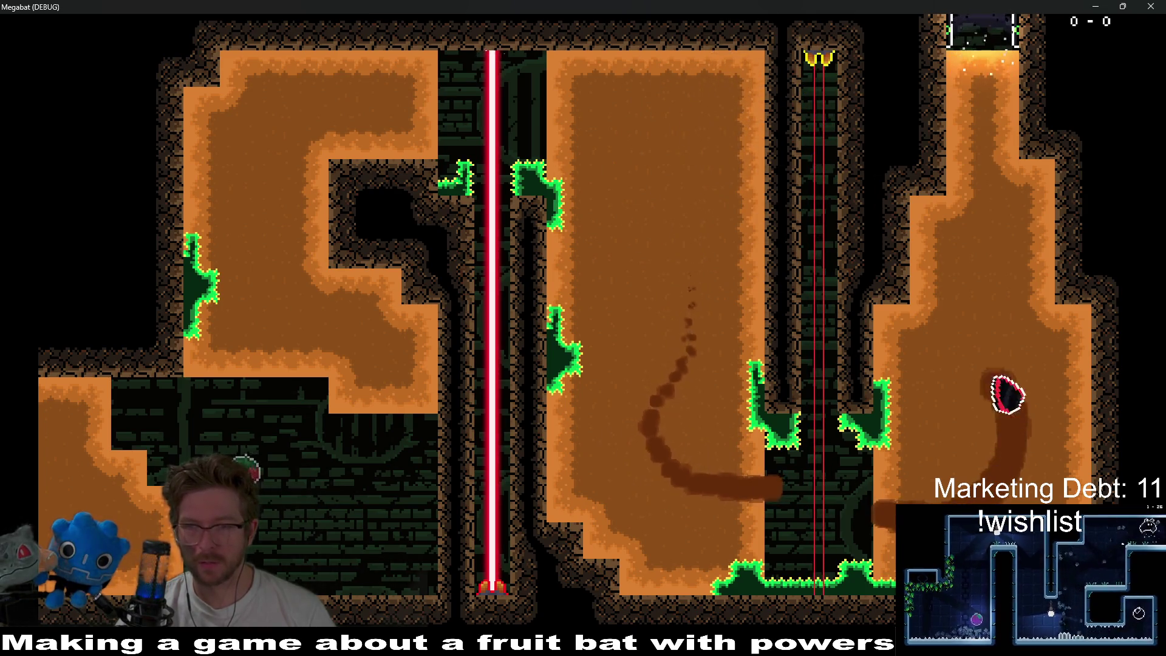
key("Down")
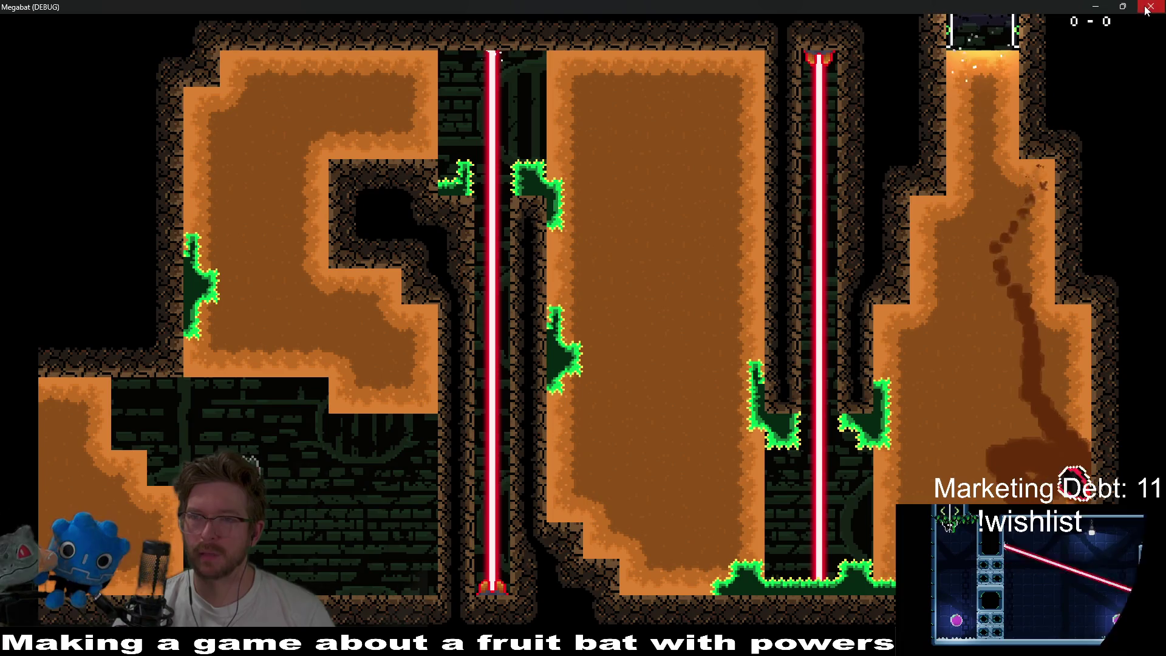
- Stop the playtest, open Level_3_2 and select SpikeTileMapLayer8x8 with the Emerald terrain
key("F8")
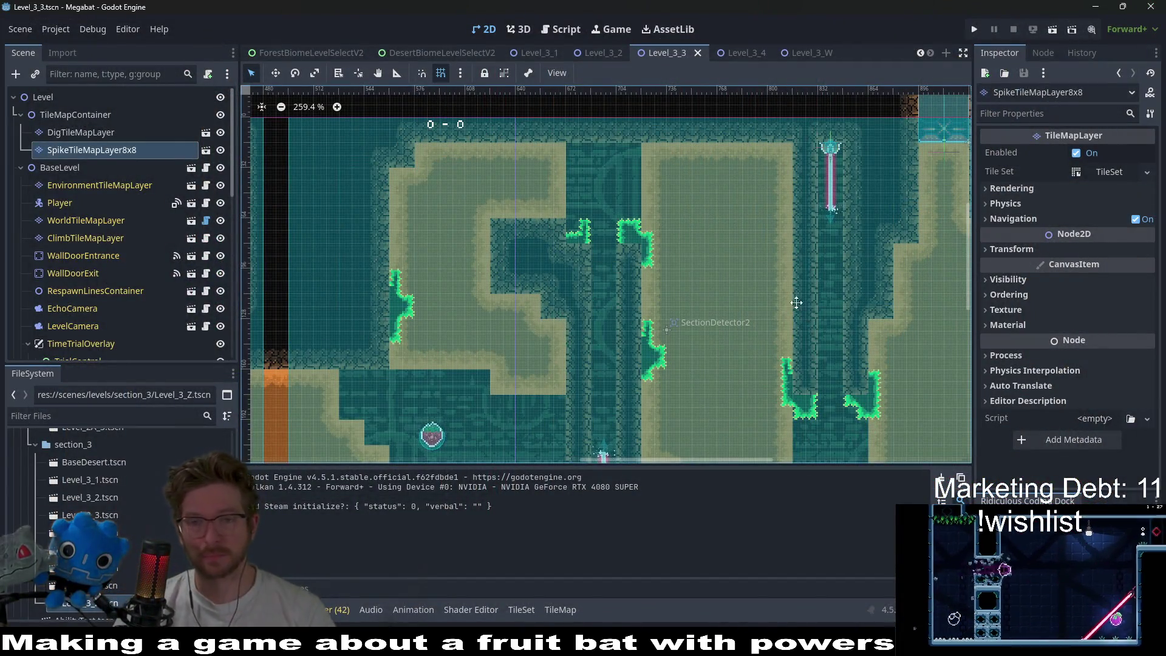
scroll(892, 277, "down", 3)
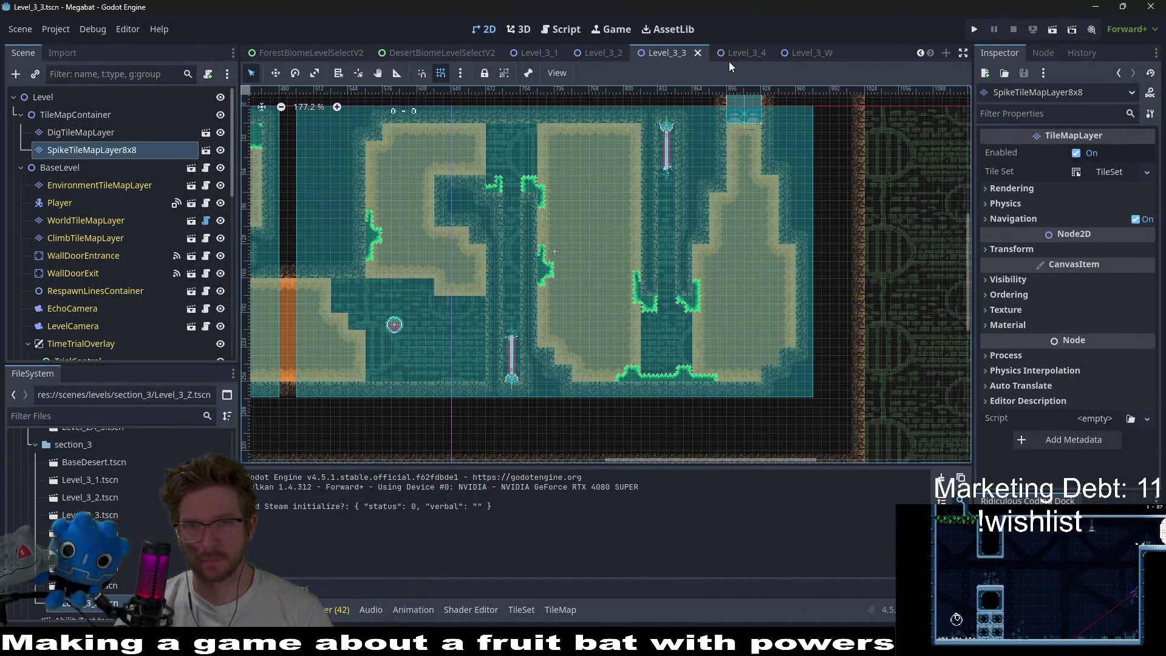
left_click(602, 53)
scroll(665, 246, "down", 3)
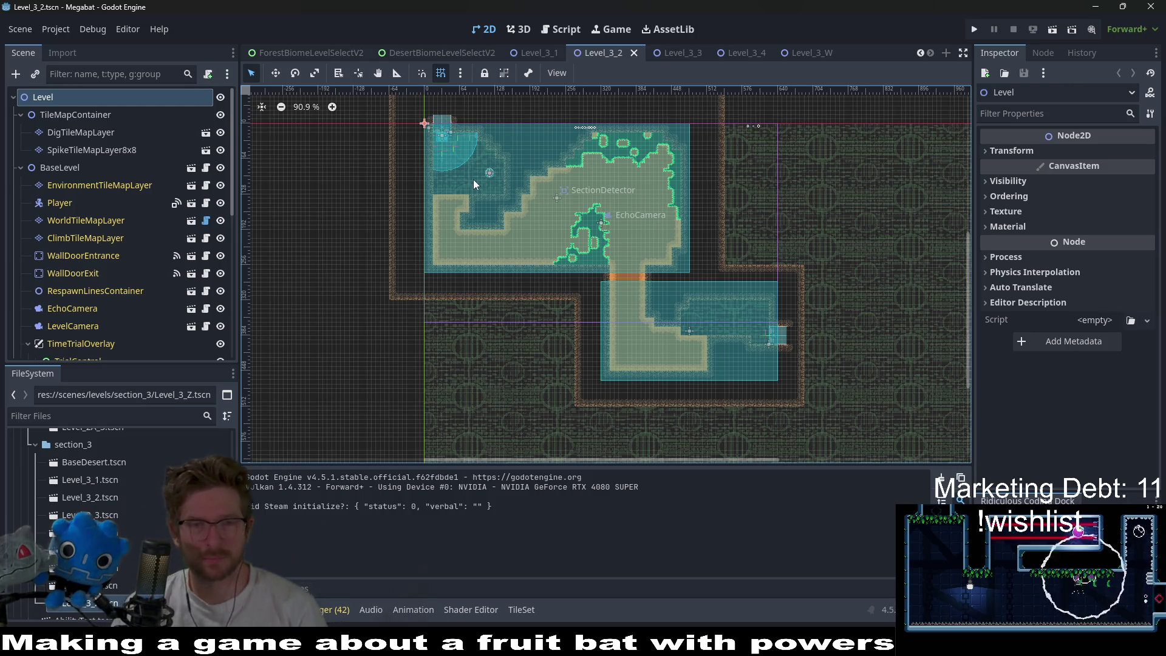
left_click(96, 134)
left_click(95, 150)
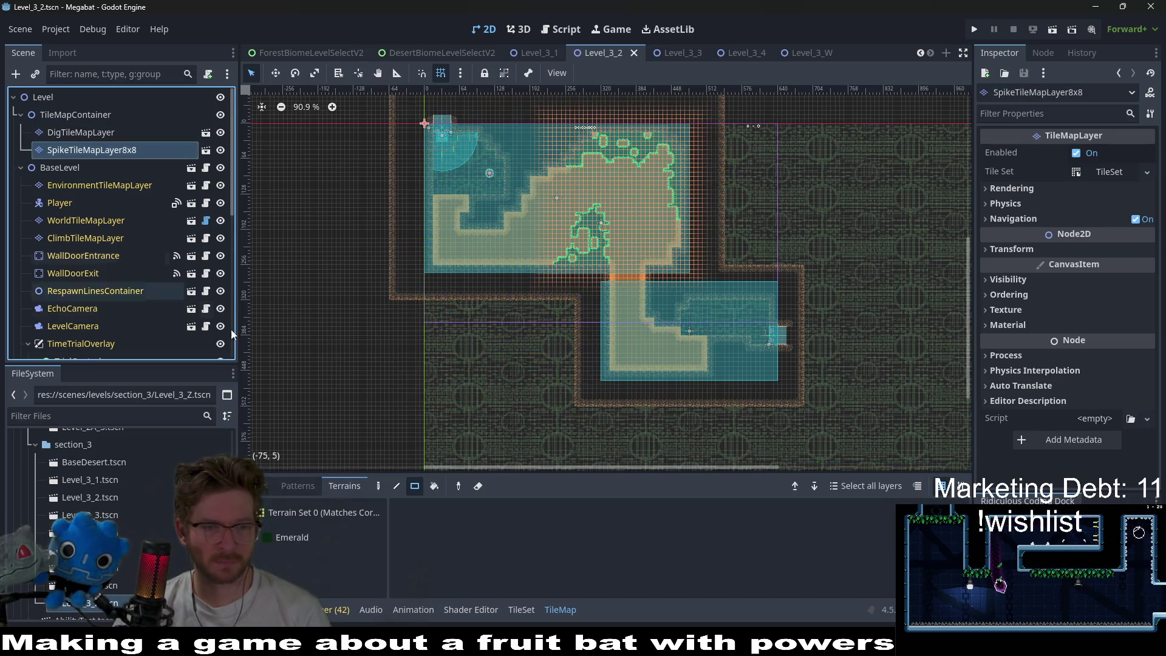
left_click(290, 532)
- Paint Emerald spikes along the steps of the stepped upper-left wall
scroll(496, 186, "up", 13)
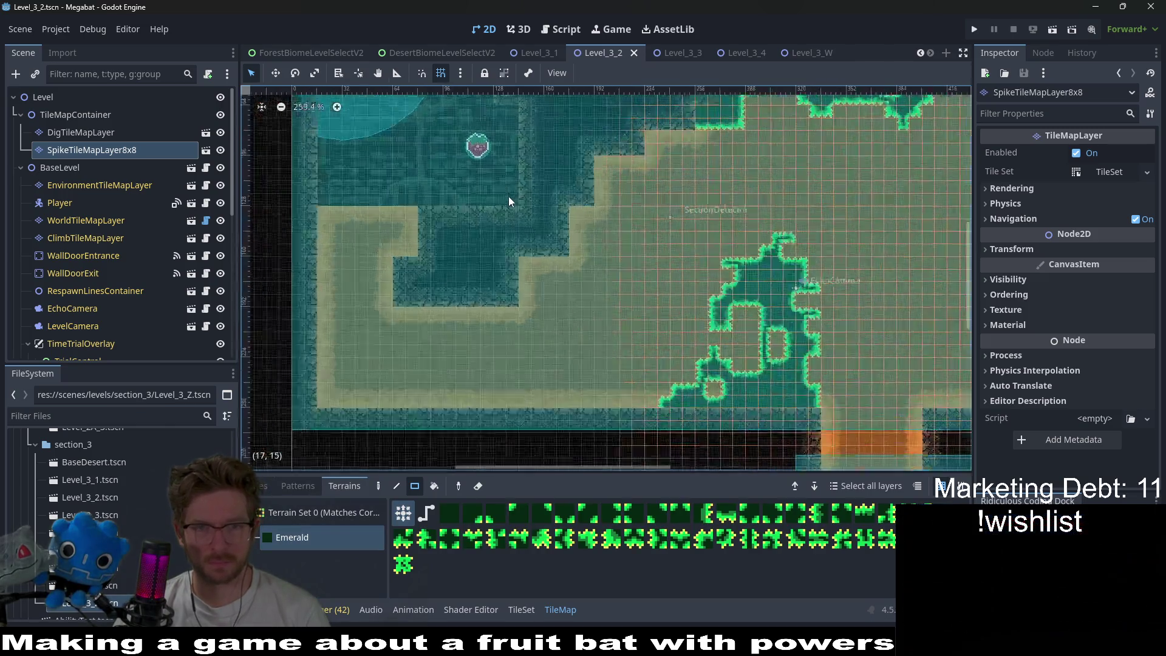
mouse_move(538, 209)
left_mouse_down()
mouse_move(527, 273)
mouse_move(546, 325)
mouse_move(509, 326)
left_mouse_up()
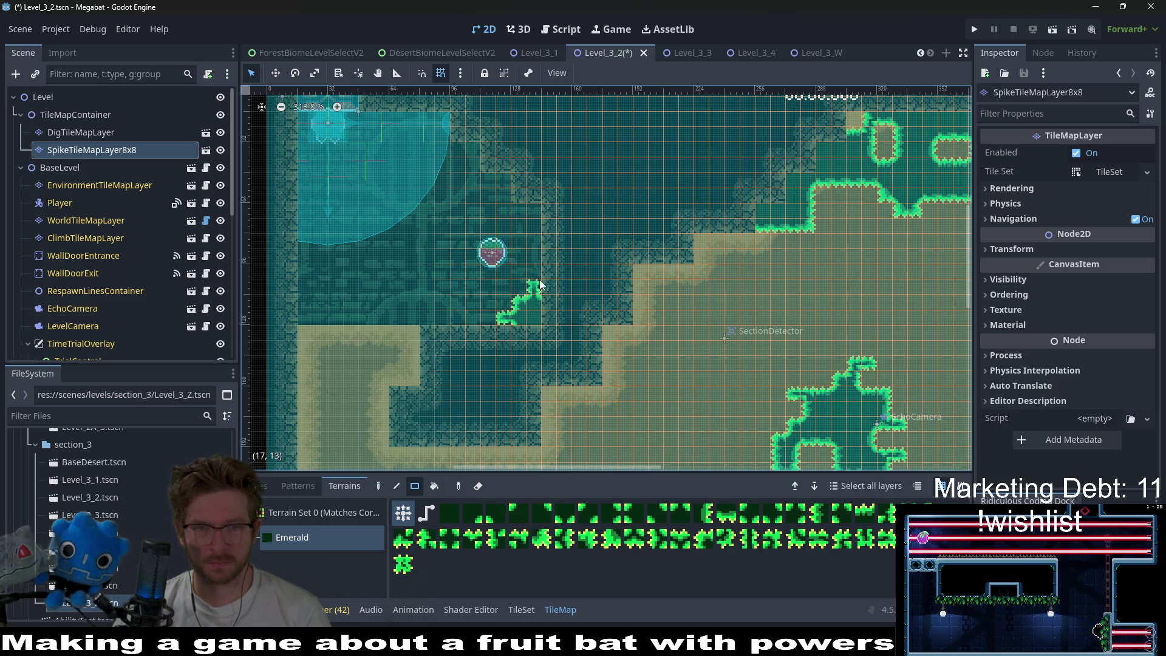
scroll(600, 260, "down", 3)
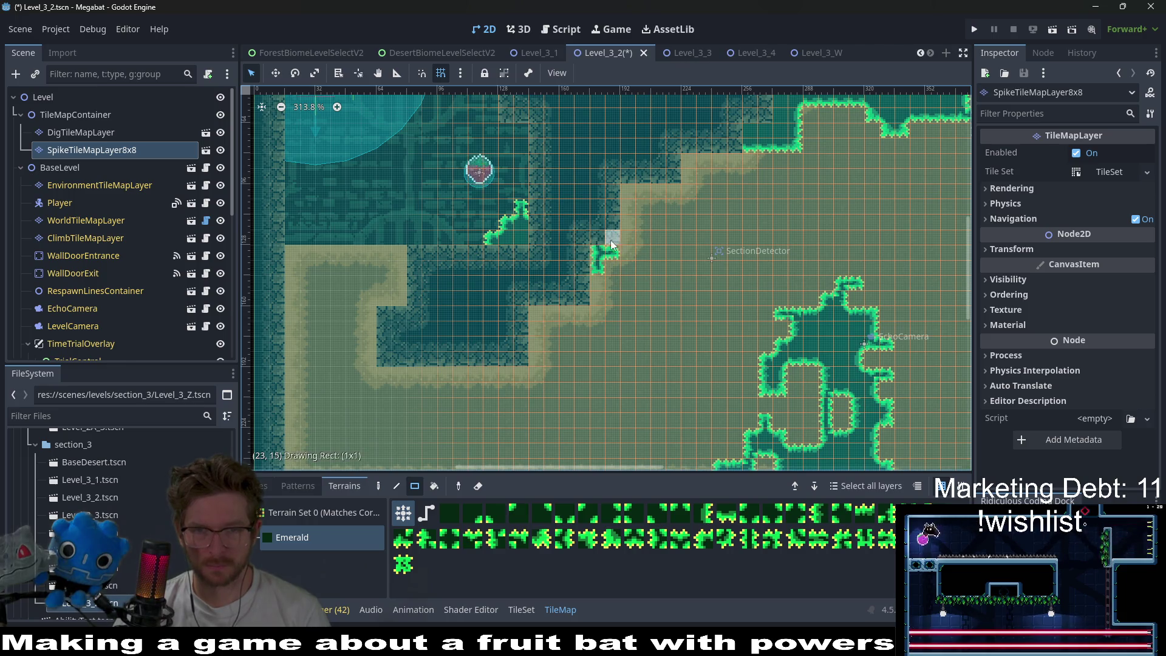
left_click_drag(633, 178, 639, 193)
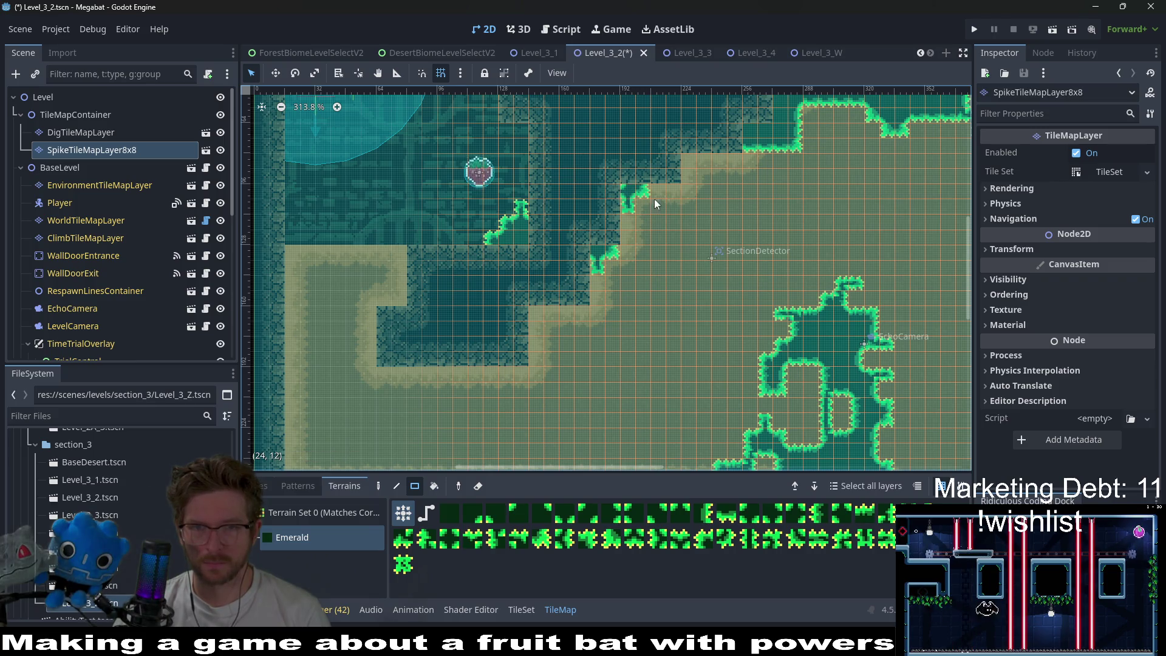
scroll(656, 204, "down", 3)
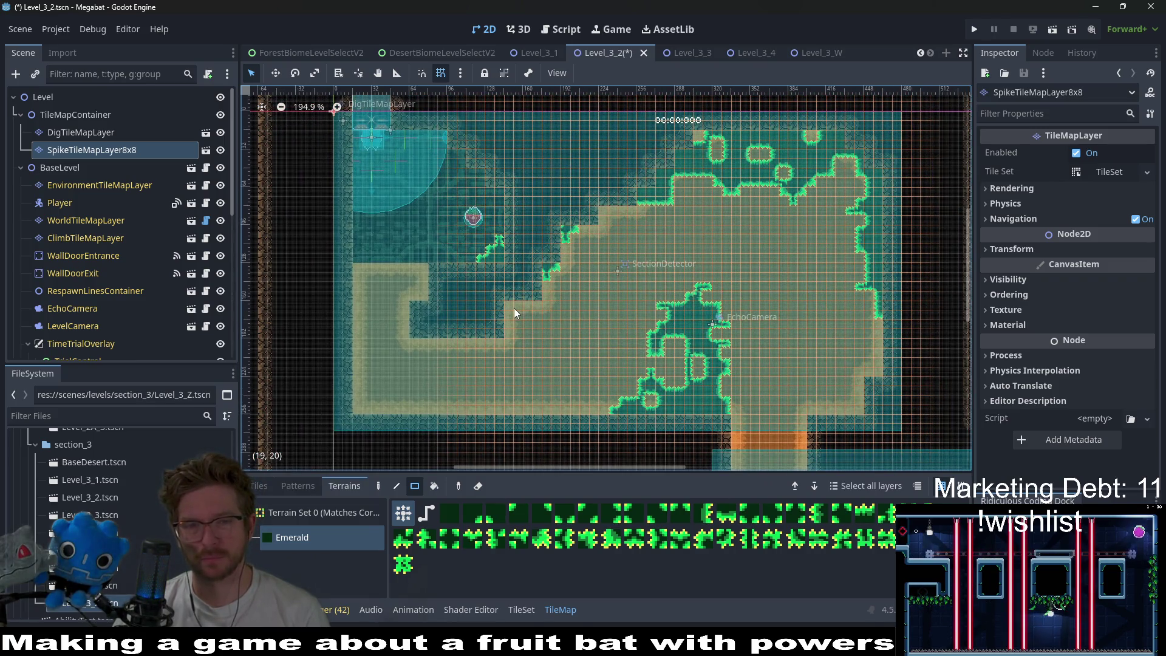
left_click(516, 308)
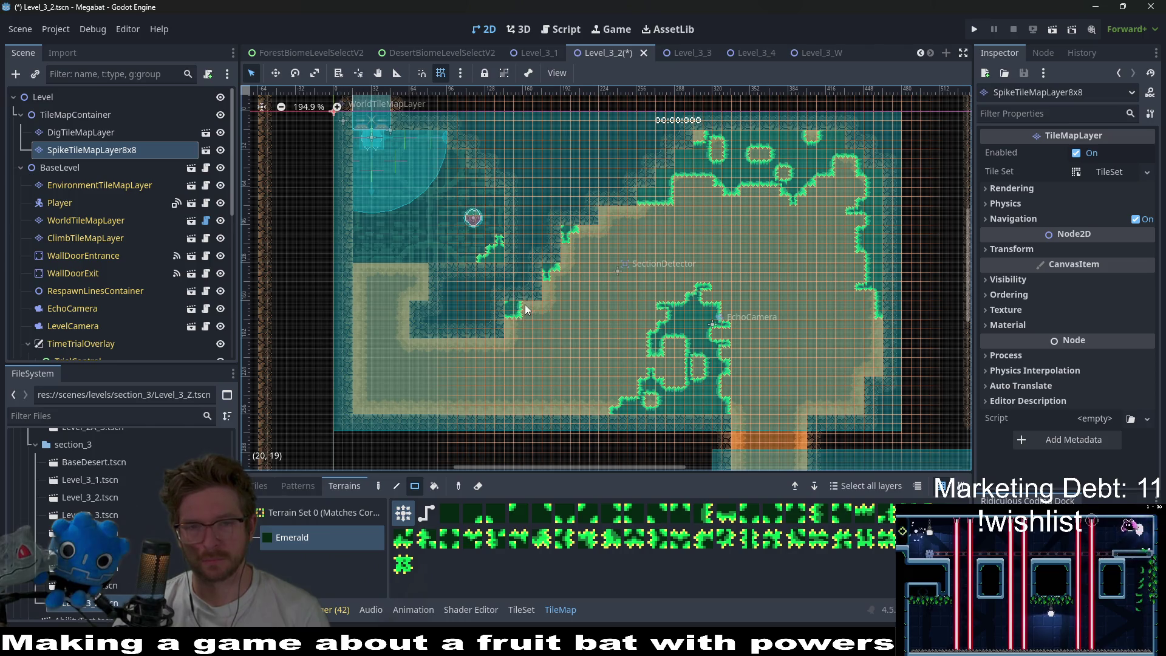
- Erase a spike strip and a small ring near the top, trimming a rectangle into a pill
scroll(651, 201, "right", 3)
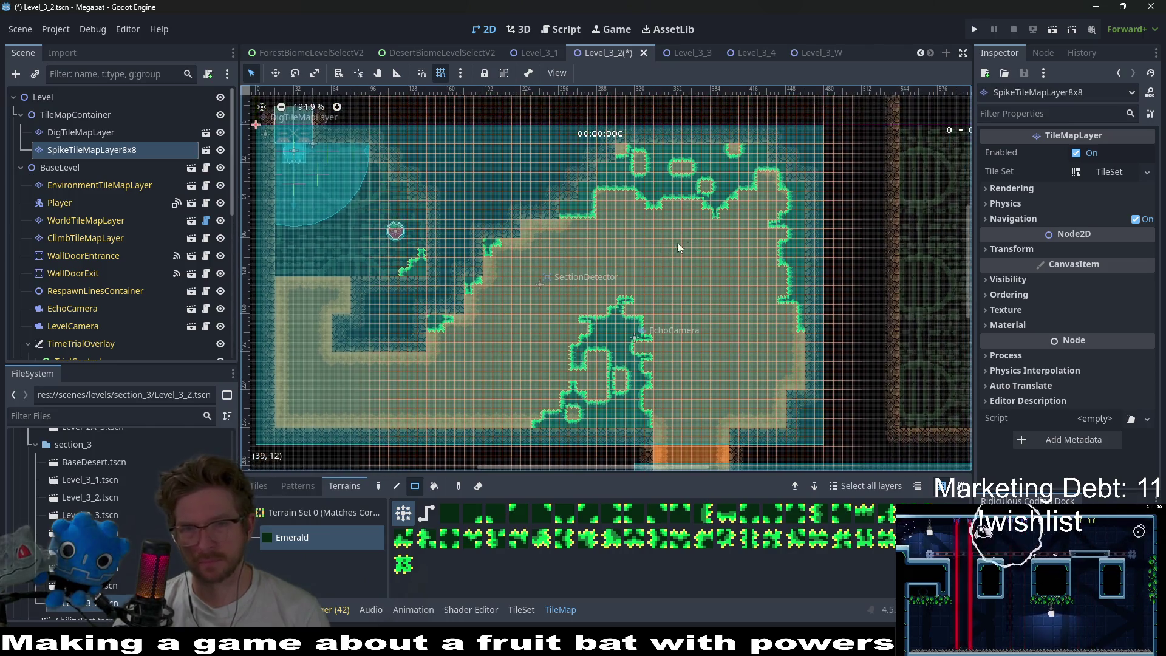
scroll(668, 230, "up", 2)
scroll(668, 230, "right", 1)
mouse_move(575, 191)
left_mouse_down()
mouse_move(704, 217)
mouse_move(713, 207)
left_mouse_up()
scroll(636, 213, "up", 5)
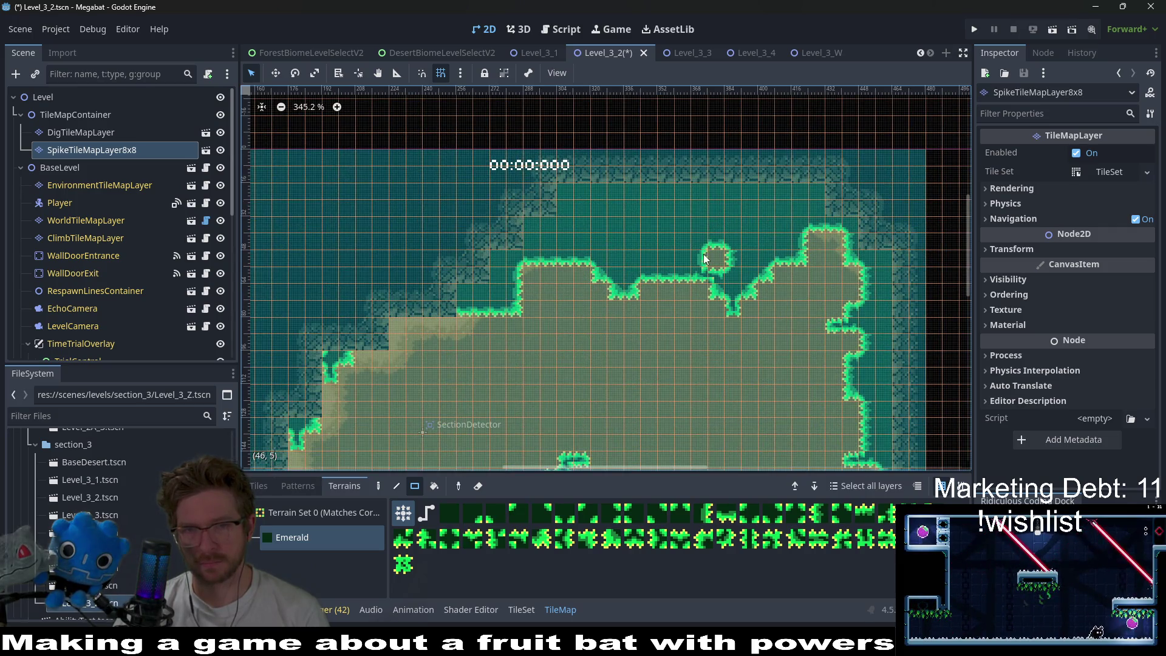
left_click(716, 254)
scroll(662, 219, "down", 2)
scroll(662, 219, "right", 3)
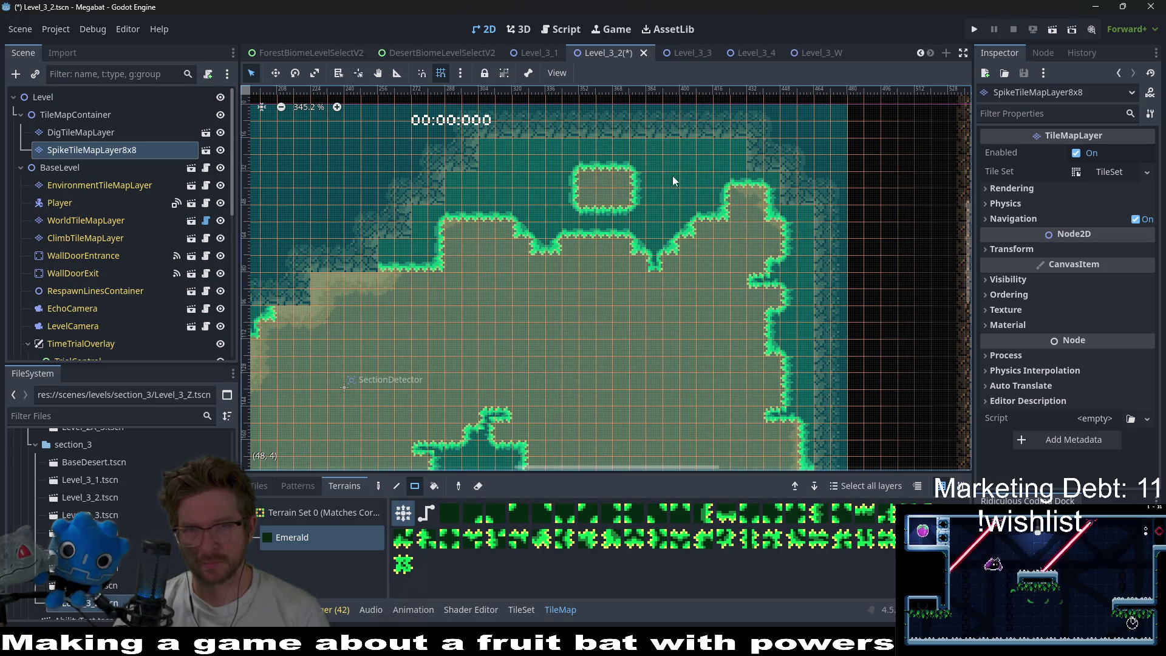
left_click_drag(580, 179, 599, 206)
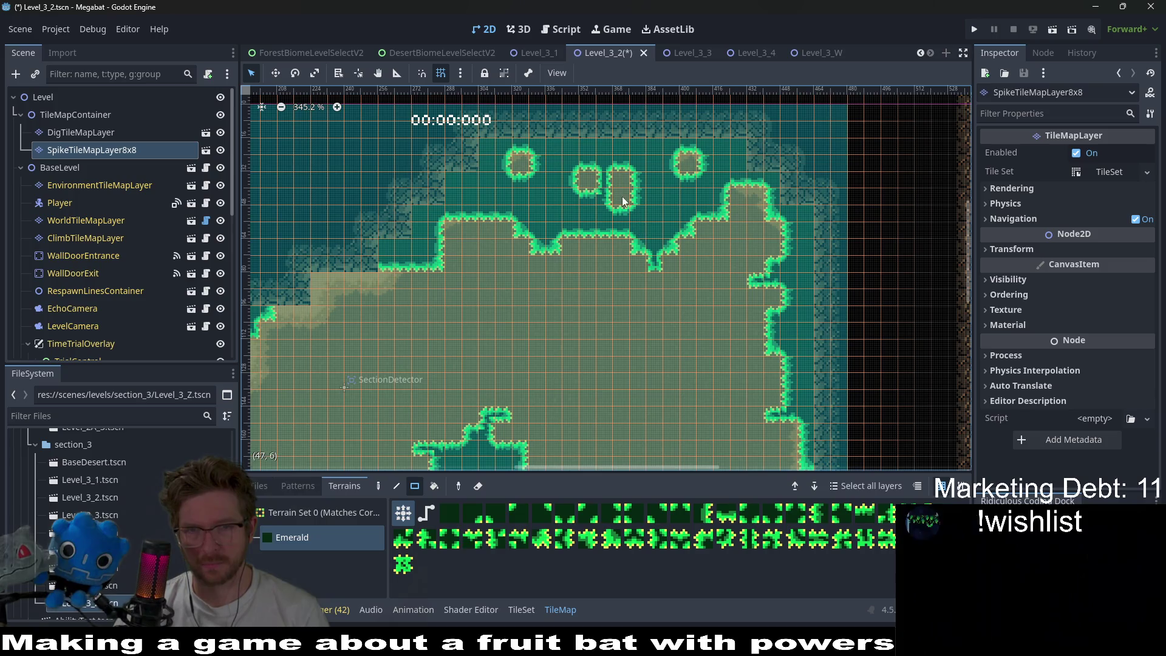
scroll(636, 238, "down", 3)
scroll(639, 220, "down", 5)
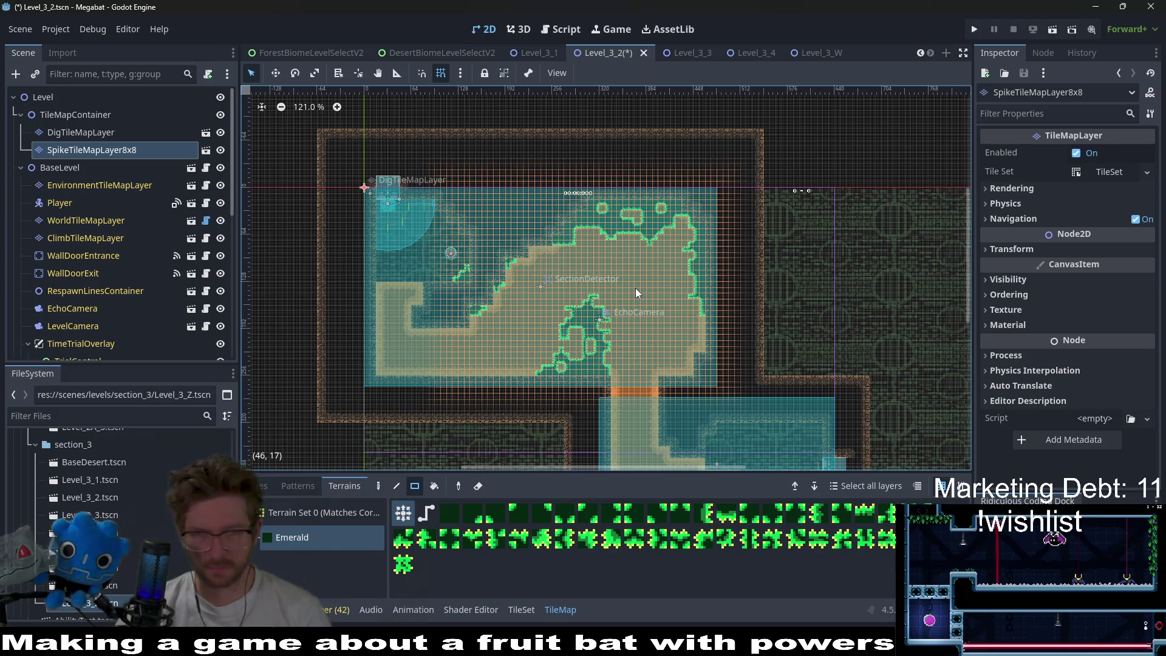
- Paint a row of emerald spikes in the lower room, undo it, and save
left_click_drag(620, 346, 625, 263)
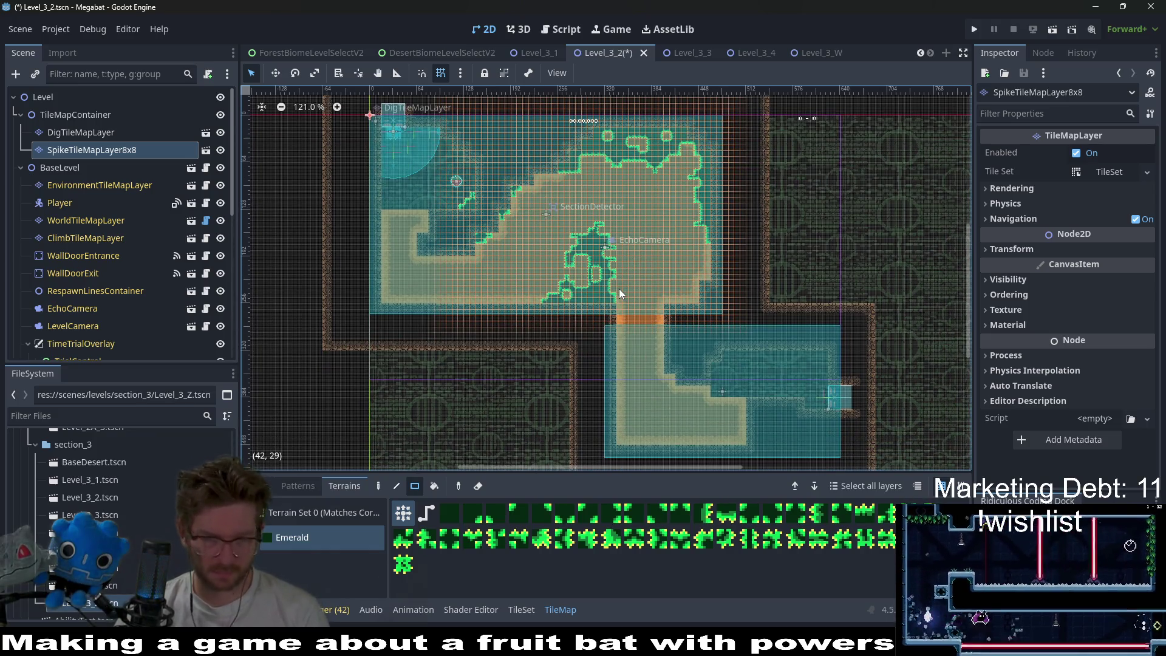
scroll(617, 276, "up", 3)
scroll(696, 306, "up", 3)
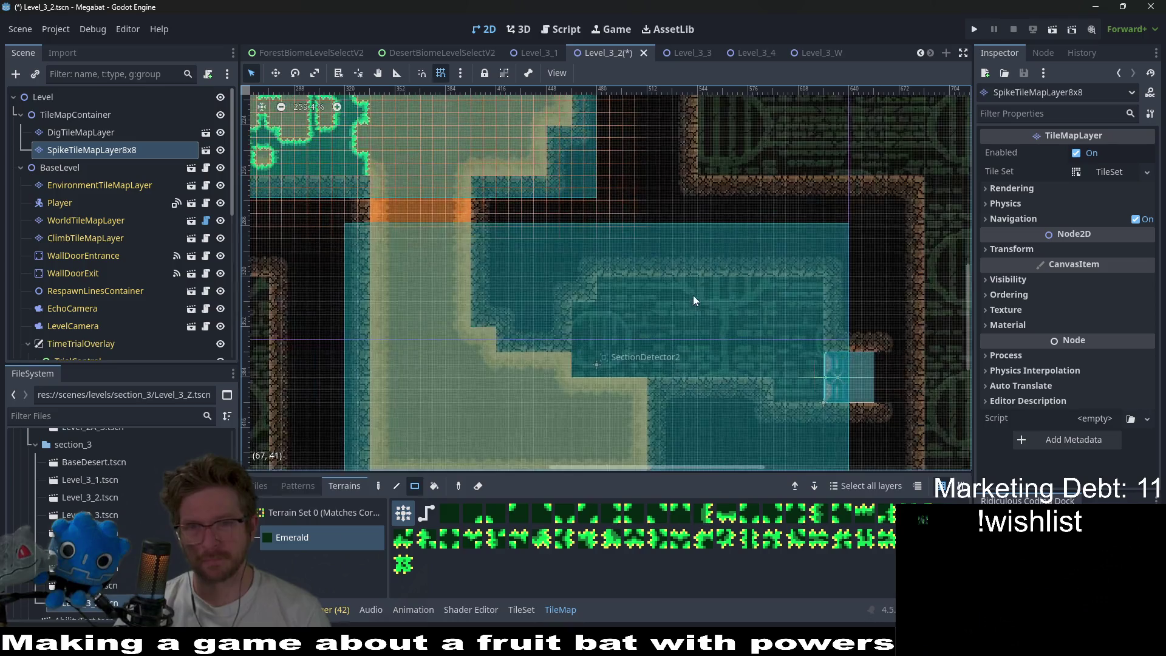
left_click_drag(676, 282, 732, 280)
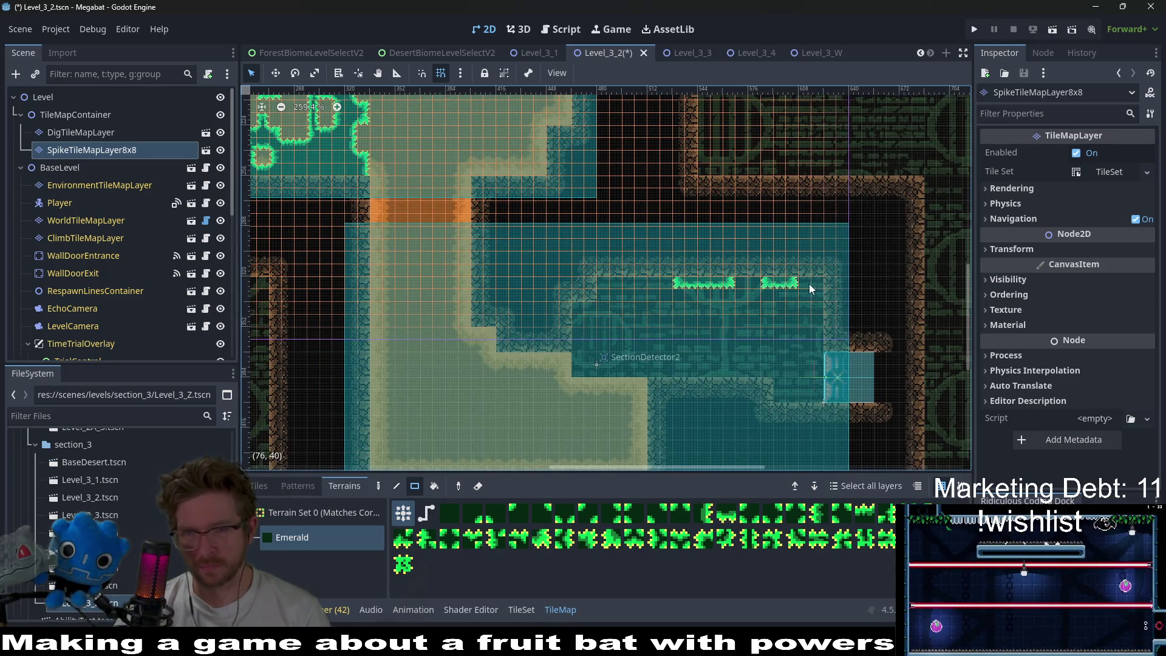
key("ctrl+z")
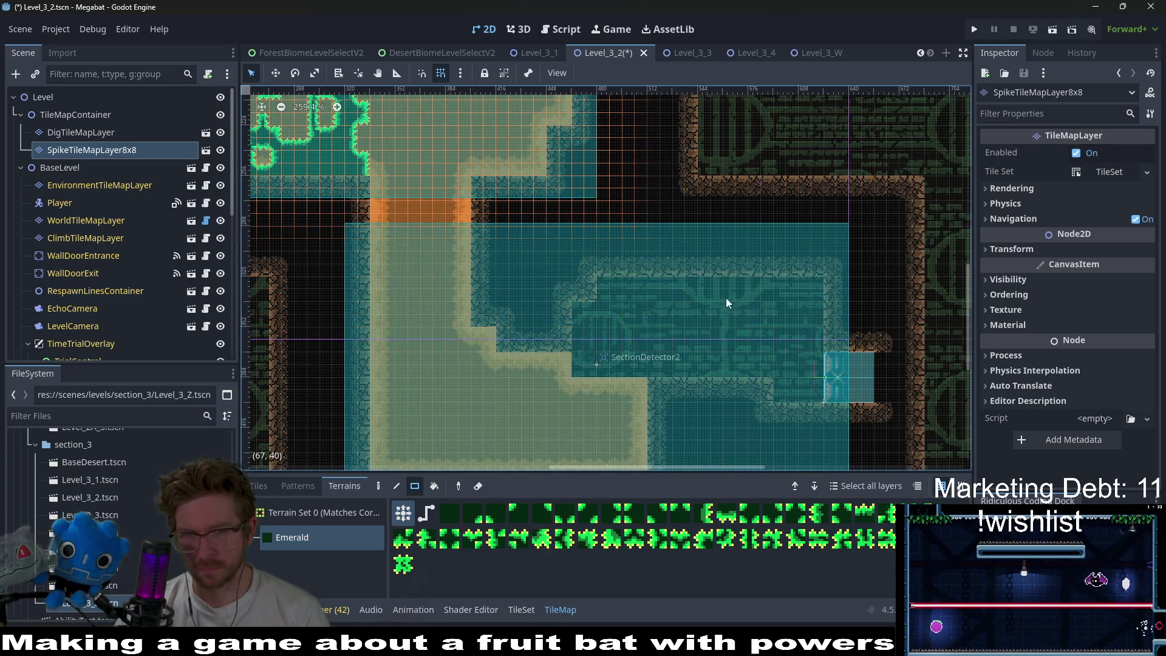
scroll(757, 305, "down", 4)
key("ctrl+s")
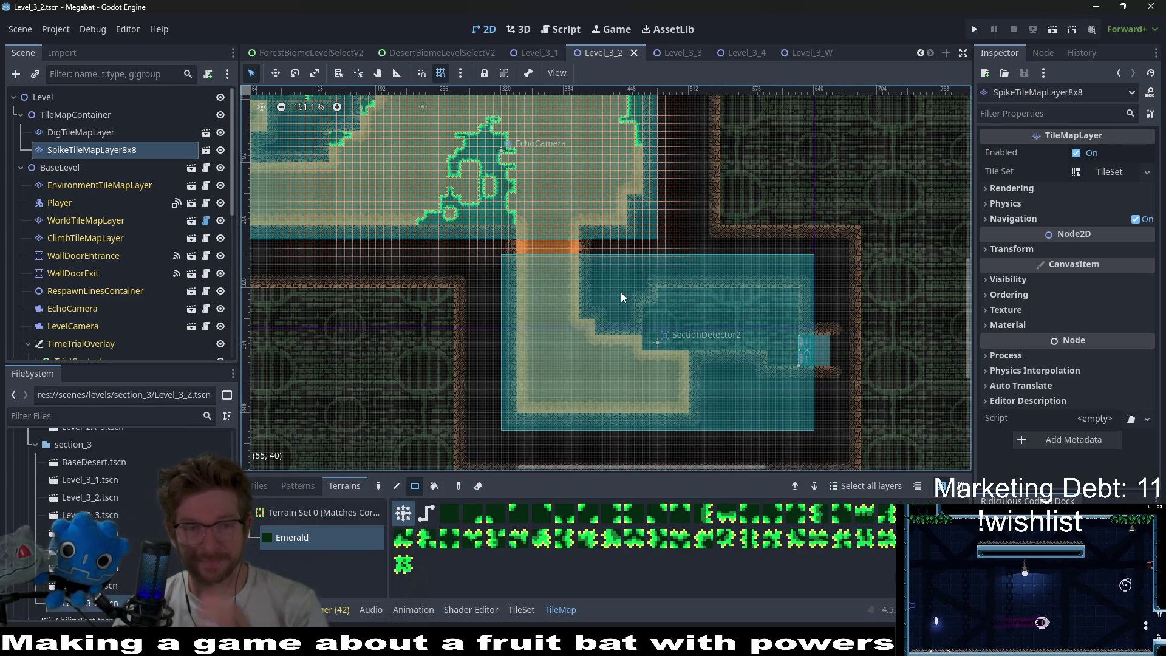
- Paint emerald spikes into the left room's corner and save the level
scroll(620, 292, "down", 2)
scroll(617, 291, "left", 2)
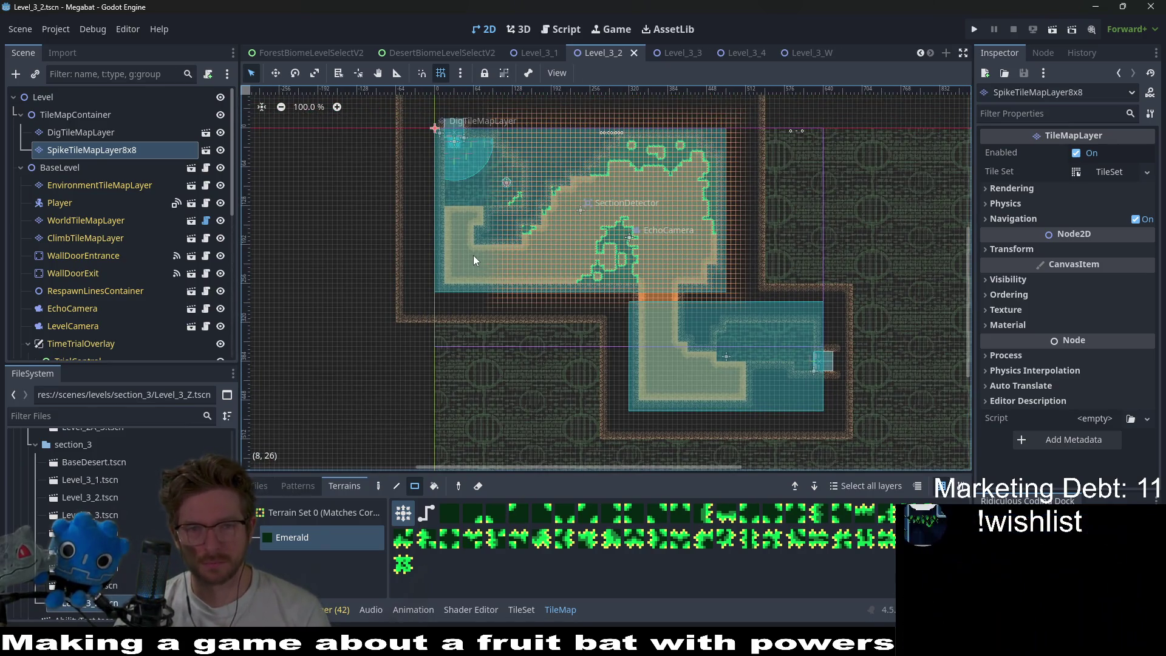
scroll(474, 260, "up", 5)
left_click_drag(432, 309, 437, 303)
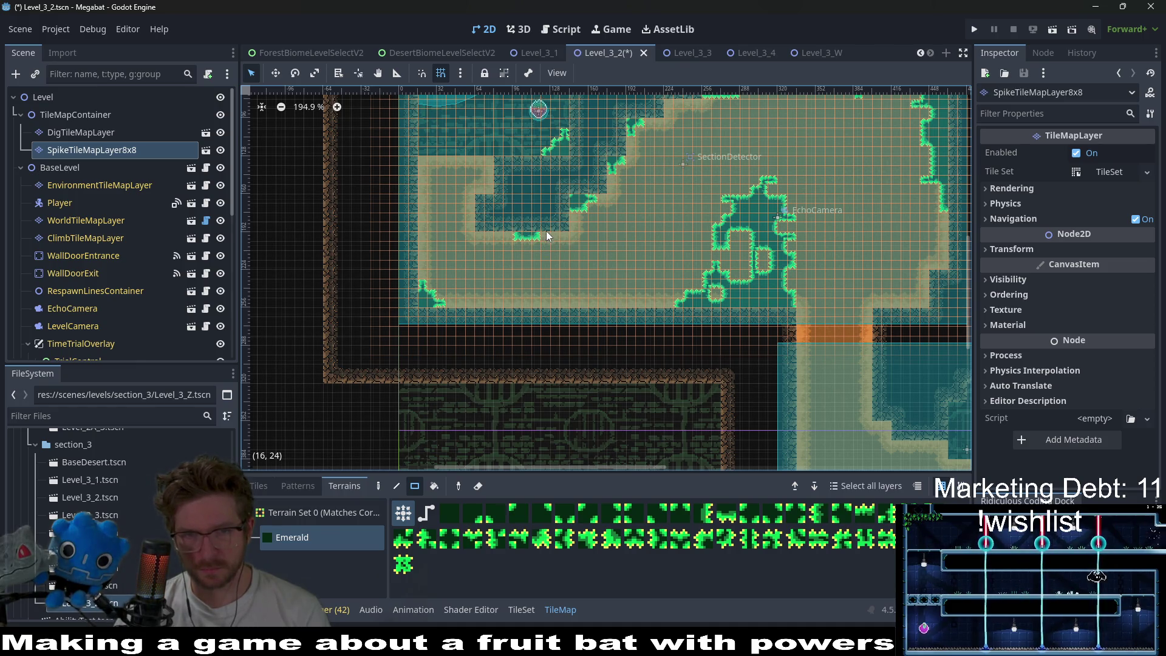
scroll(572, 239, "down", 3)
key("ctrl+s")
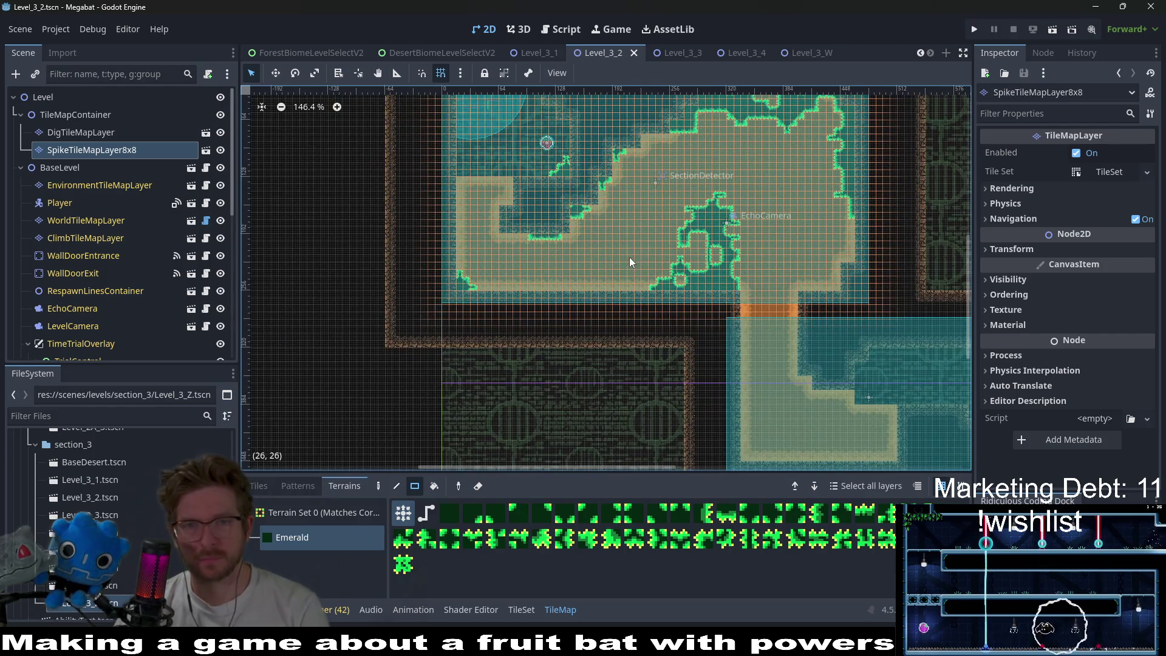
left_click(1053, 31)
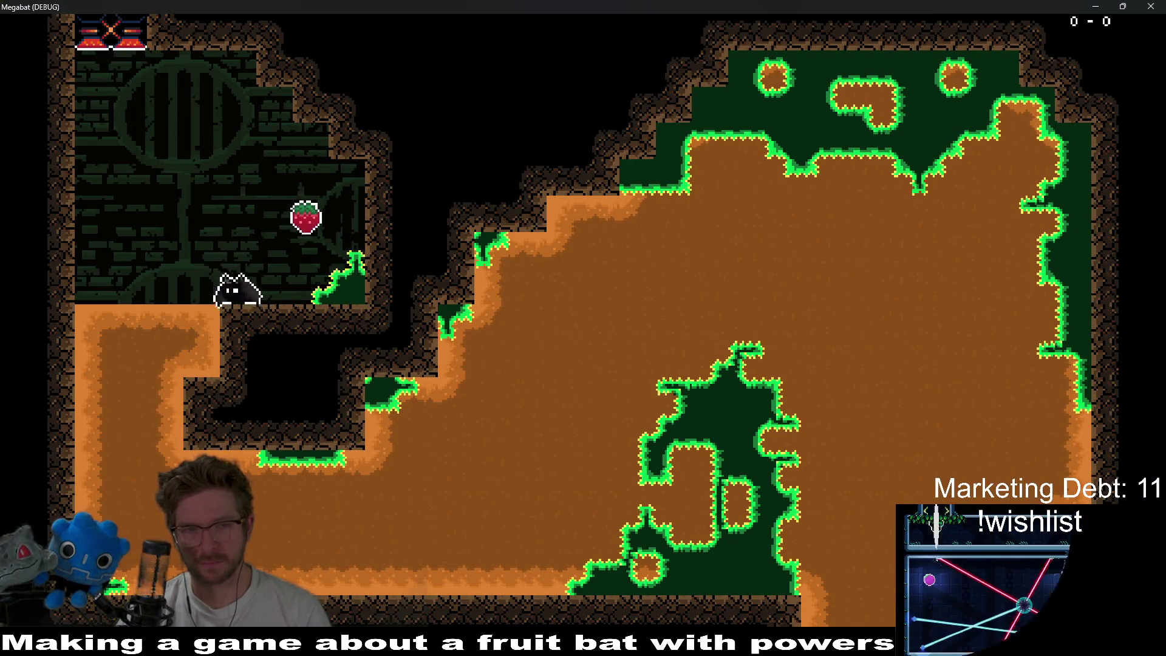
left_click(306, 215)
key("Down")
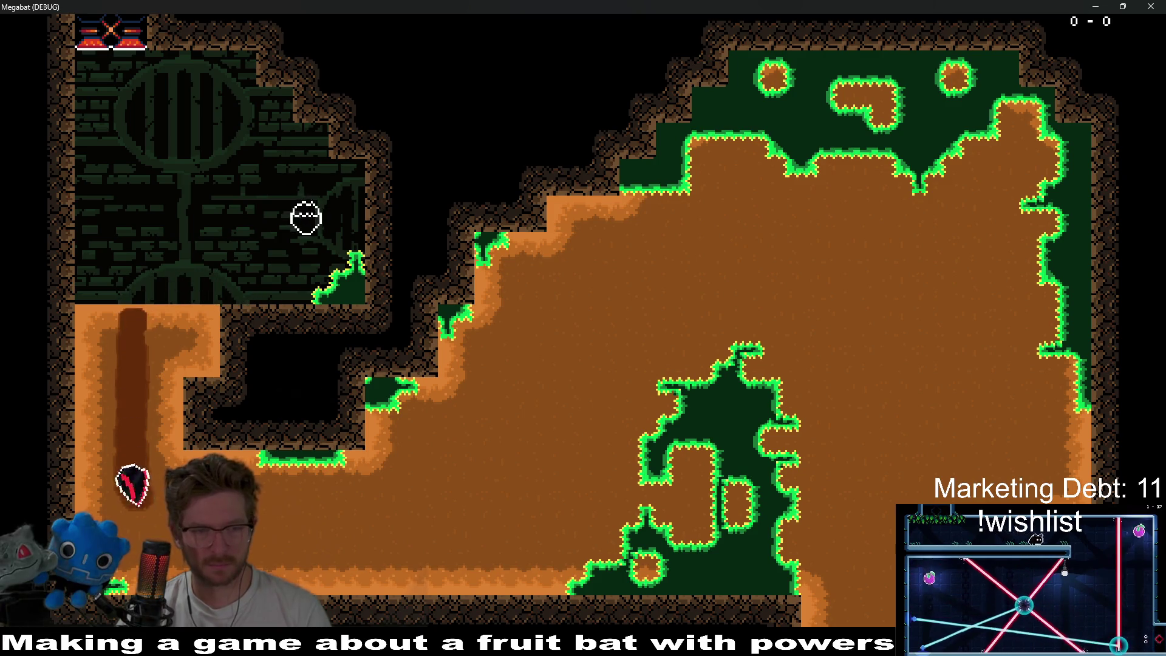
key("Right")
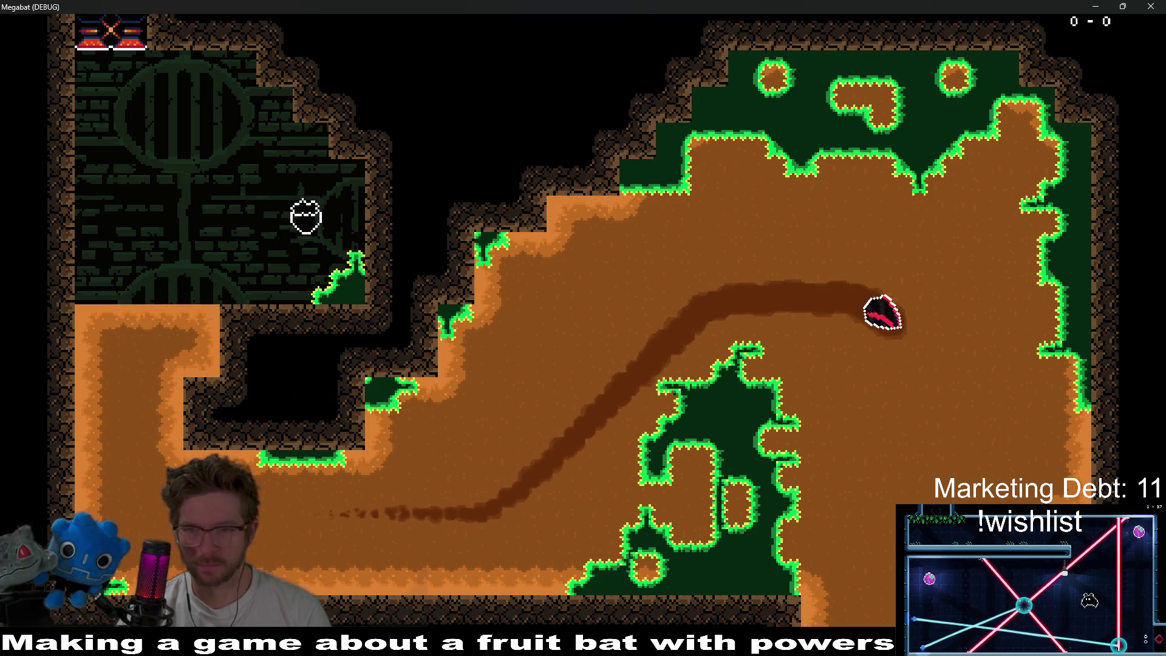
key("Right")
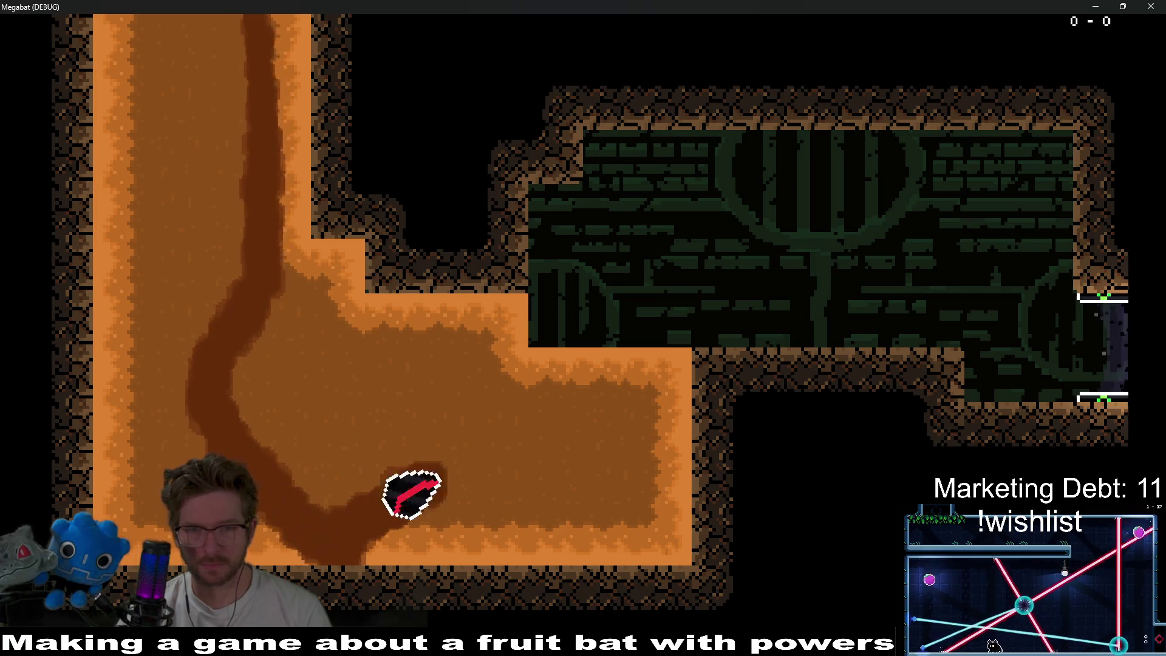
key("Up")
key("Right")
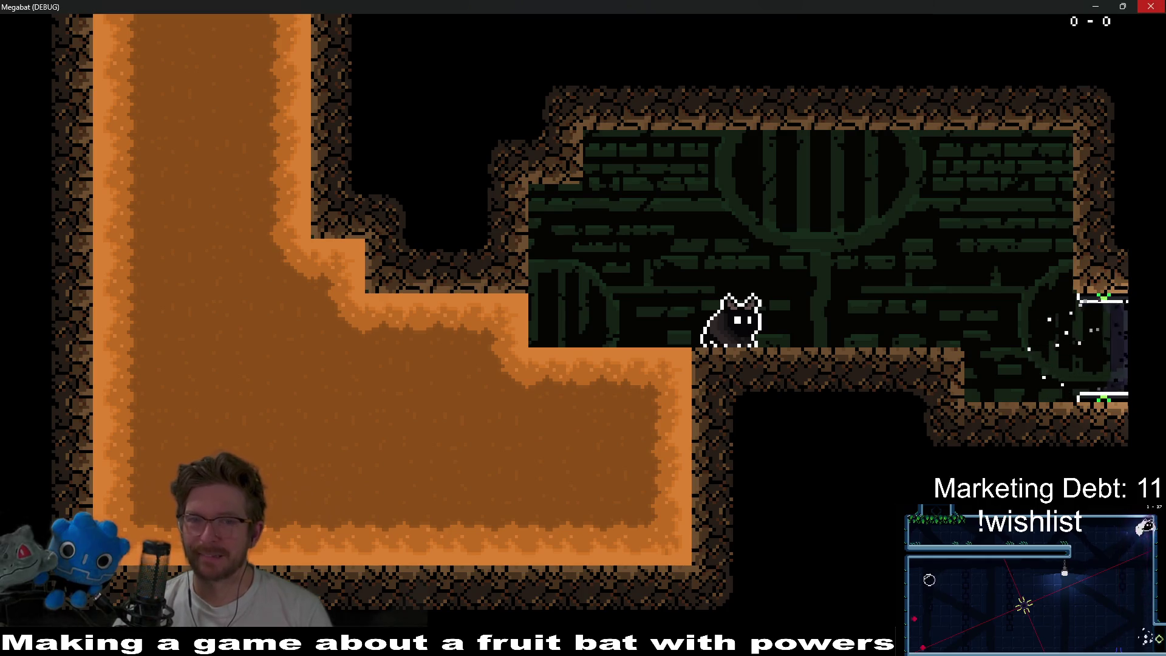
key("F8")
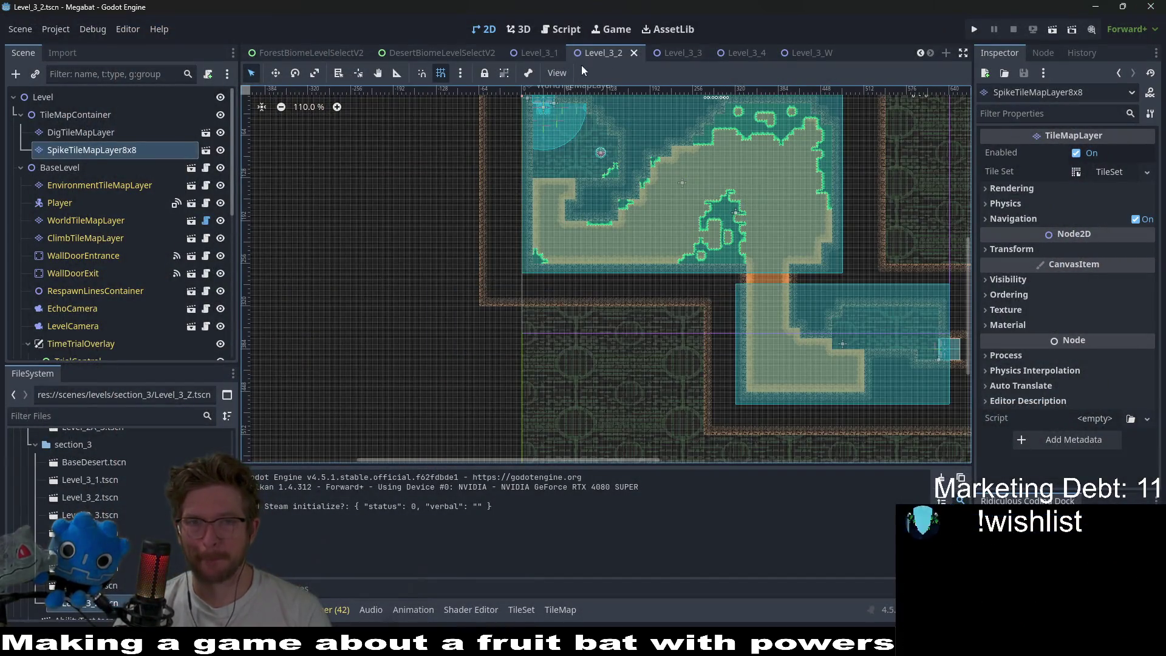
left_click(544, 55)
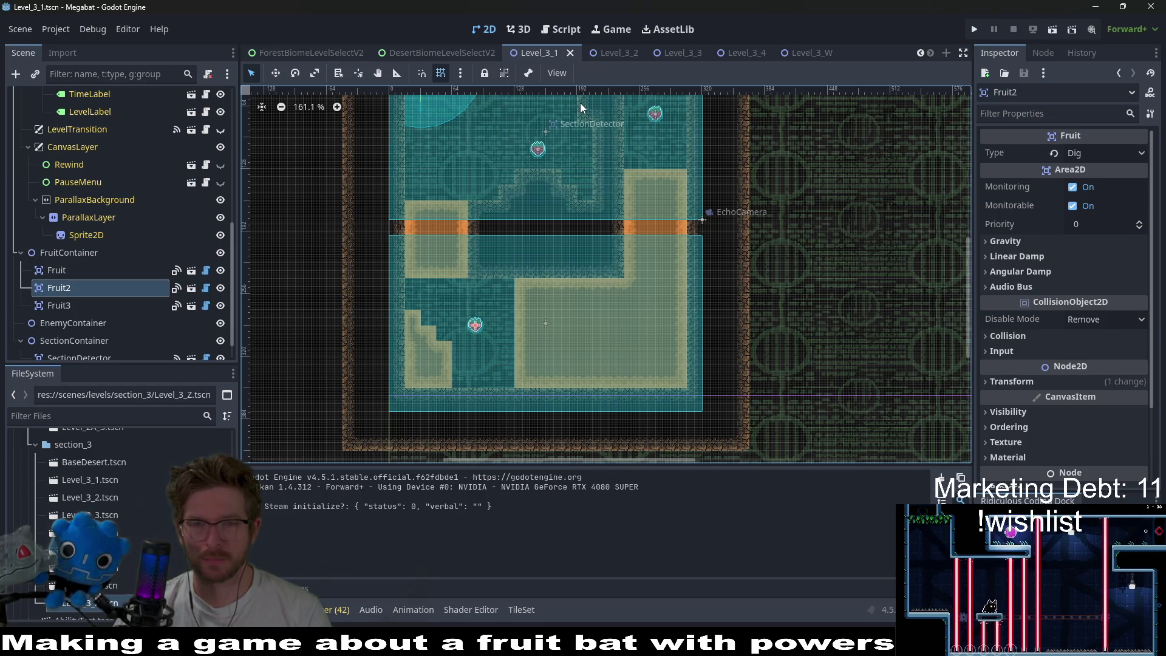
scroll(158, 181, "up", 5)
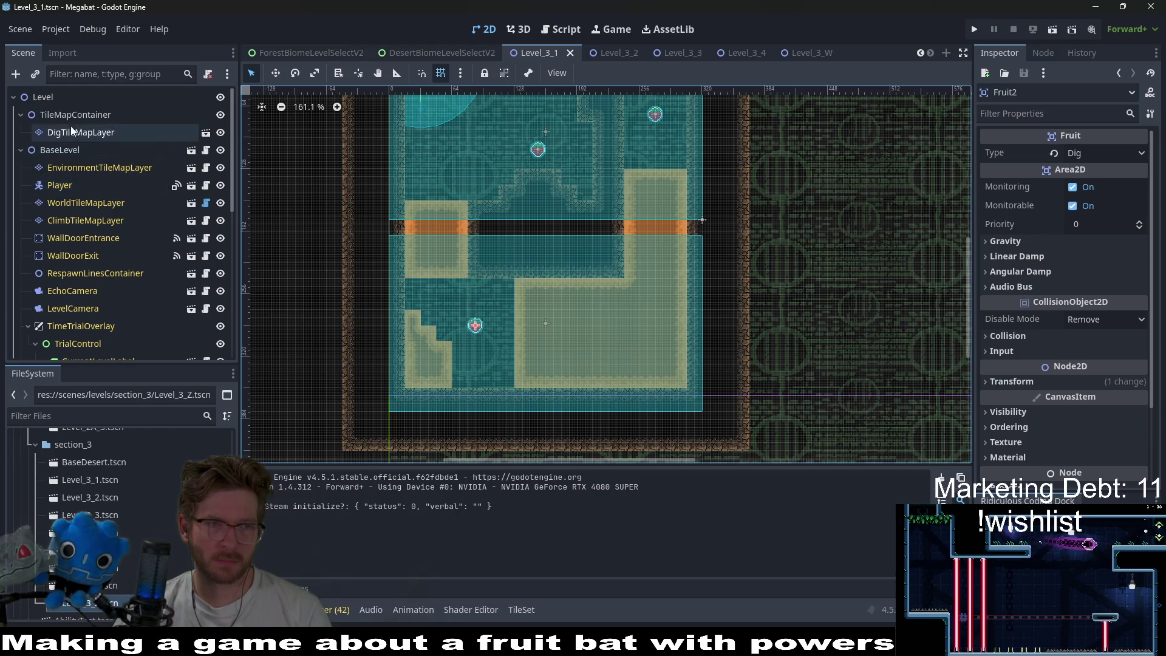
right_click(73, 118)
key("Escape")
key("ctrl+shift+a")
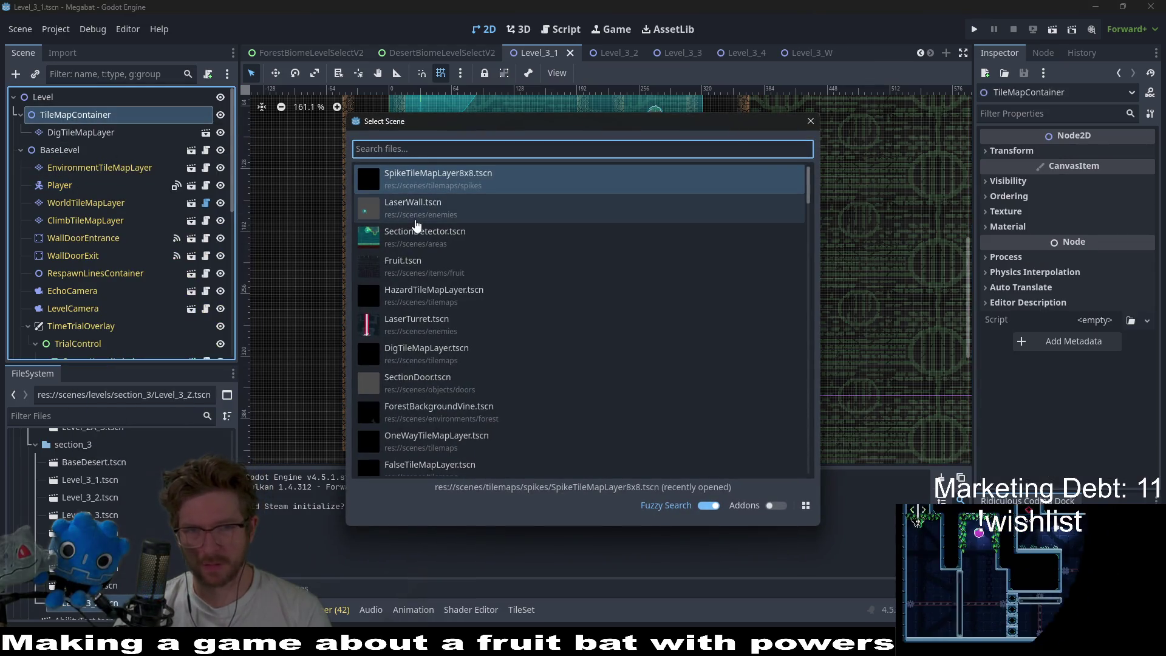
double_click(437, 168)
left_click(300, 540)
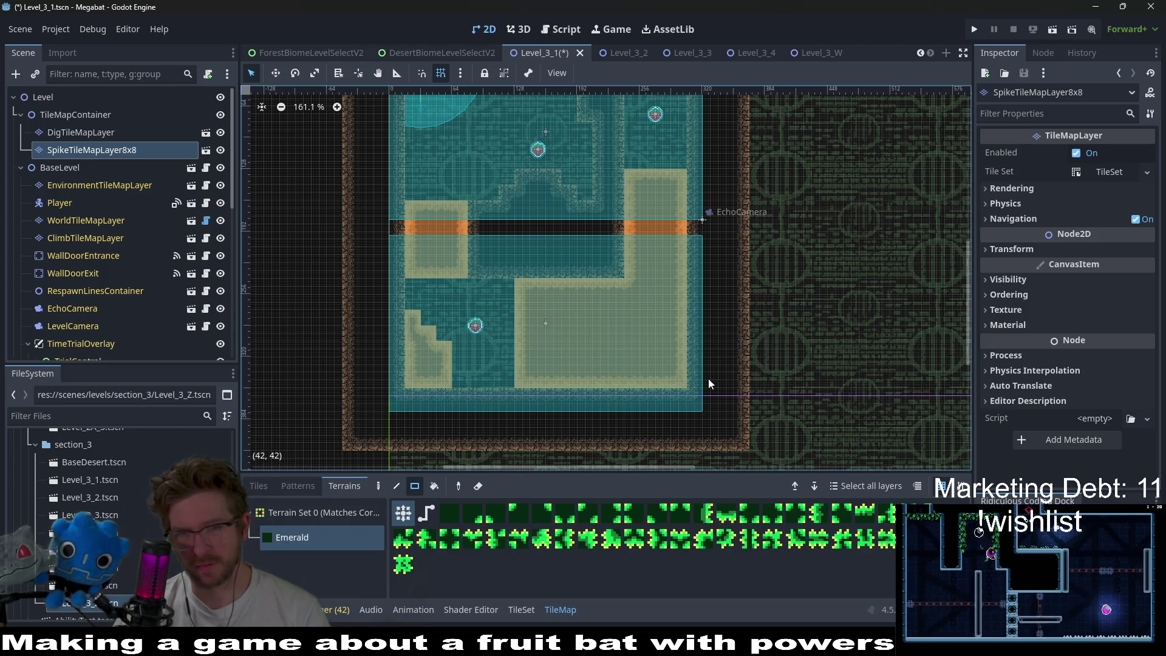
left_click_drag(689, 369, 668, 387)
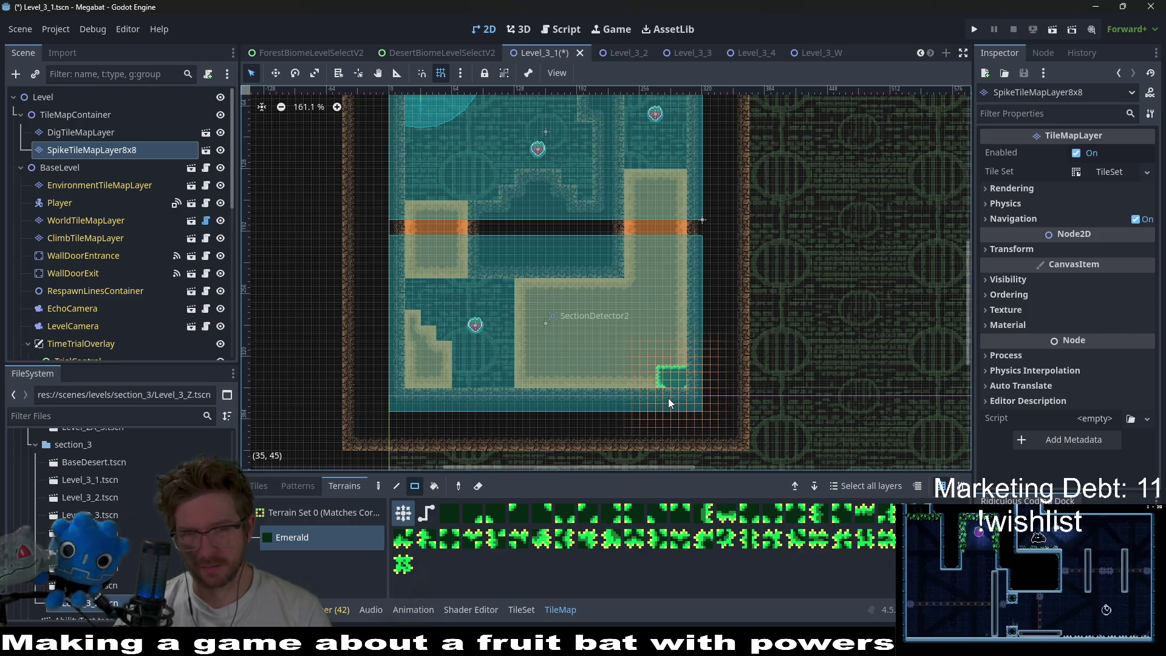
key("ctrl+z")
key("ctrl+z")
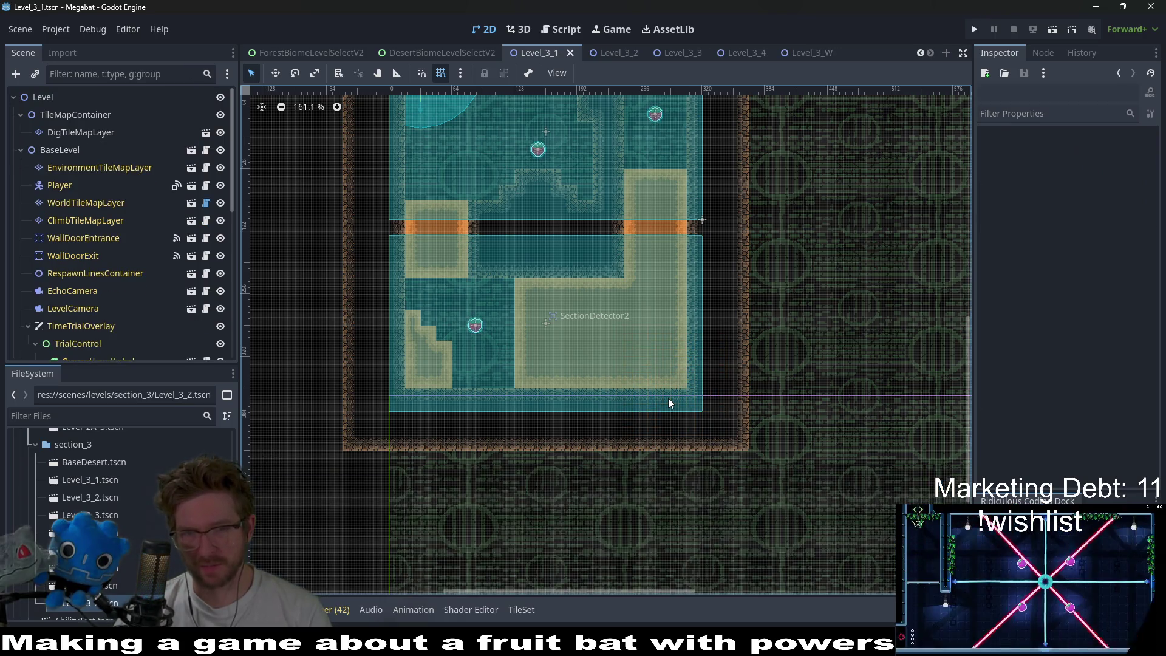
key("ctrl+shift+z")
key("ctrl+z")
left_click(615, 53)
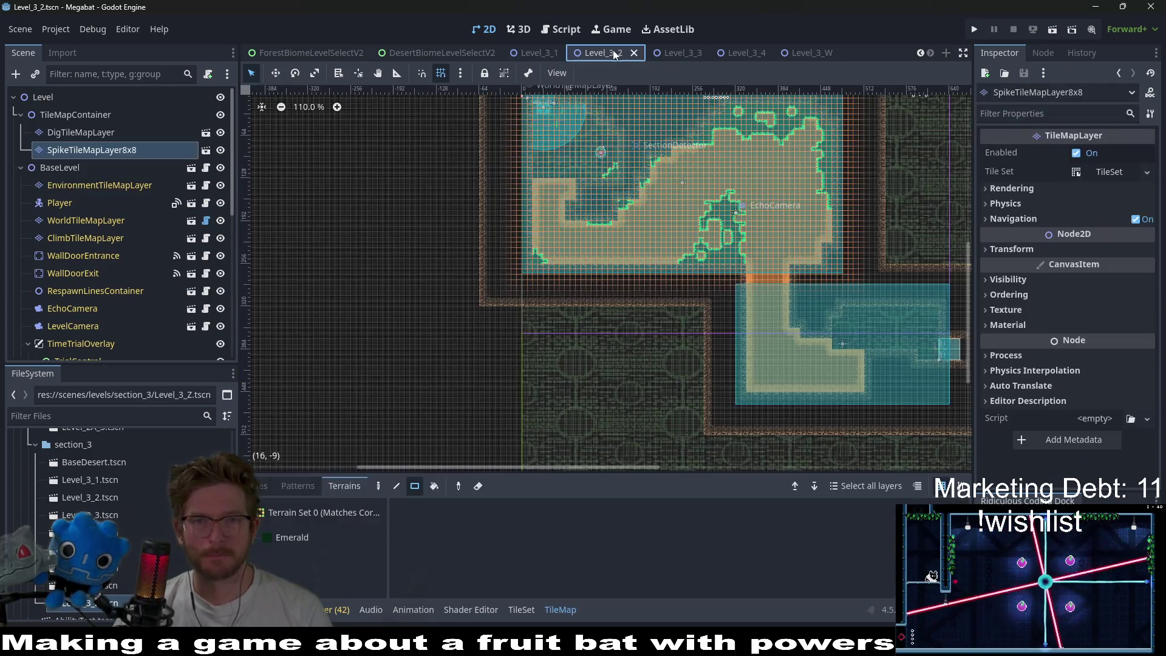
- Switch from Level_3_3 to Level_3_4 and pan around its emerald spike-edged walls
left_click(668, 55)
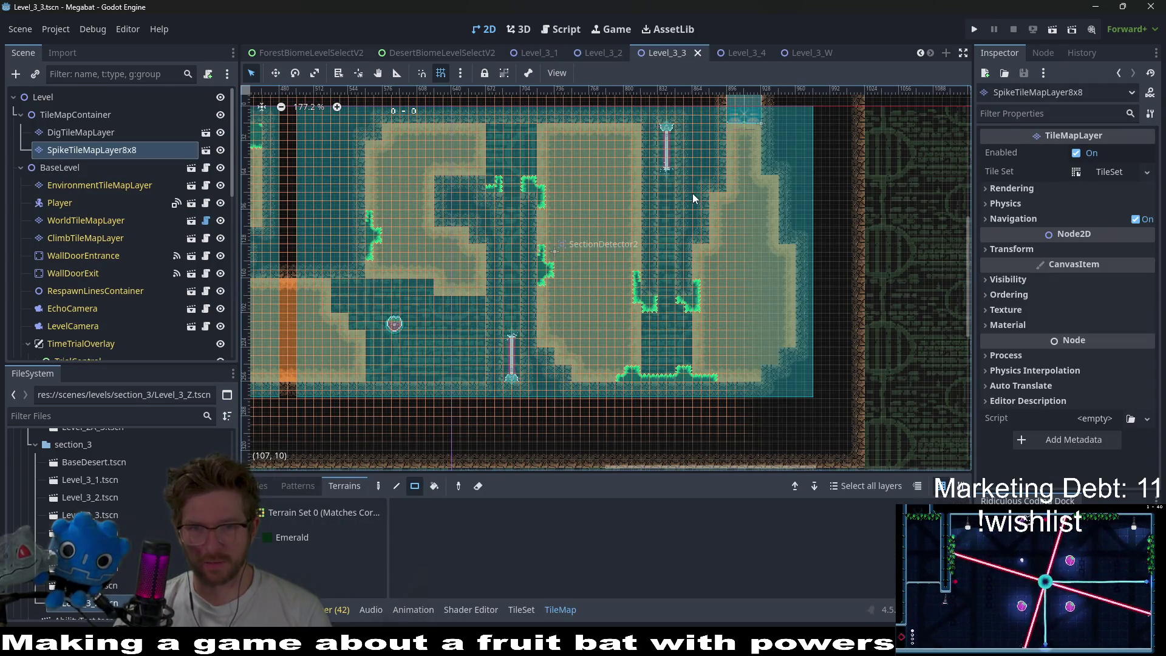
scroll(692, 194, "down", 3)
left_click(738, 54)
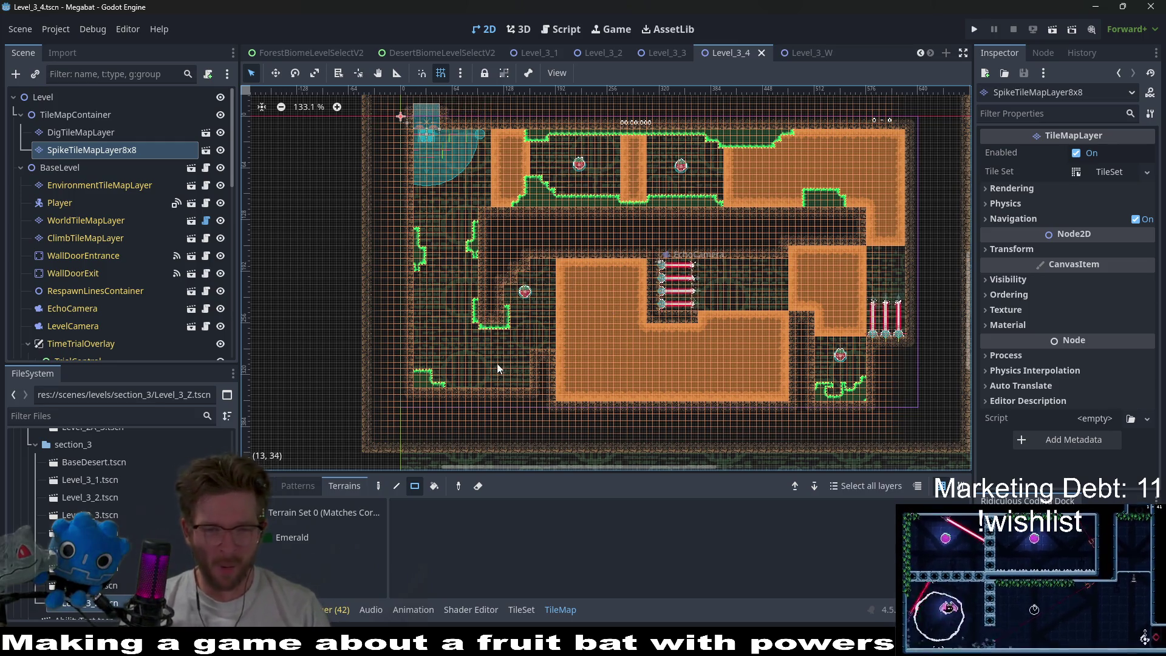
scroll(497, 363, "up", 4)
scroll(520, 357, "down", 2)
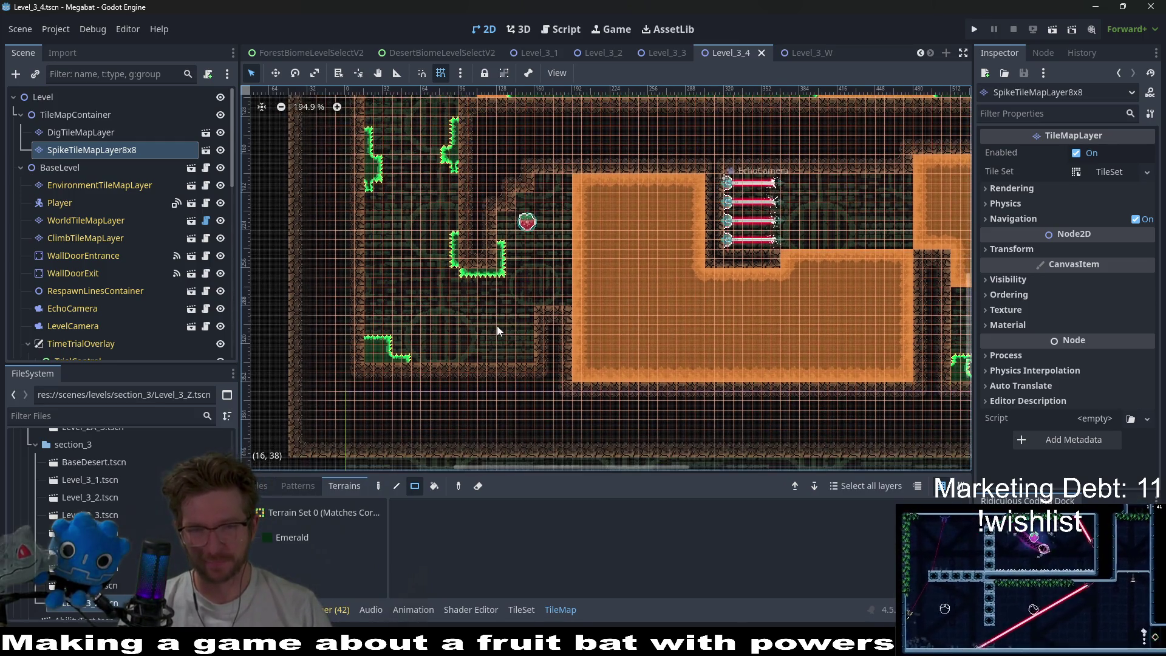
left_click_drag(463, 328, 519, 332)
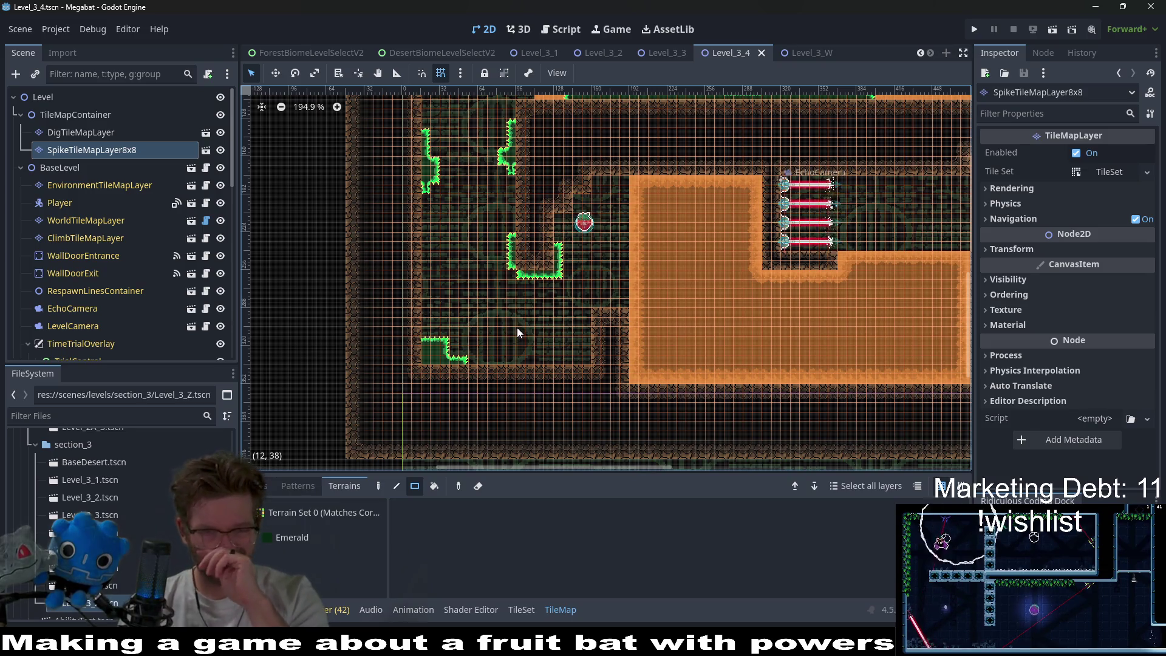
scroll(468, 340, "up", 10)
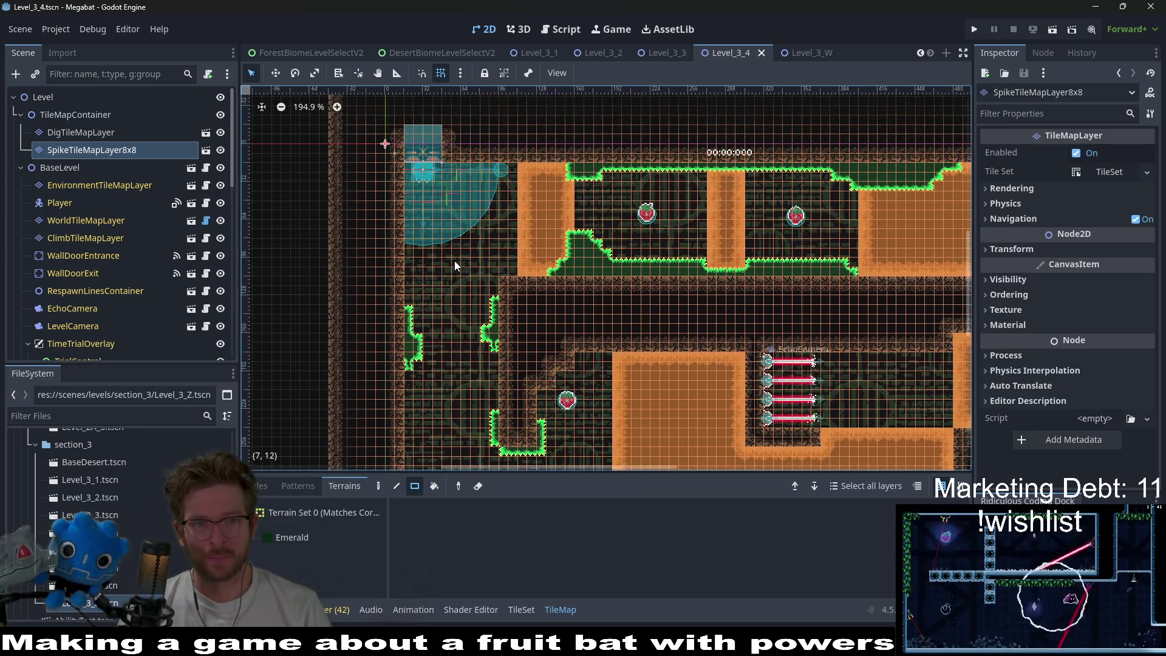
- Paint two DESERT wall rectangles on WorldTileMapLayer left of the player's start
left_click(90, 220)
scroll(397, 224, "up", 5)
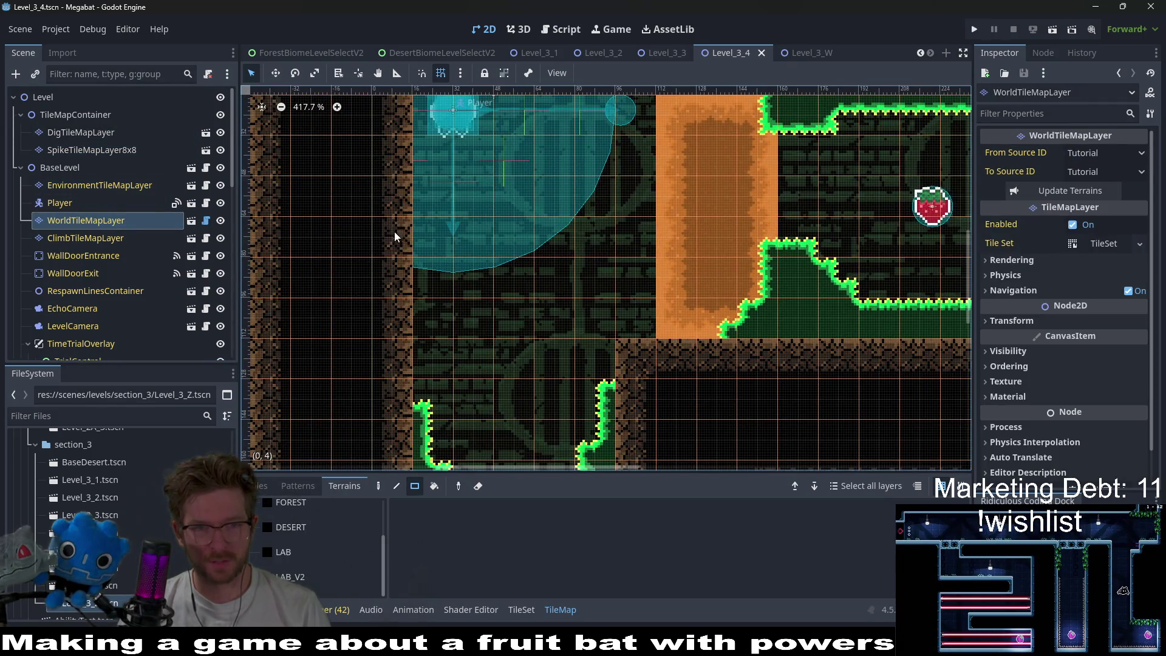
left_click(295, 527)
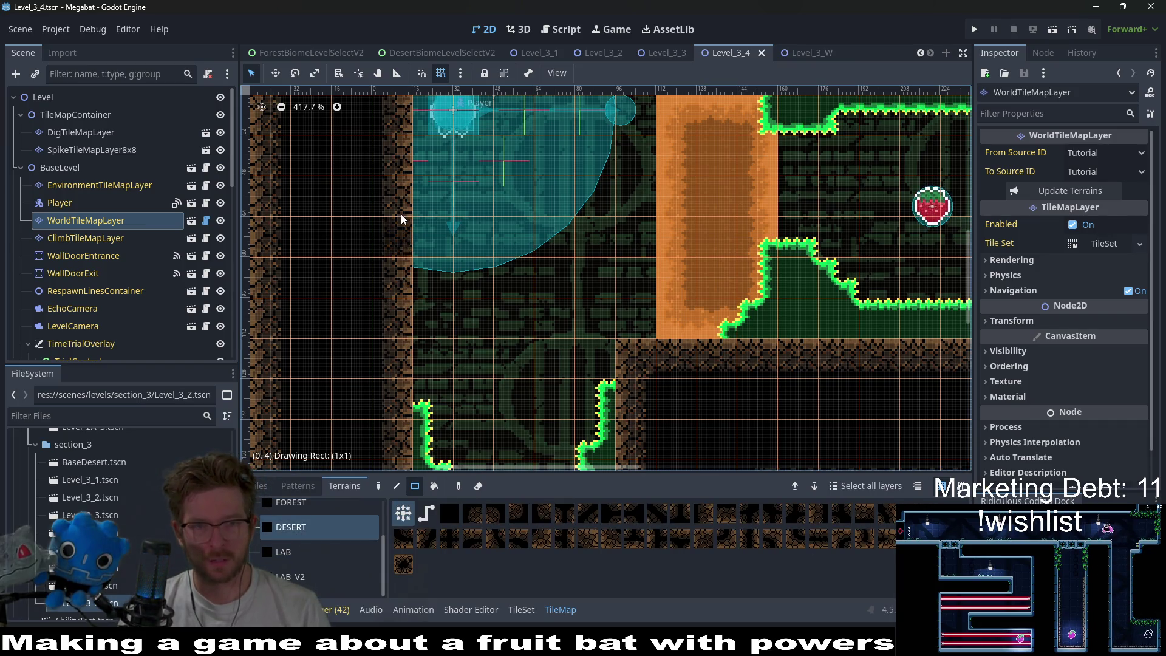
left_click_drag(400, 218, 376, 179)
left_click_drag(364, 252, 334, 179)
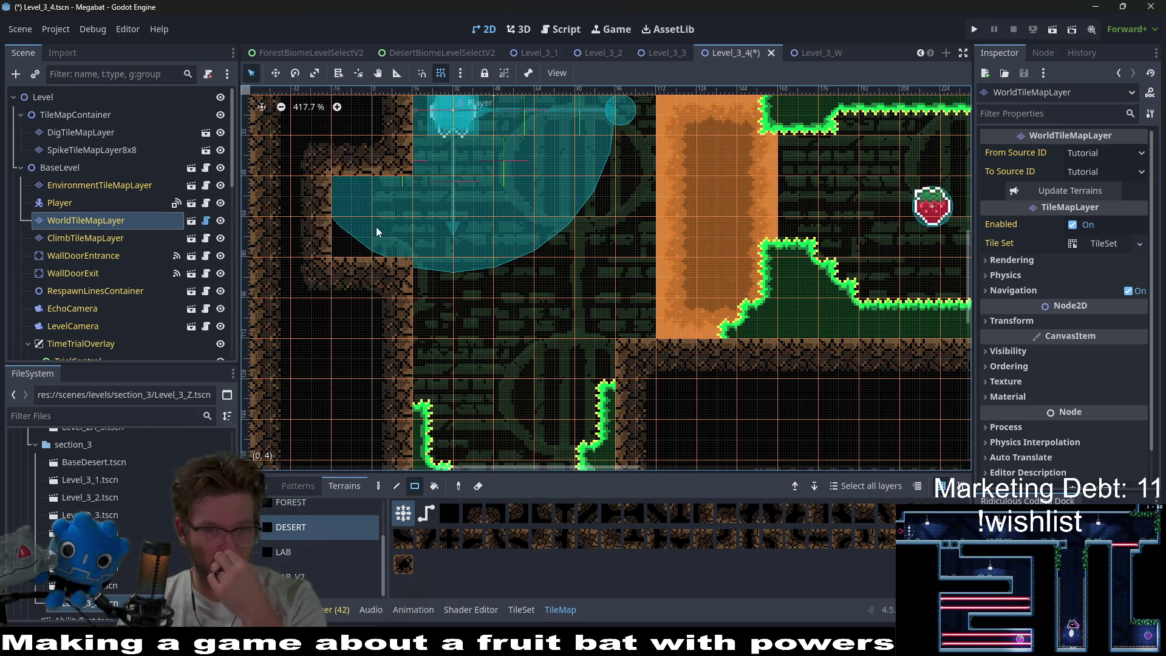
scroll(377, 231, "down", 5)
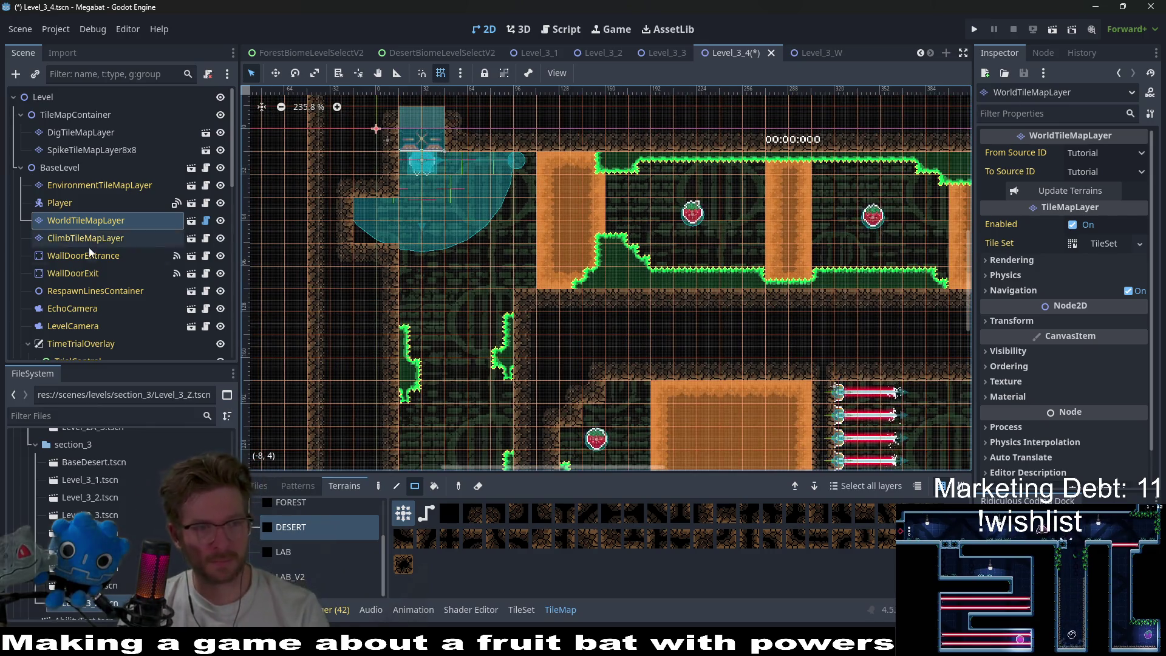
left_click(73, 273)
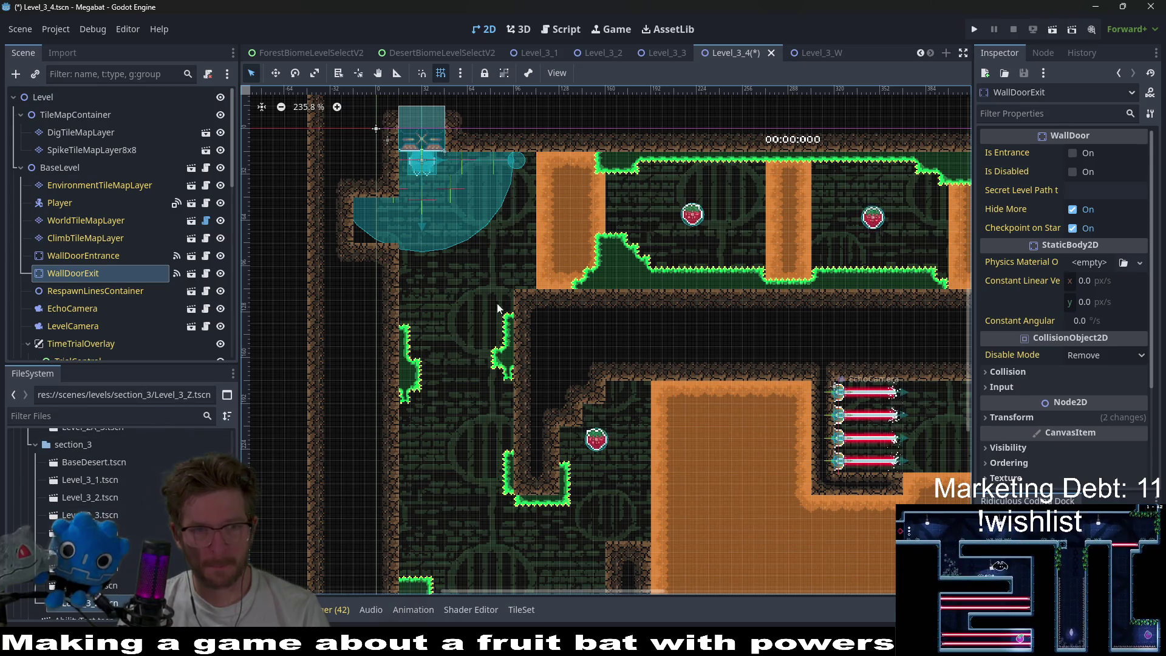
- Move WallDoorExit toward the new left wall pocket and set its rotation to 90°
scroll(529, 383, "up", 5)
key("w")
mouse_move(793, 189)
left_mouse_down()
mouse_move(465, 331)
mouse_move(307, 477)
left_mouse_up()
left_click(1011, 418)
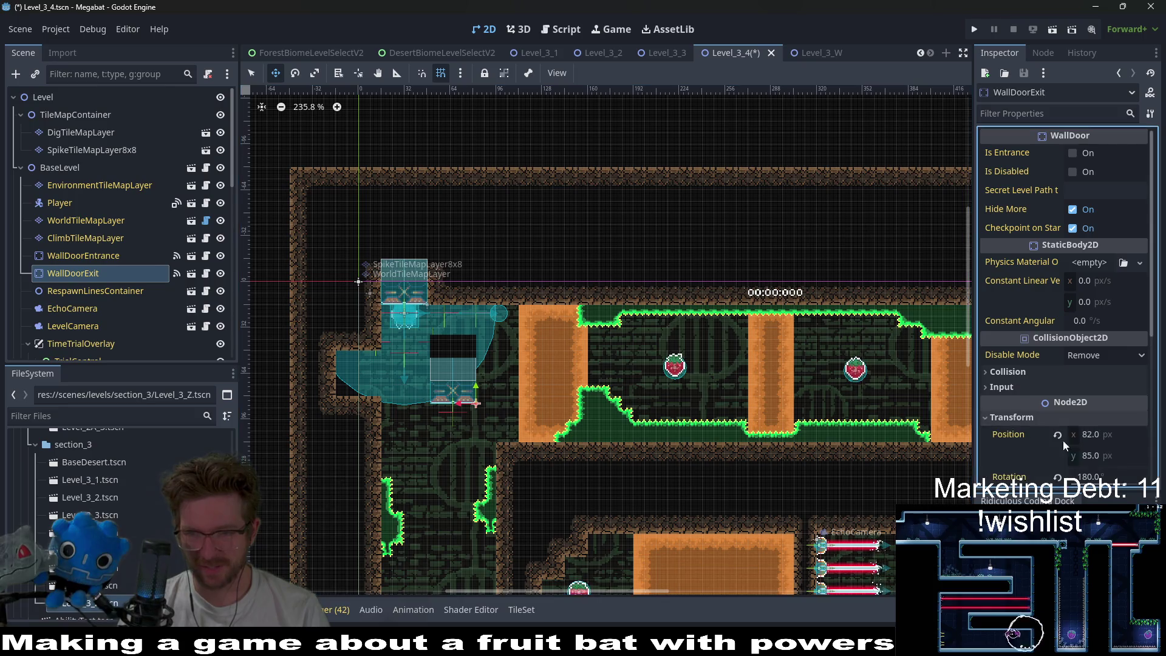
left_click(1110, 479)
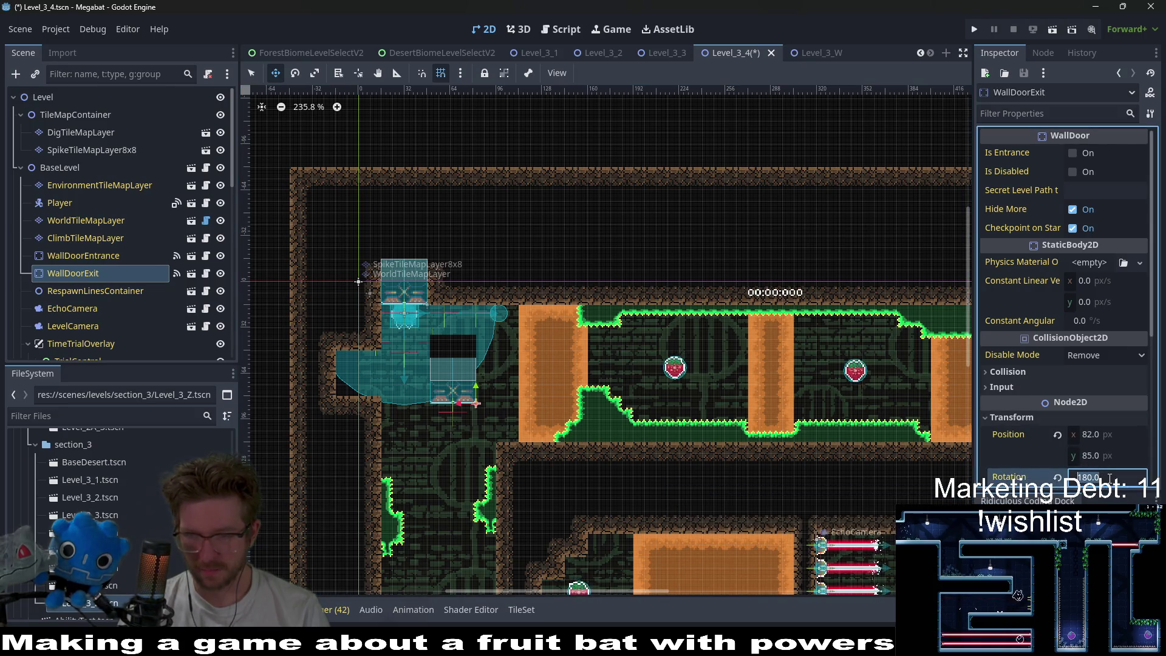
type("90")
key("Return")
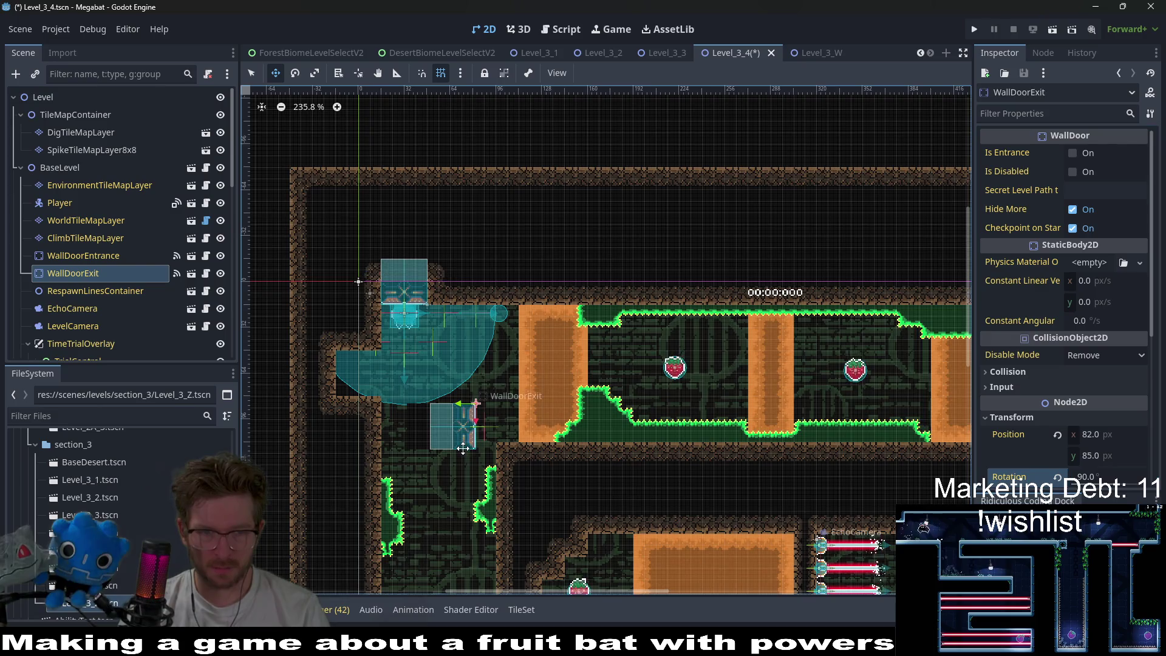
- Place the exit door at position 16, 48 in the left wall and save the scene
scroll(471, 429, "up", 4)
left_click_drag(463, 413, 324, 340)
scroll(279, 334, "up", 12)
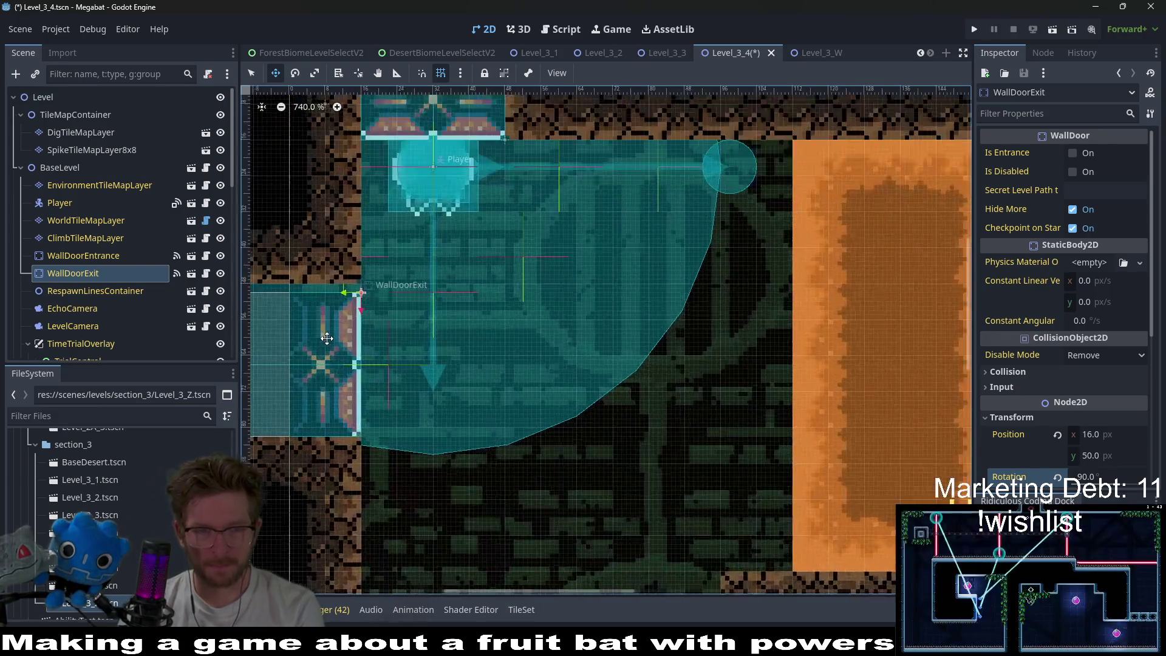
left_click_drag(450, 367, 450, 354)
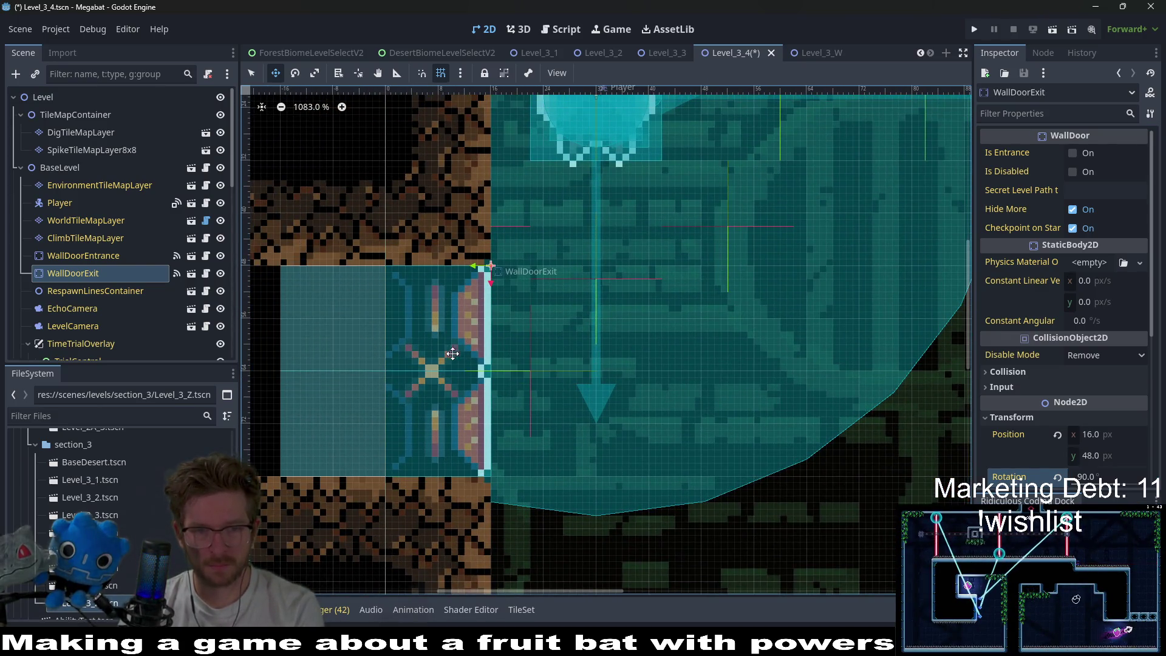
scroll(461, 377, "down", 15)
key("ctrl+s")
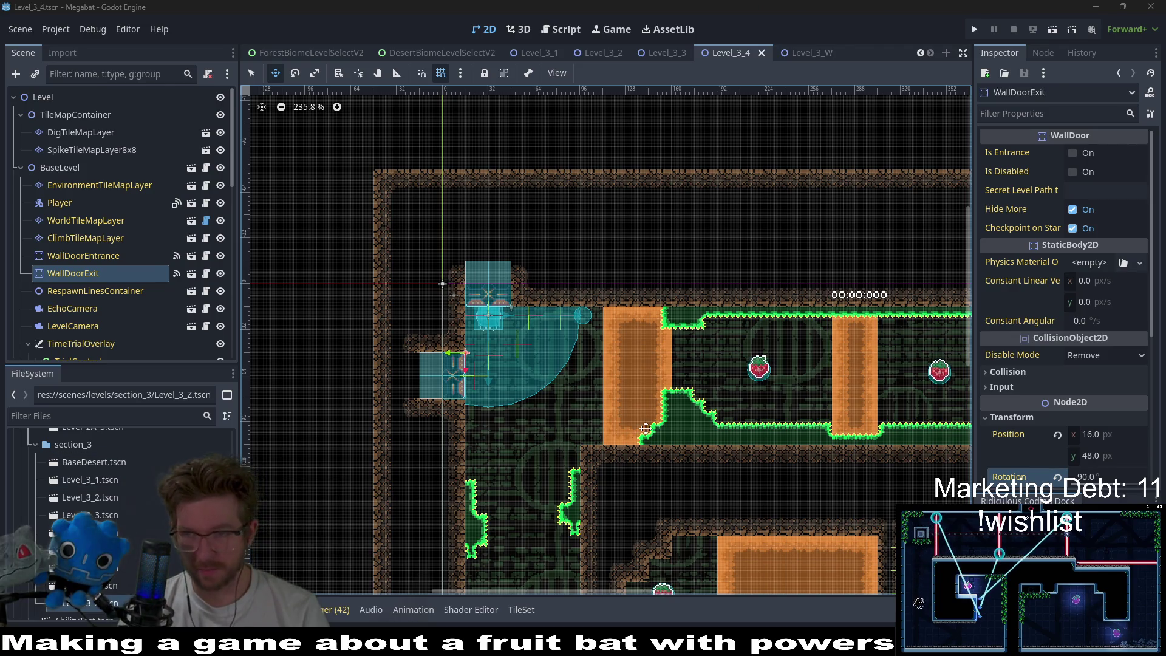
scroll(526, 356, "down", 2)
scroll(685, 328, "down", 3)
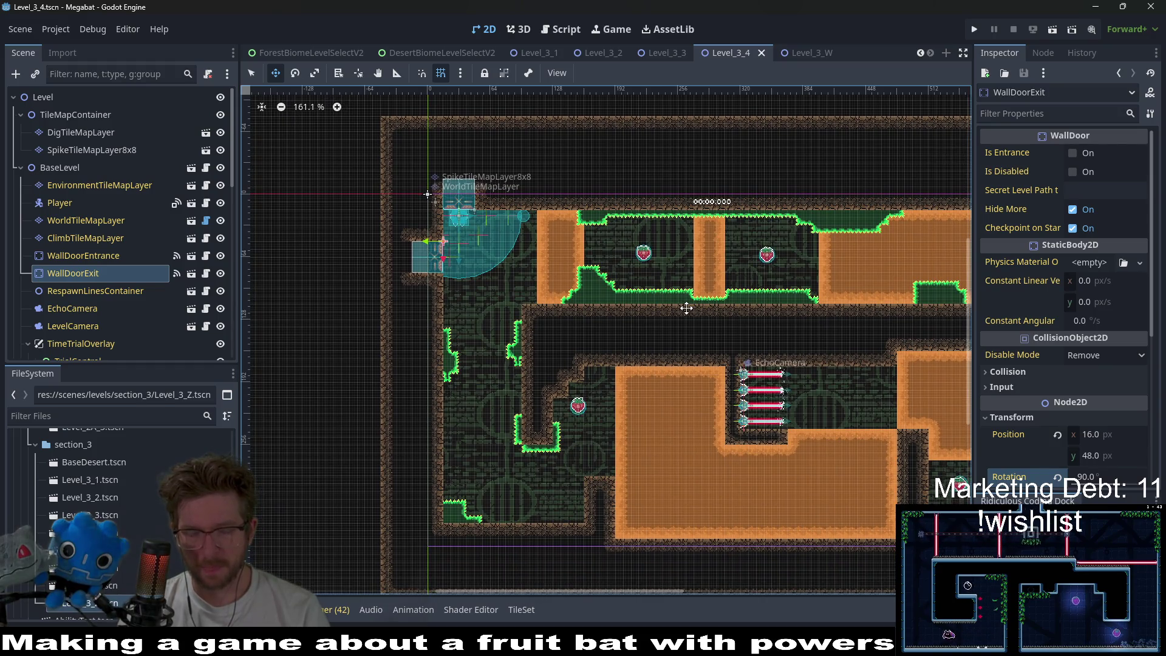
- Look over the dig layer and select the strawberry Fruit to shift it down-left
left_click(70, 132)
scroll(632, 305, "down", 5)
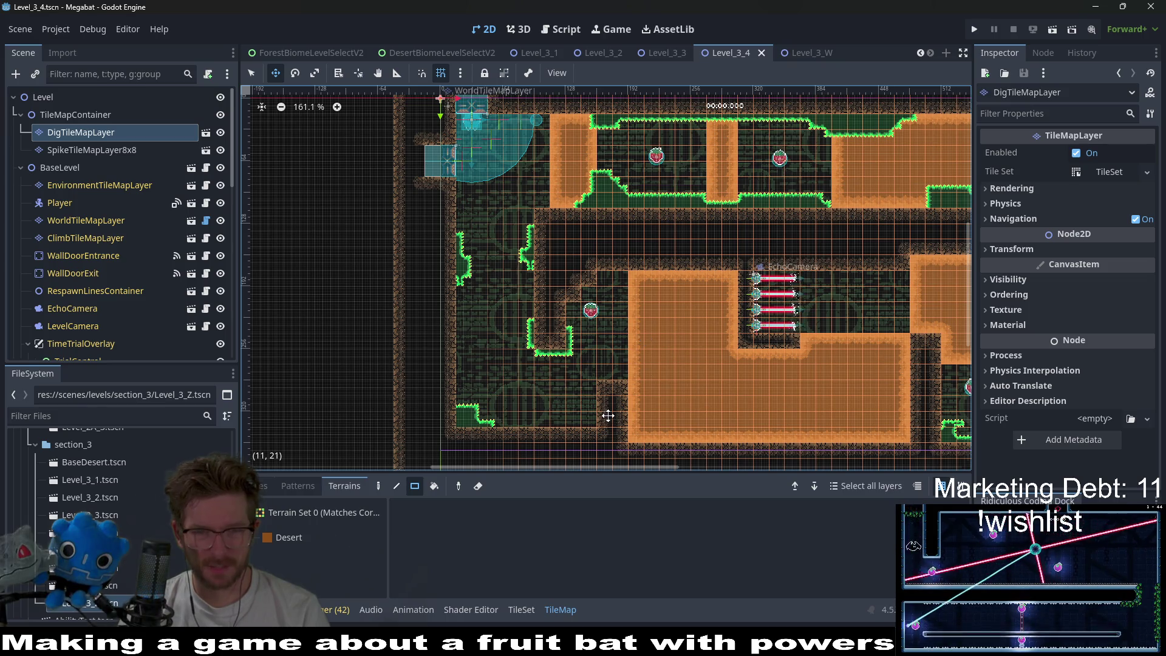
scroll(573, 353, "up", 5)
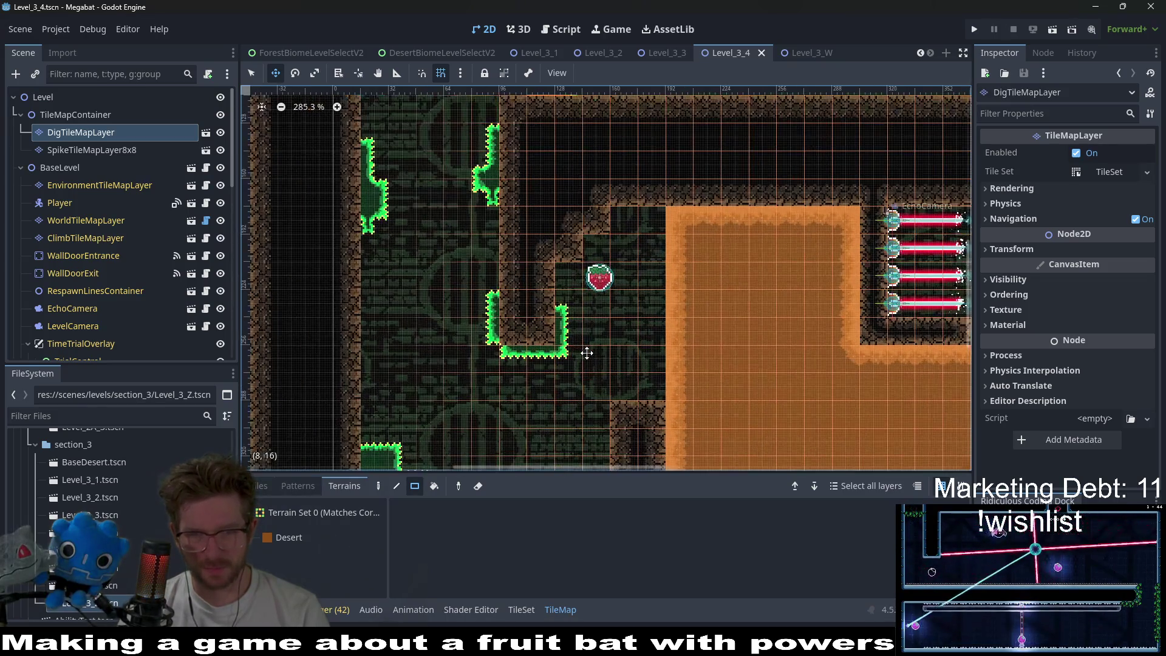
scroll(636, 391, "down", 2)
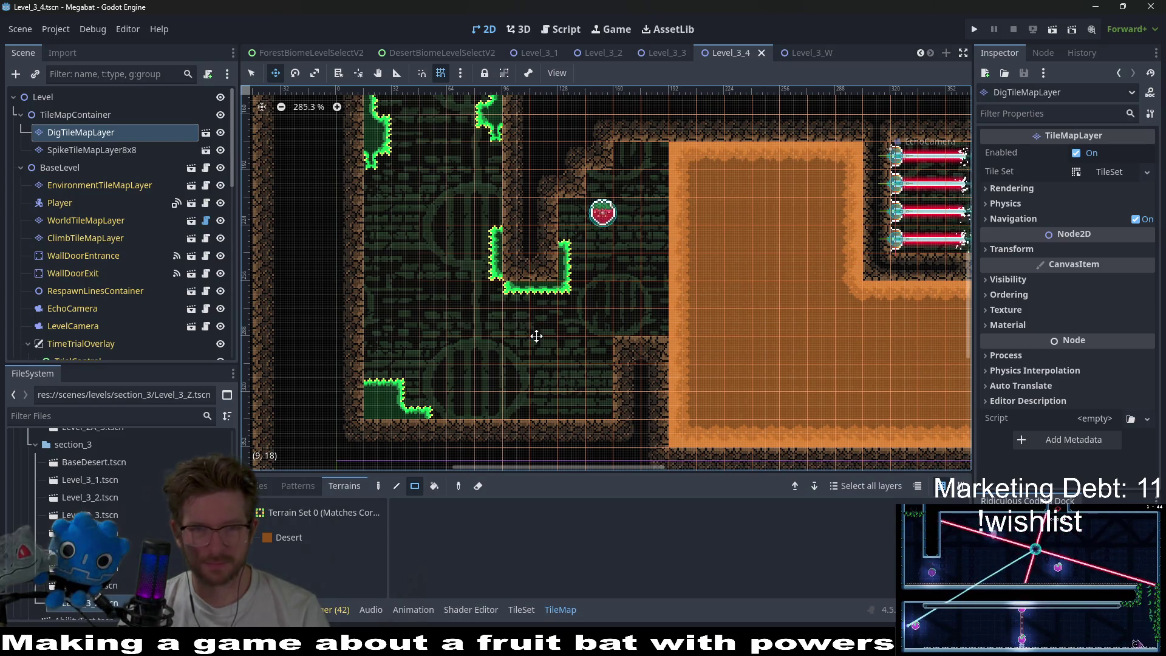
scroll(100, 294, "down", 10)
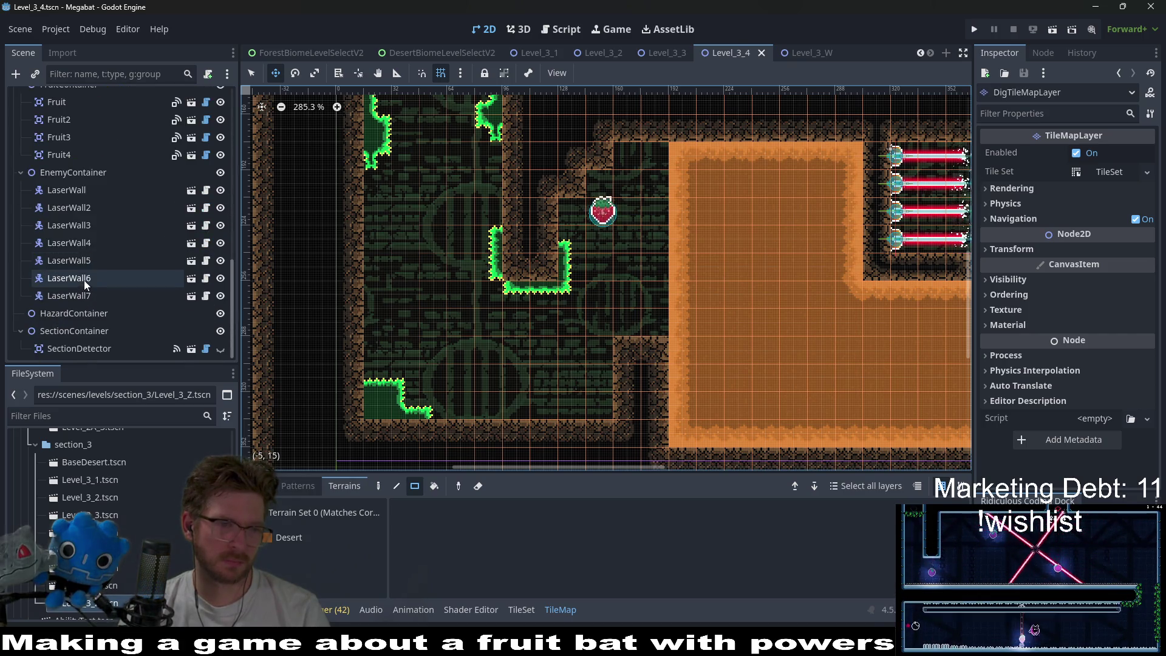
scroll(63, 237, "up", 3)
left_click(61, 236)
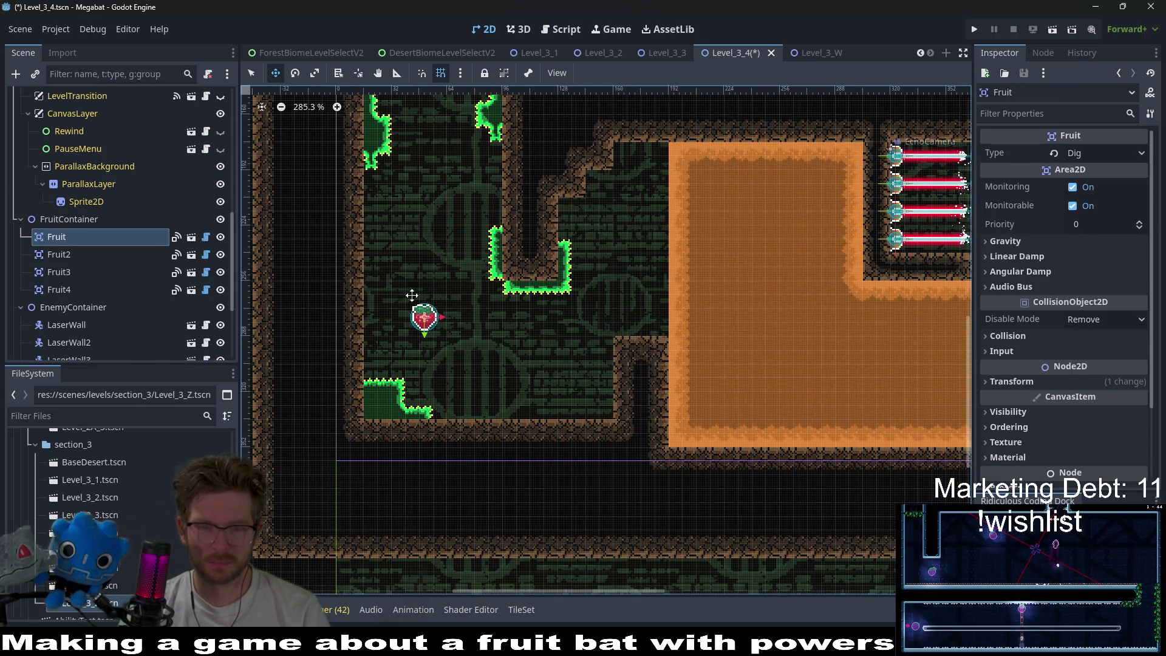
- Ready WorldTileMapLayer with DESERT terrain, then save and run Level_3_4 to playtest
scroll(94, 231, "up", 7)
left_click(94, 221)
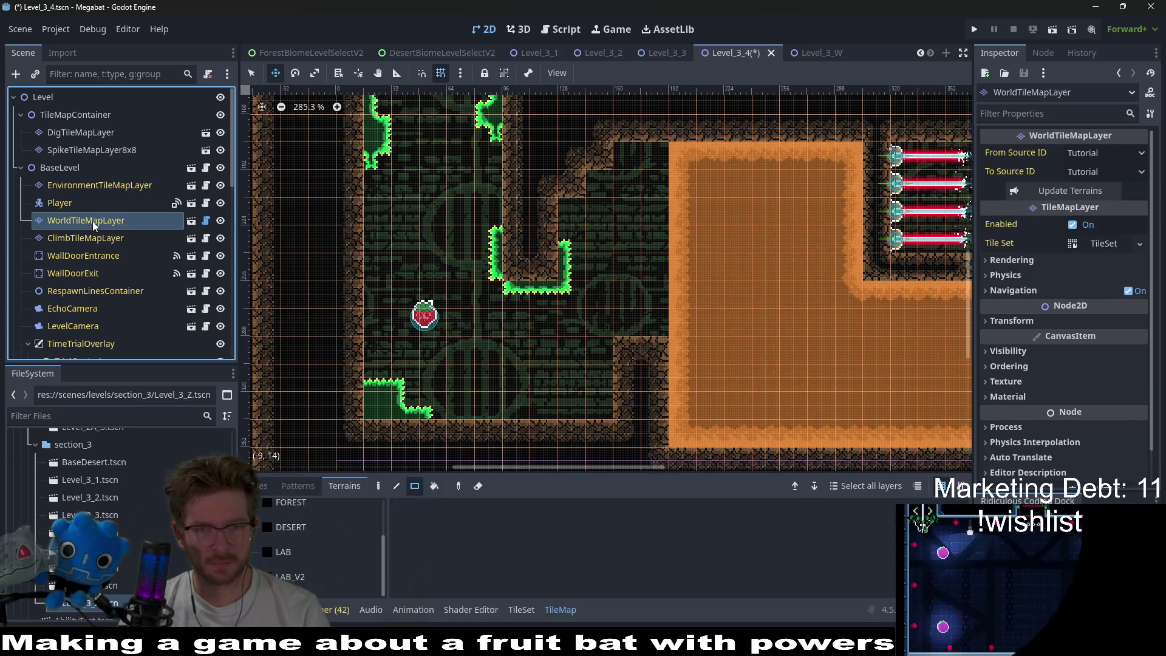
left_click(292, 529)
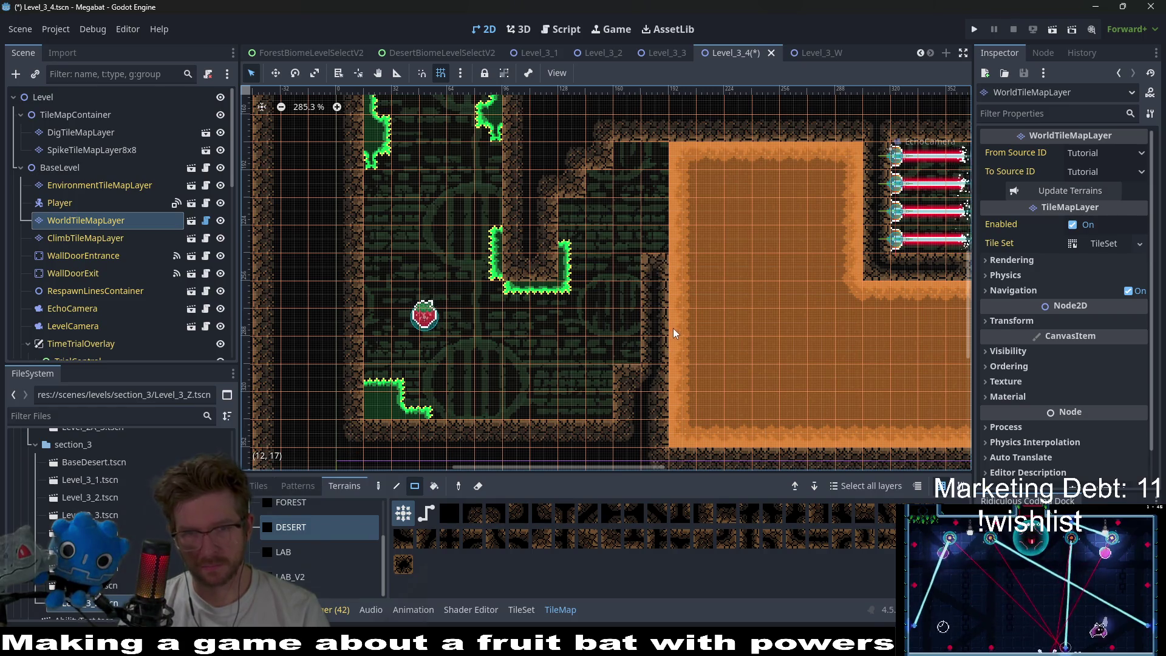
scroll(583, 325, "up", 3)
scroll(584, 325, "right", 3)
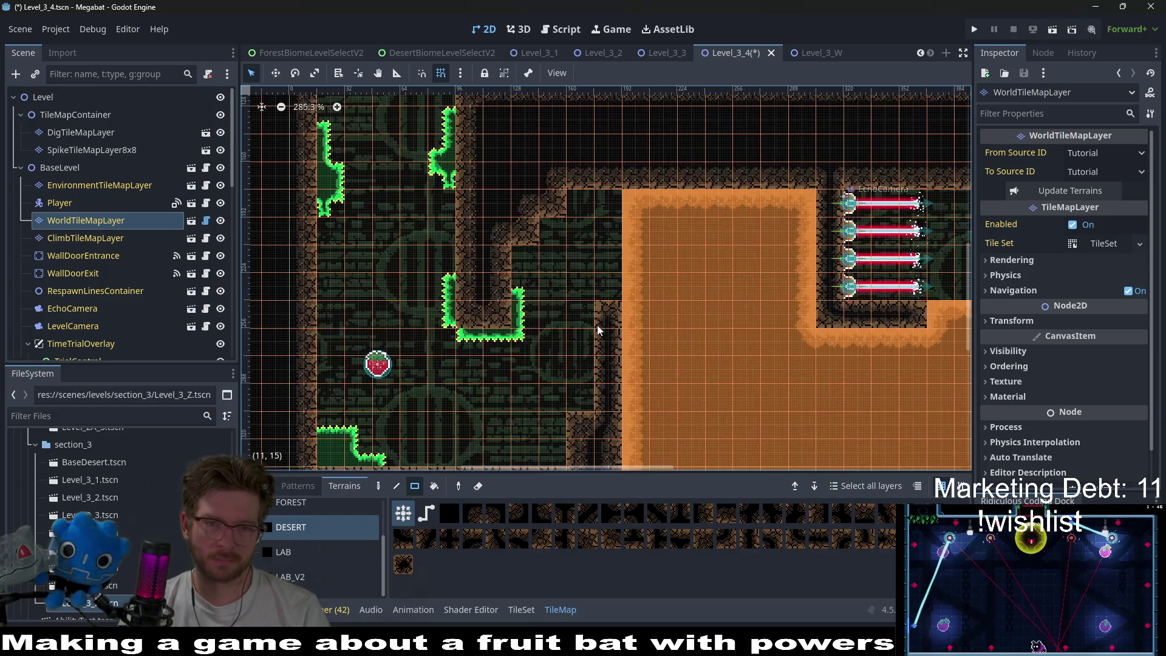
scroll(598, 330, "down", 4)
left_click(1052, 29)
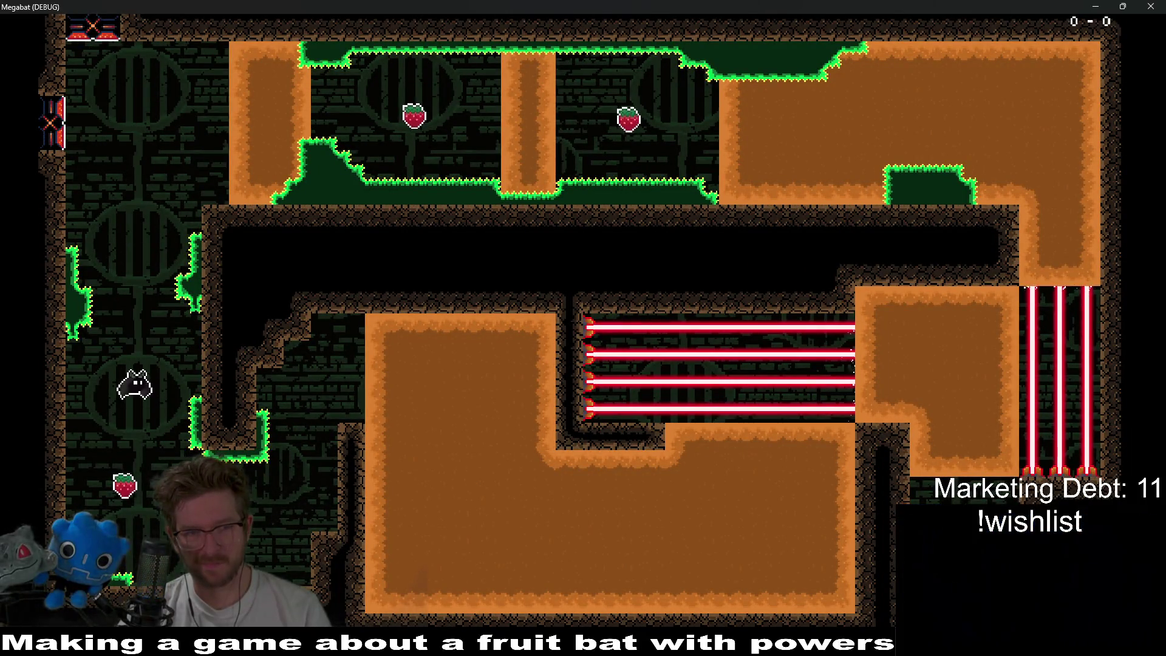
- Fly the bat out of the starting shaft and burrow into the laser chamber
key("Right")
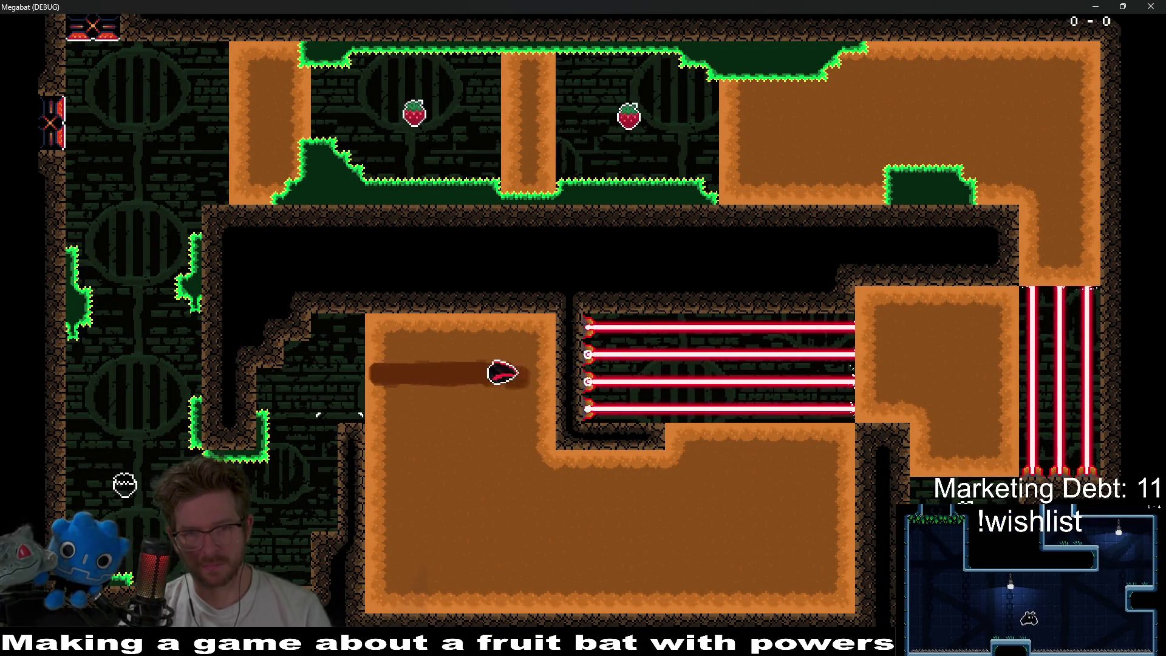
key("Down")
key("Up")
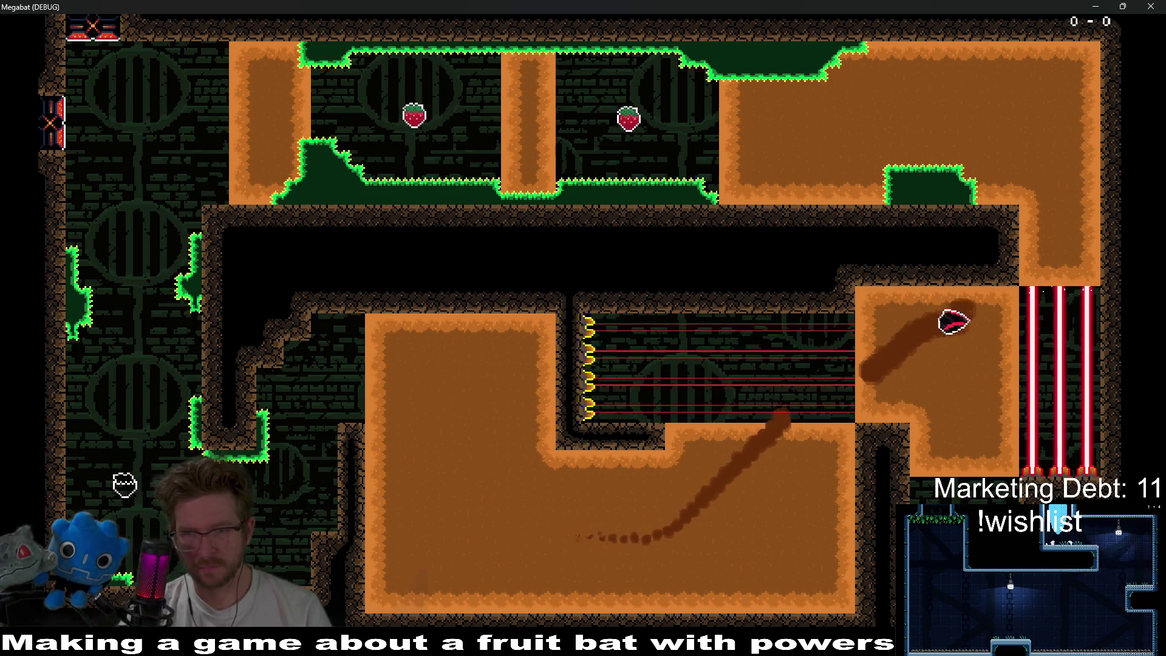
key("Left")
key("Down")
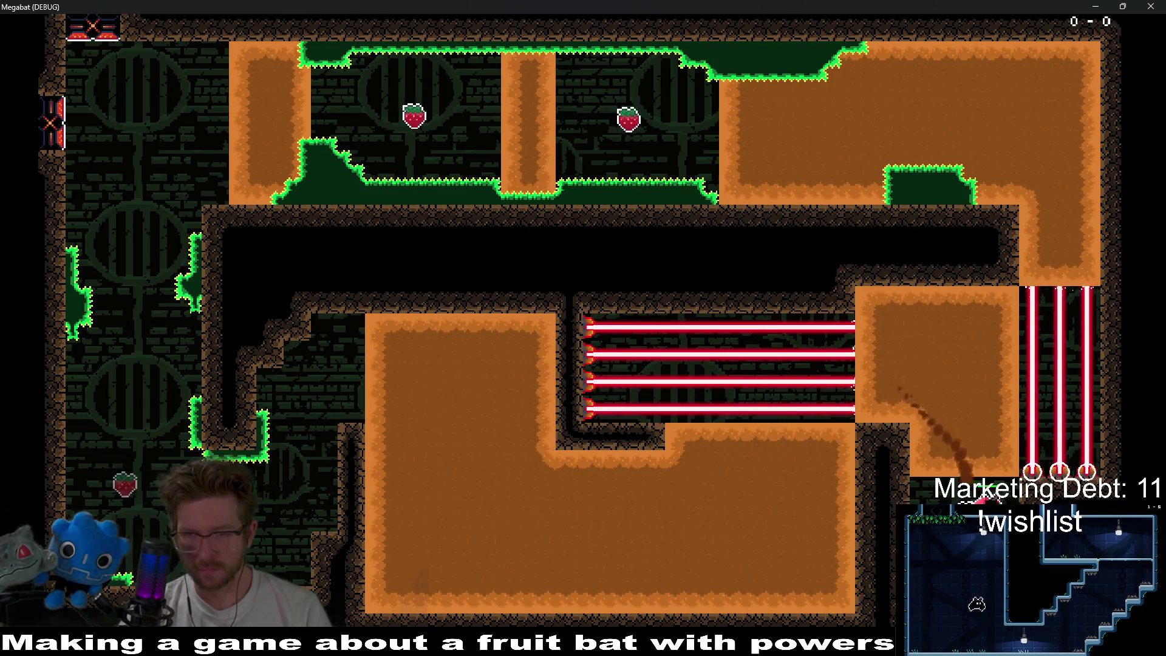
key("Up")
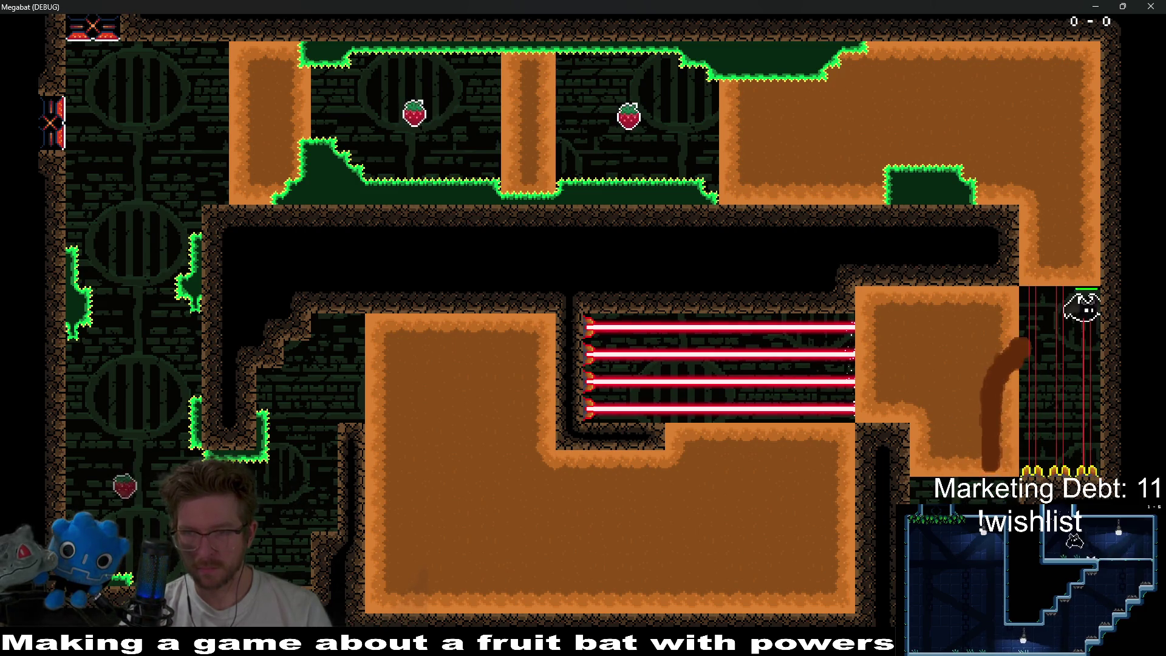
key("Down")
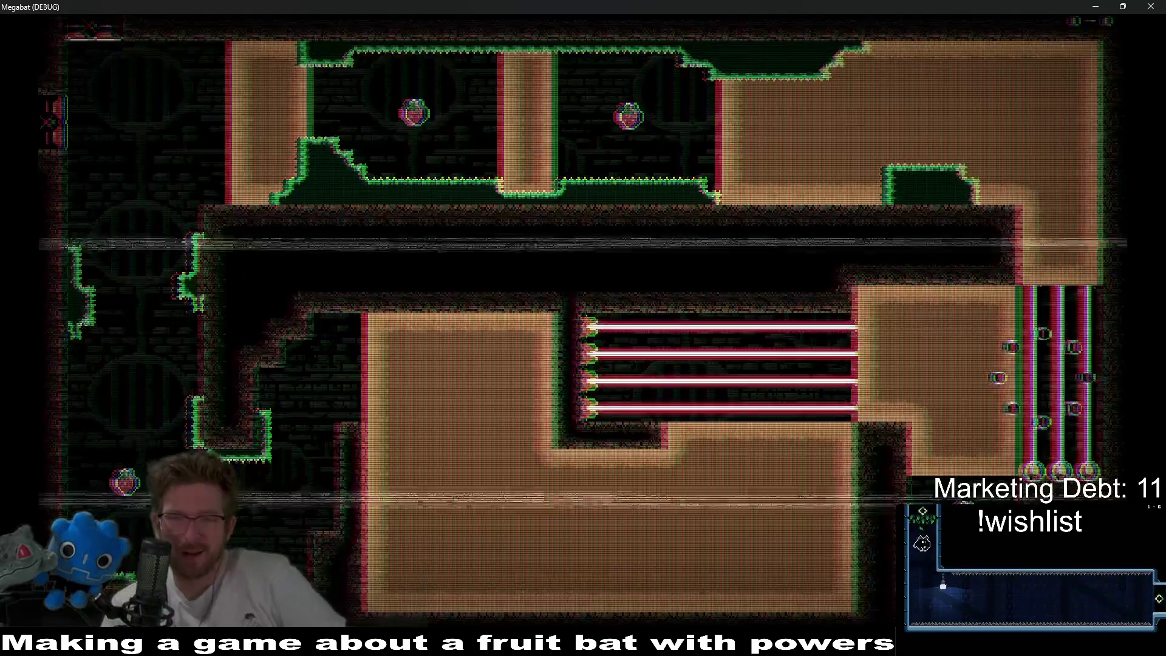
- After respawning, burrow the bat through the bottom dirt around the lasers
key("Down")
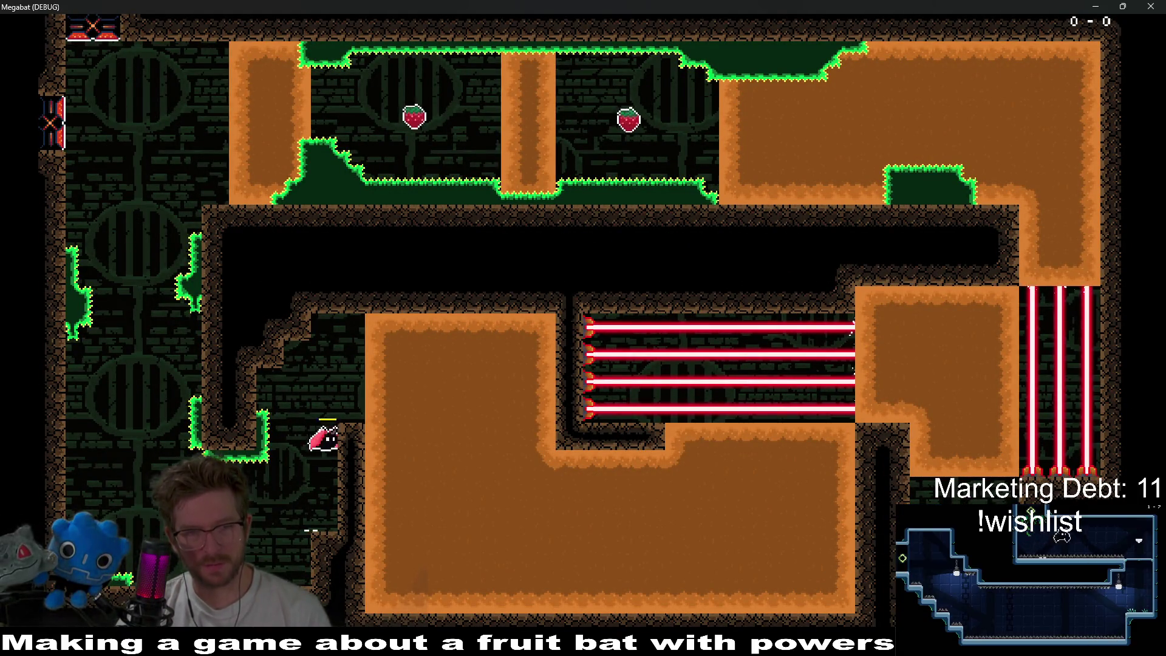
key("Right")
key("Down")
key("Right")
key("Up")
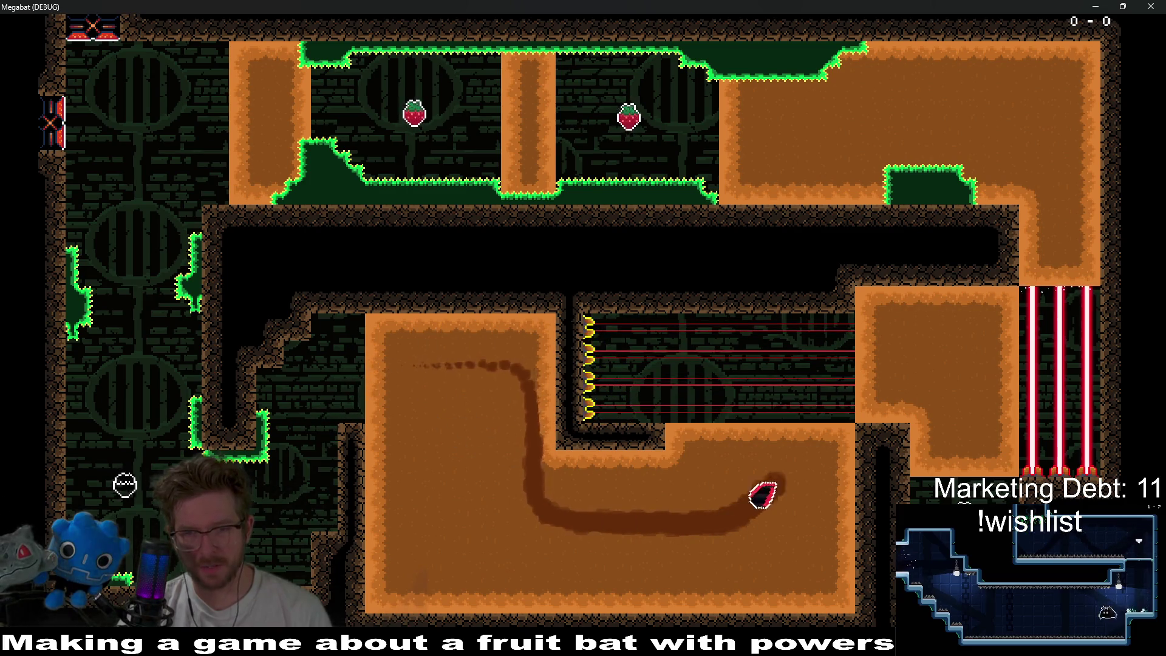
key("Down")
key("Right")
key("Down")
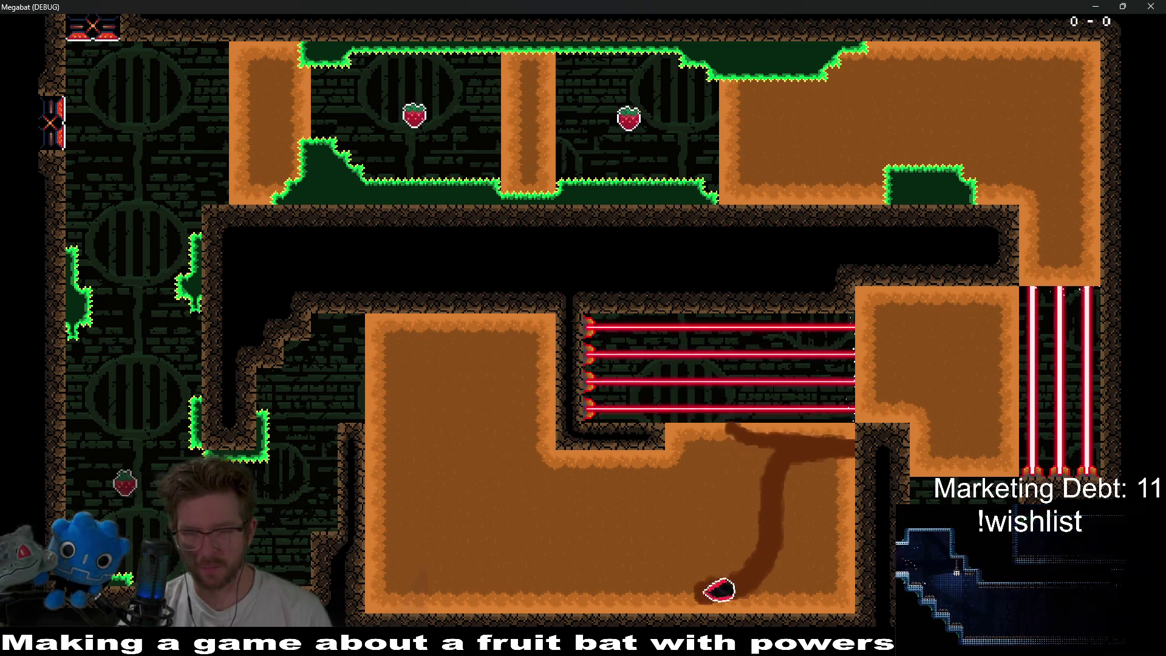
key("Up")
key("Down")
key("Left")
- Burrow up through the right dirt block and drop onto the laser chamber floor
key("Up")
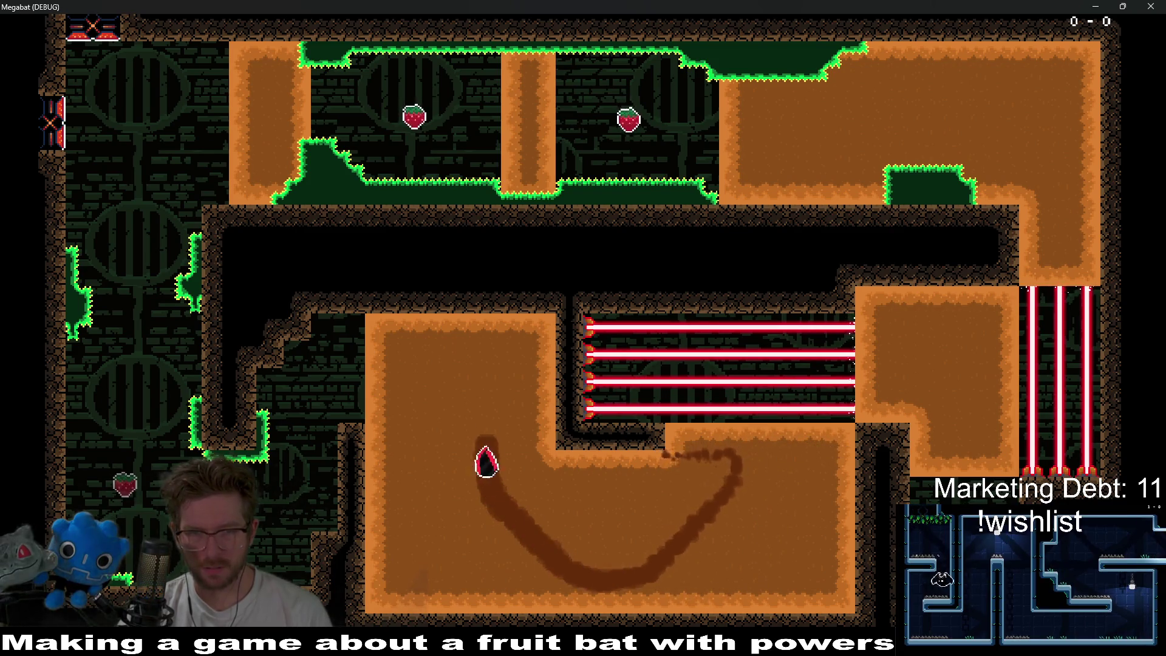
key("Down")
key("Right")
key("Up")
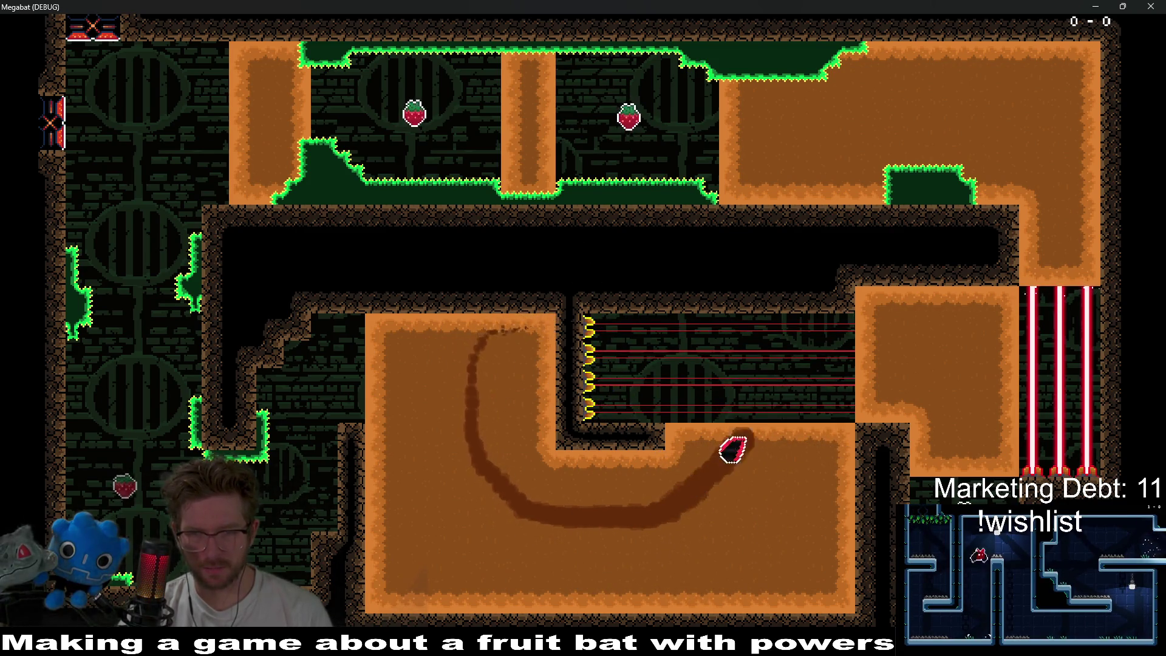
key("Up")
key("Down")
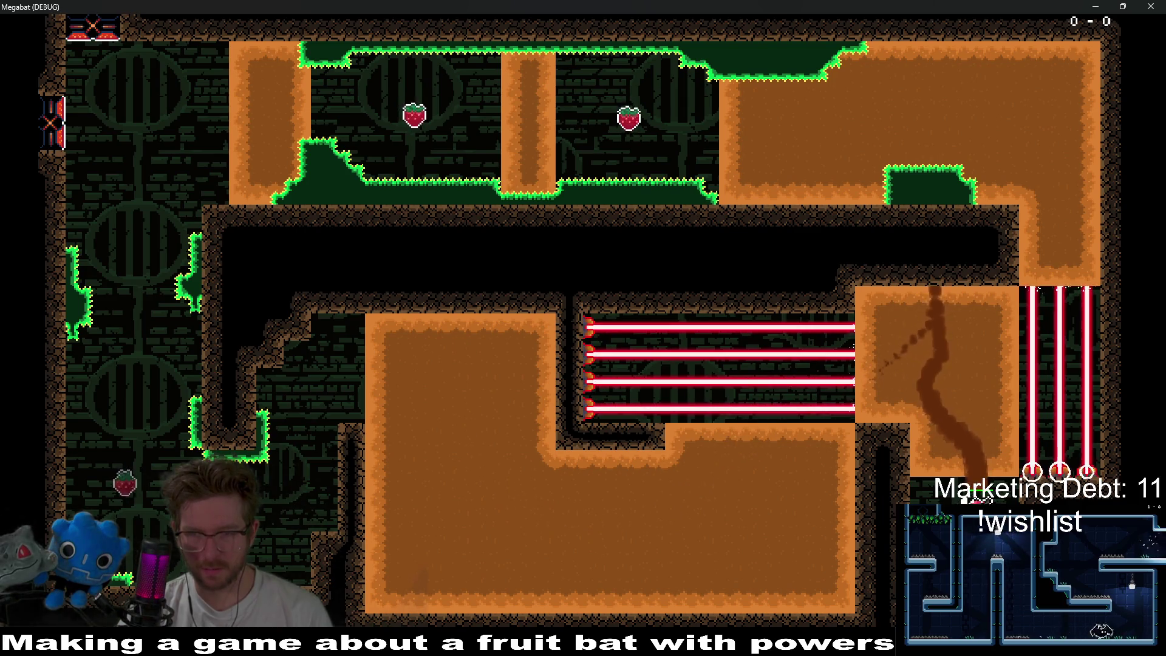
key("Up")
key("Right")
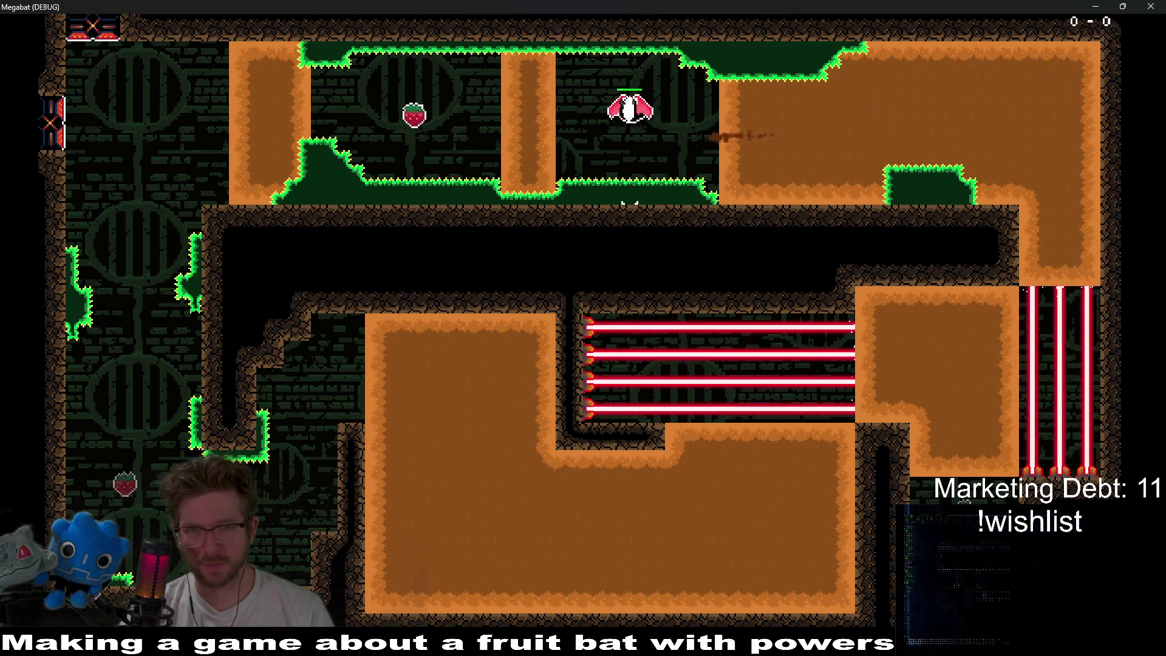
- Dash the bat left to the exit door, then close the game window
key("Left")
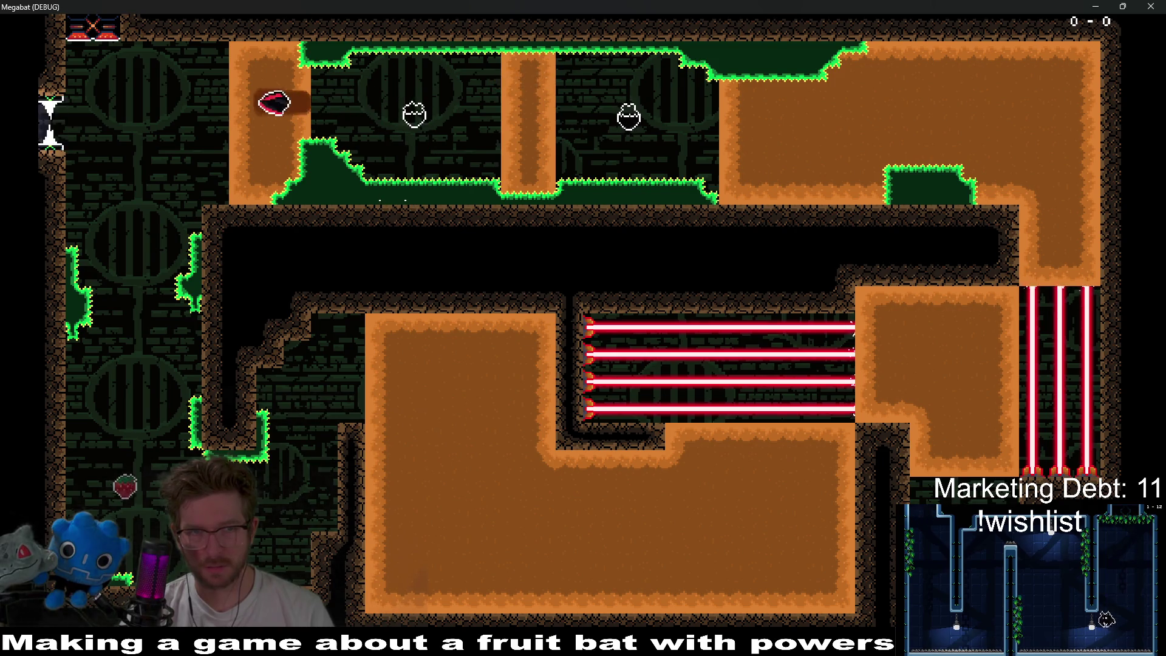
key("Right")
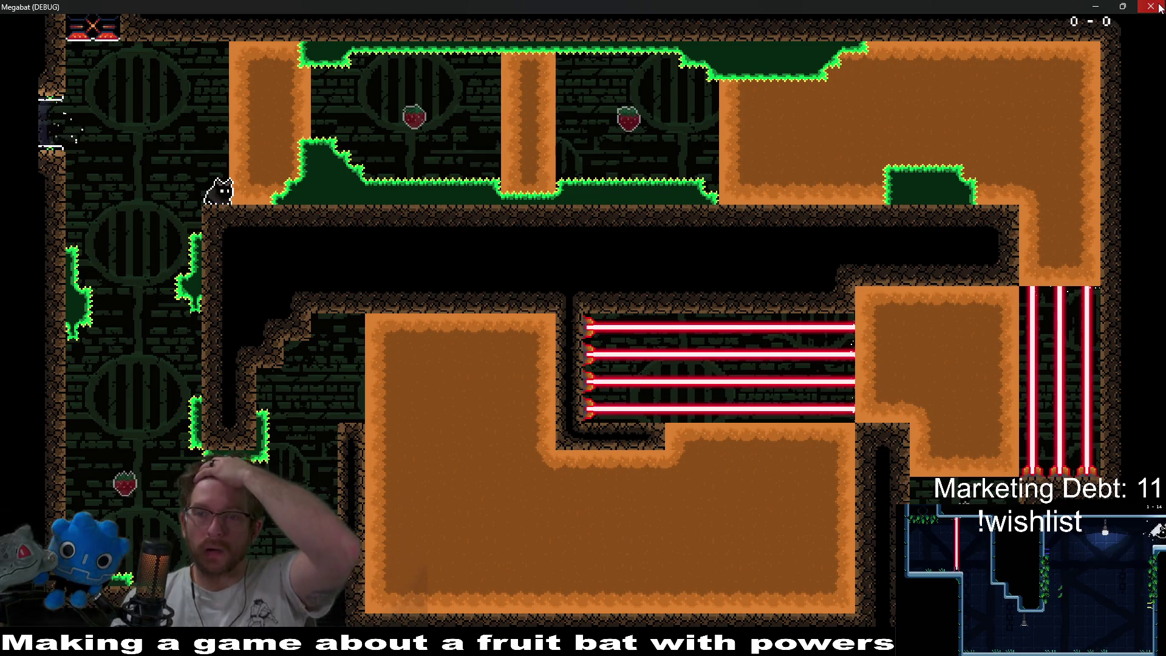
left_click(1158, 7)
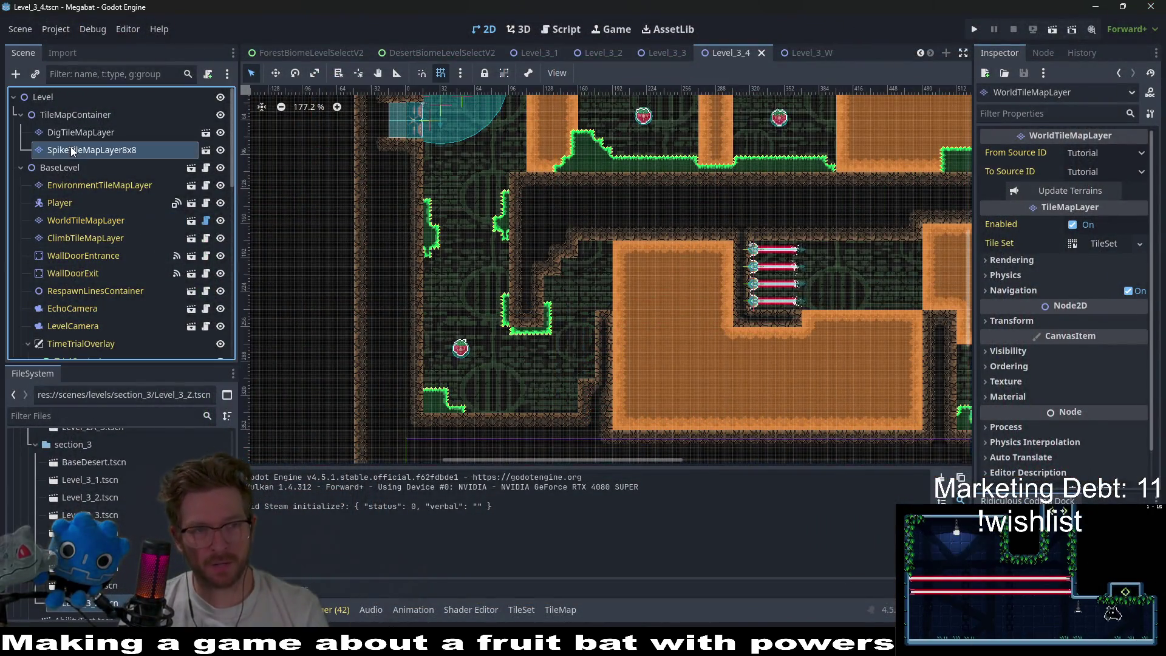
- Line the lower room's floor with emerald spikes on SpikeTileMapLayer8x8, erasing two notches
left_click(72, 151)
scroll(484, 361, "up", 3)
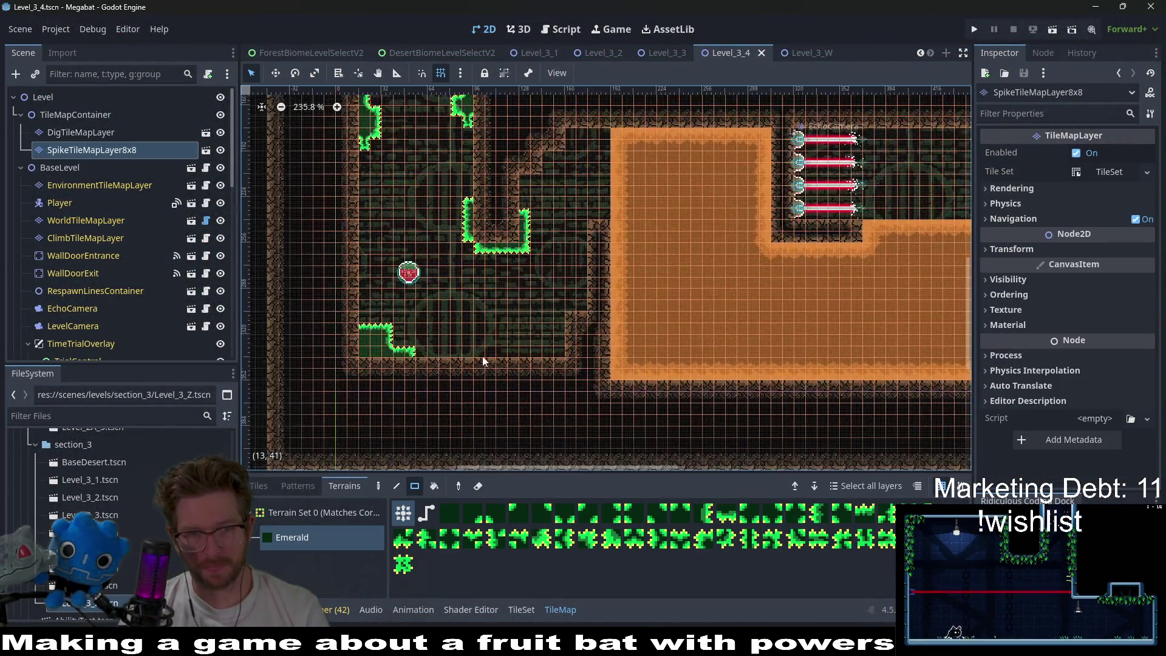
left_click_drag(551, 356, 563, 356)
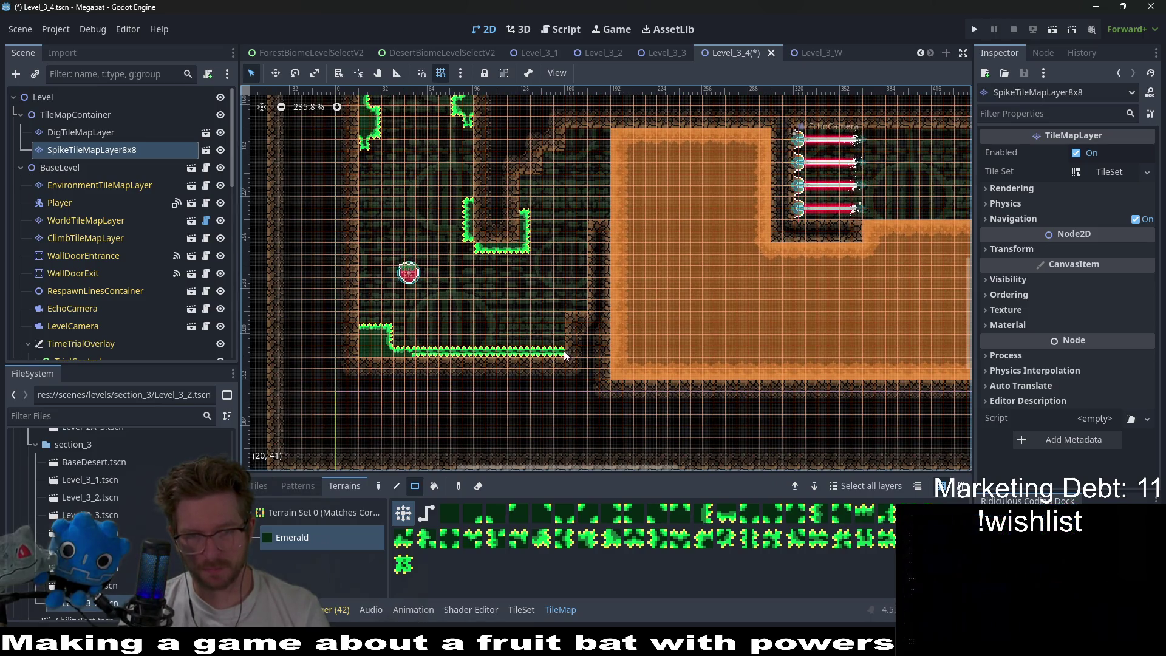
mouse_move(407, 363)
left_mouse_down()
mouse_move(565, 364)
mouse_move(560, 352)
left_mouse_up()
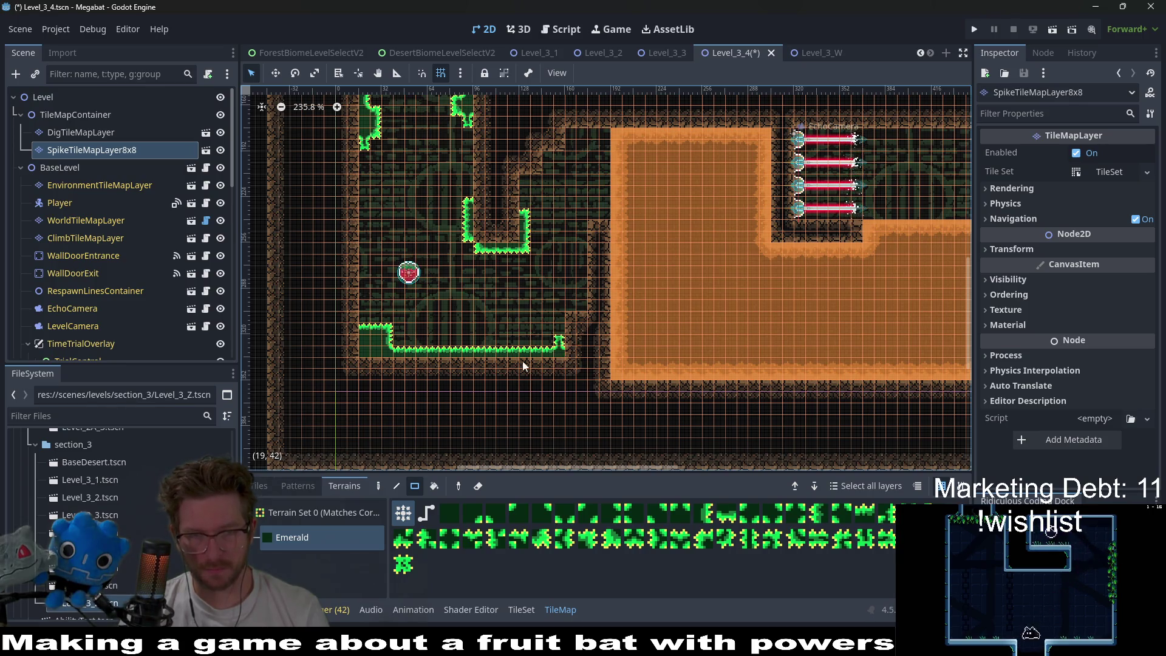
right_click(495, 351)
right_click(477, 351)
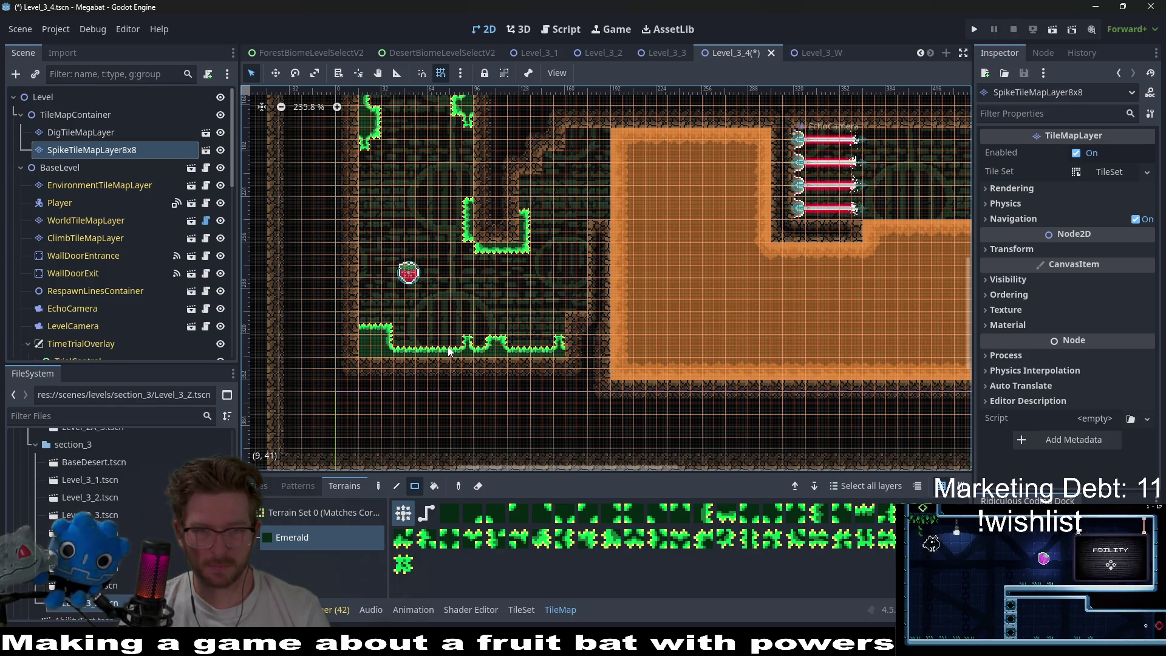
left_click_drag(375, 325, 375, 325)
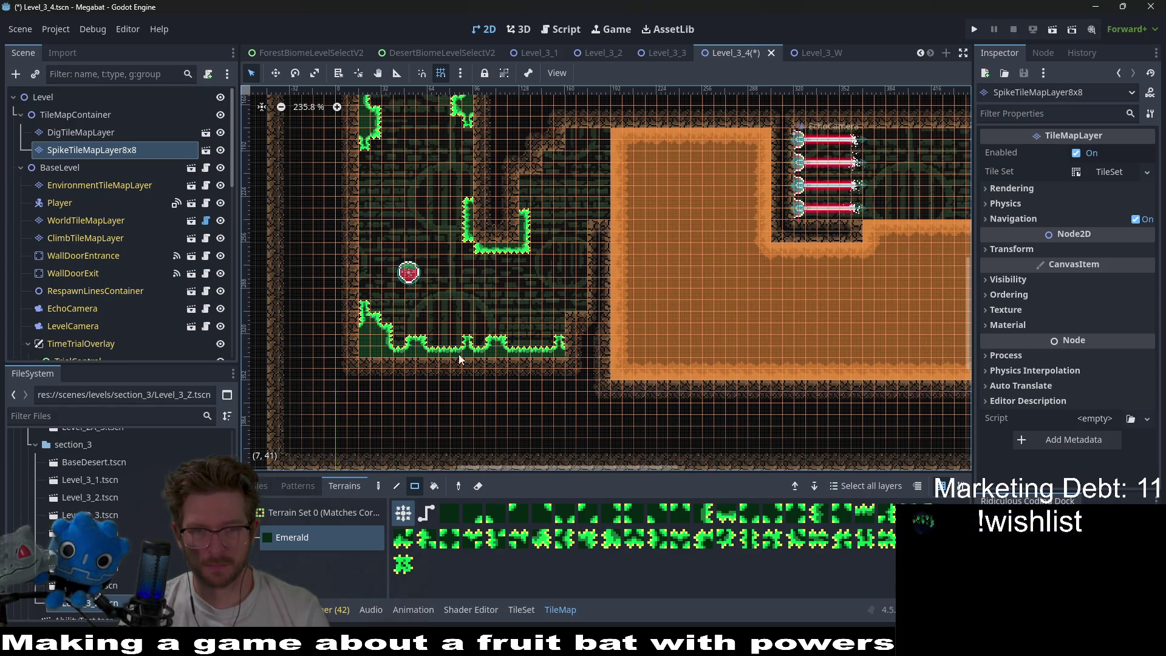
scroll(518, 357, "down", 4)
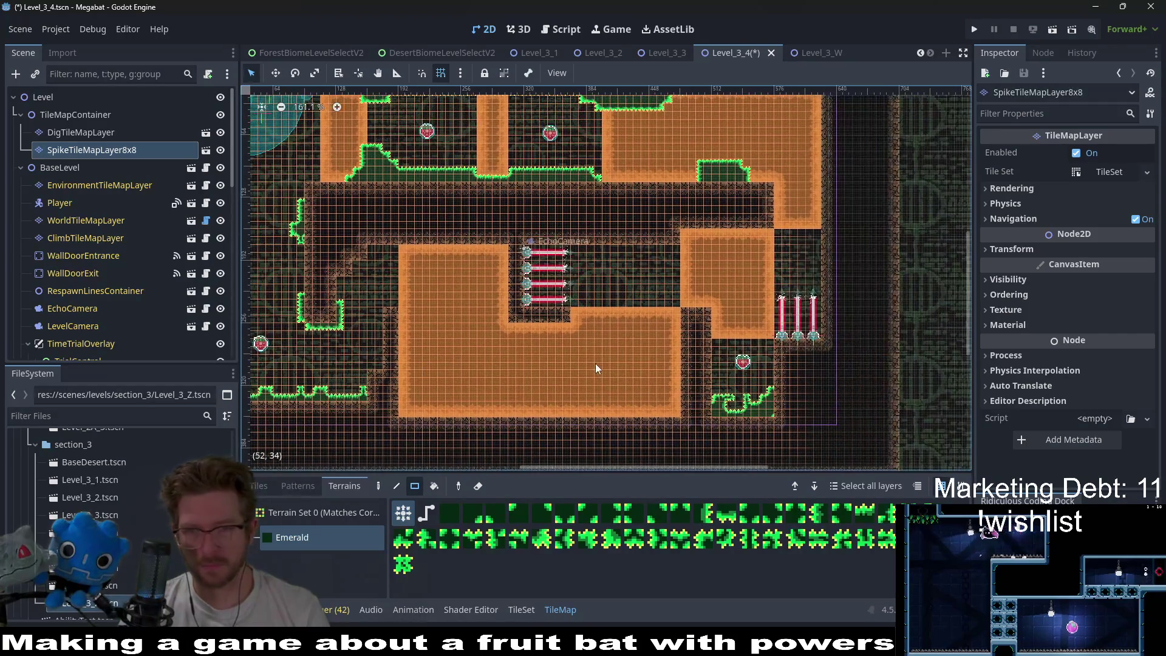
scroll(737, 294, "up", 3)
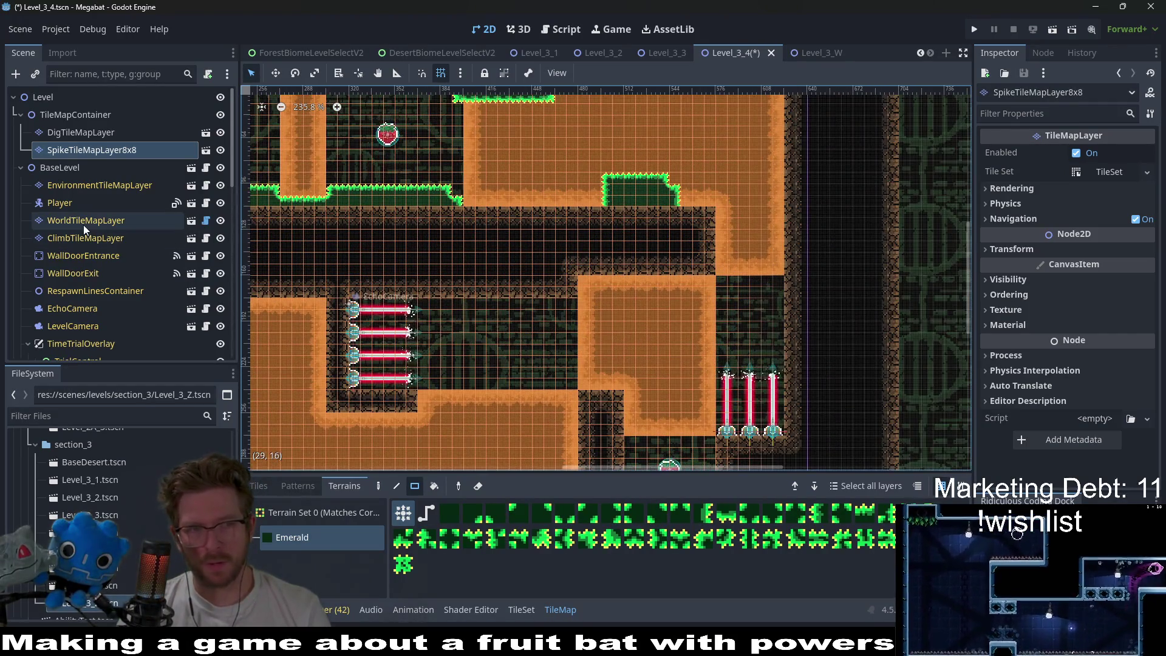
- Add wall tiles and a small emerald spike tuft at the corridor's right end
left_click(85, 222)
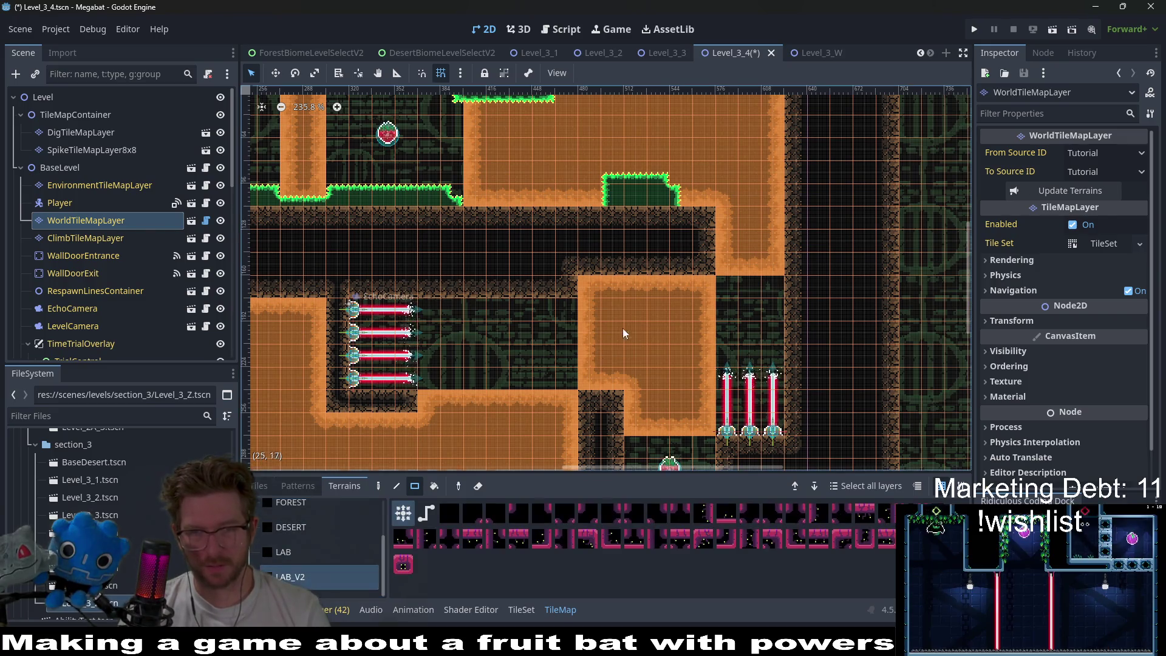
left_click(718, 278)
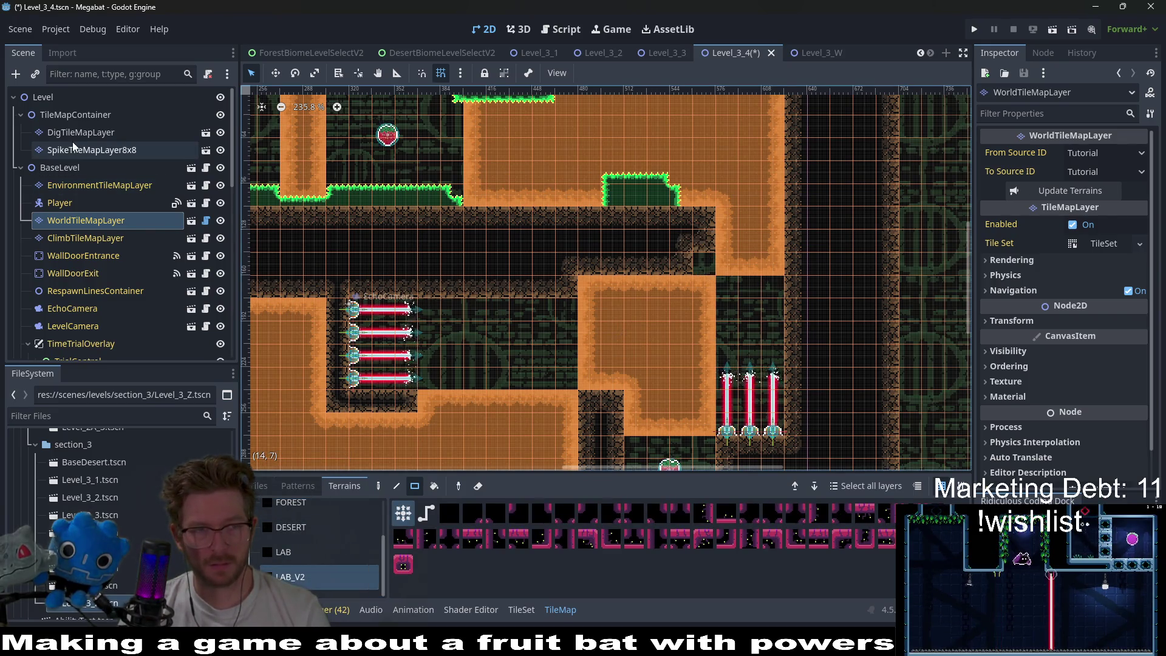
left_click(91, 150)
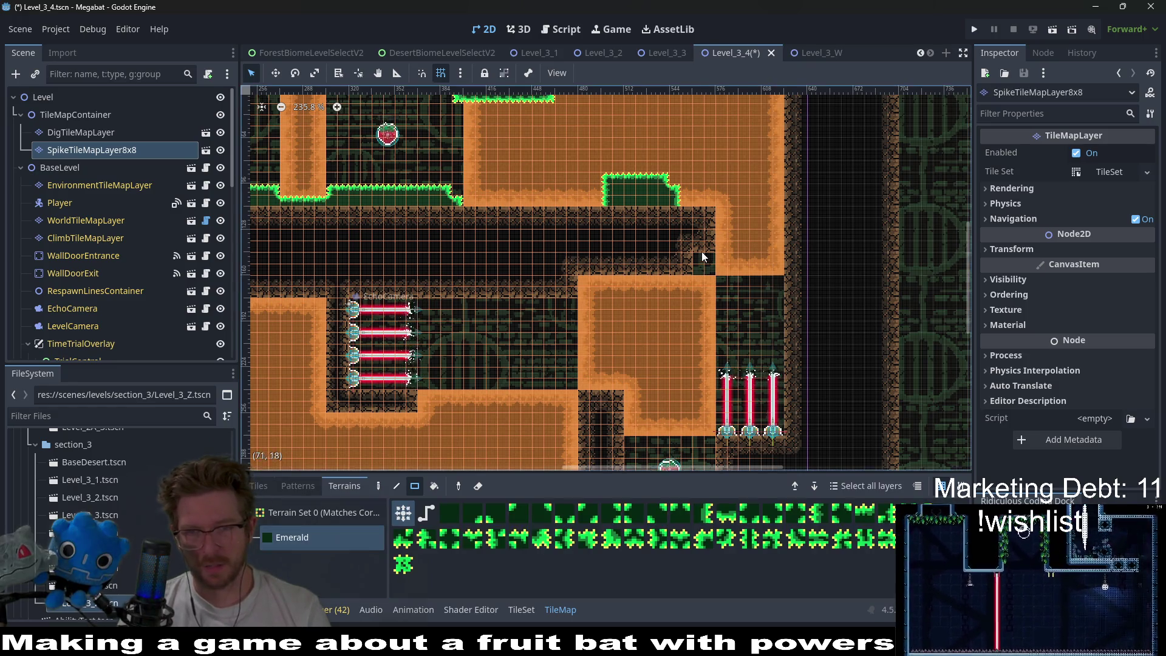
scroll(698, 266, "up", 8)
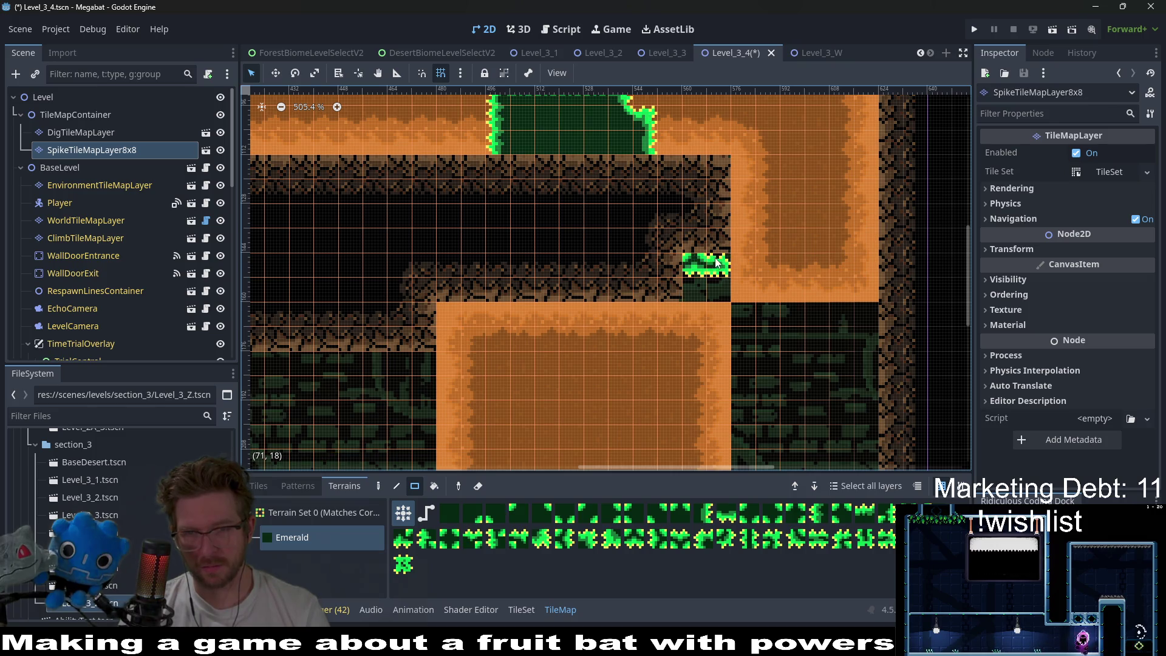
scroll(716, 267, "up", 4)
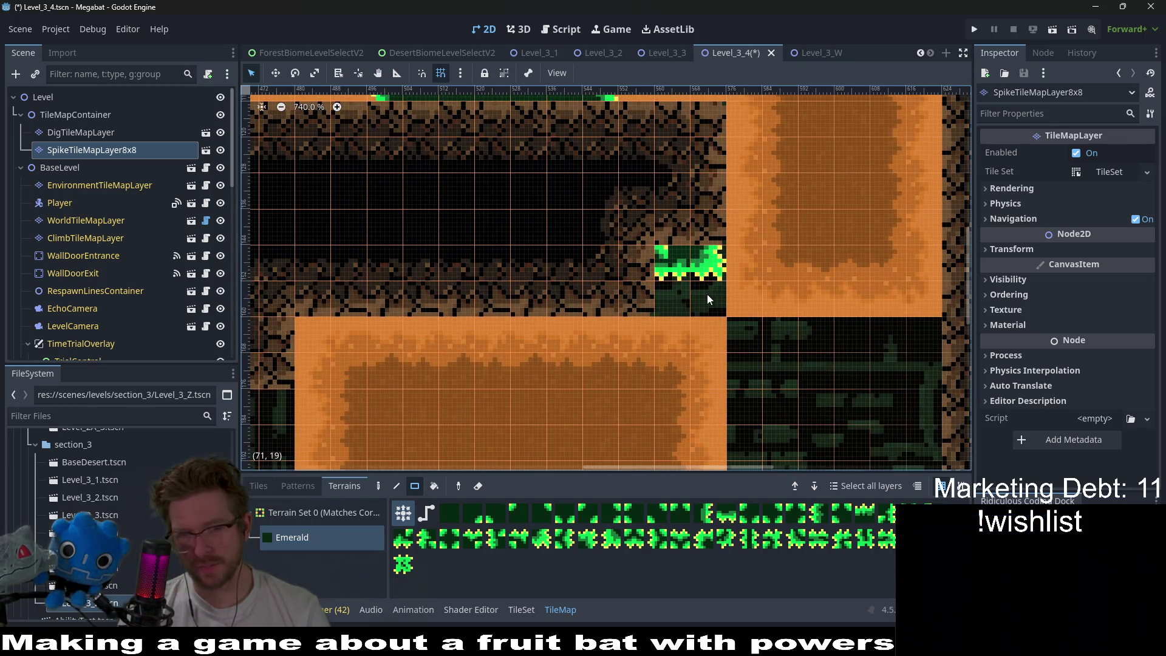
left_click_drag(713, 238, 713, 233)
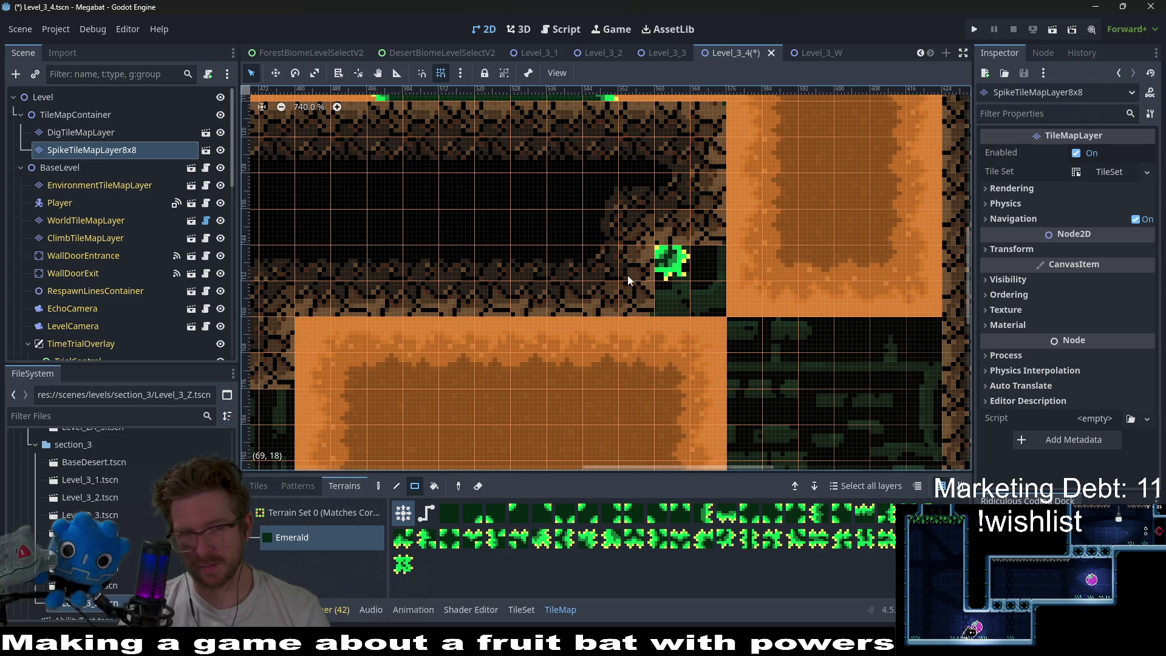
scroll(681, 270, "down", 11)
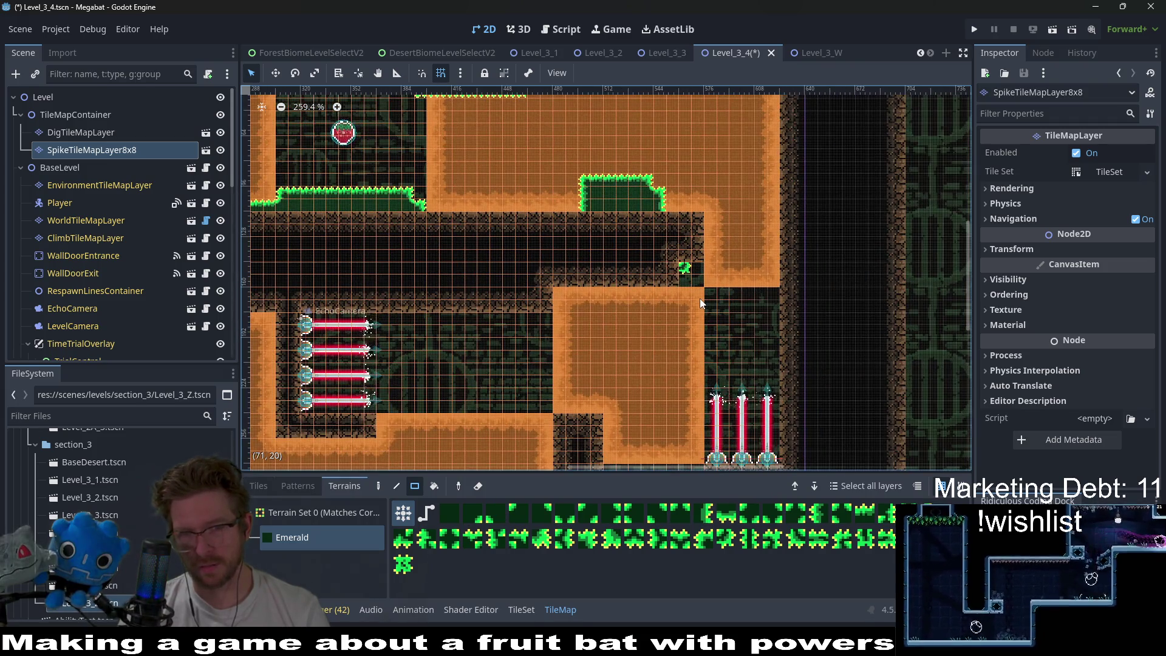
scroll(689, 289, "up", 3)
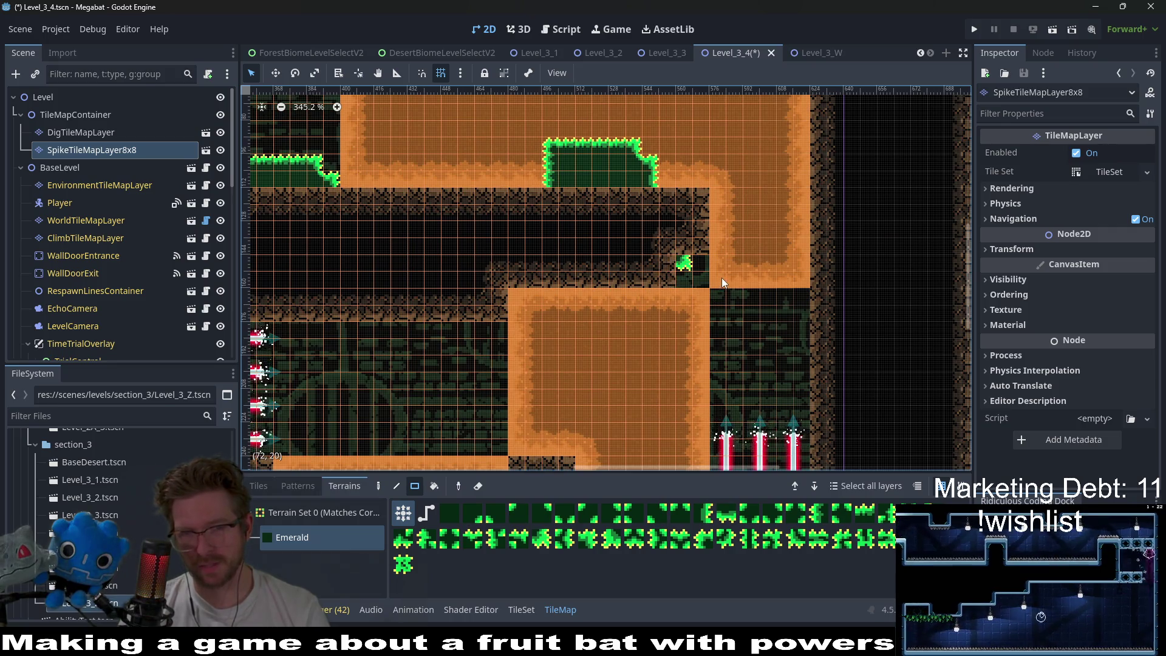
scroll(722, 277, "down", 6)
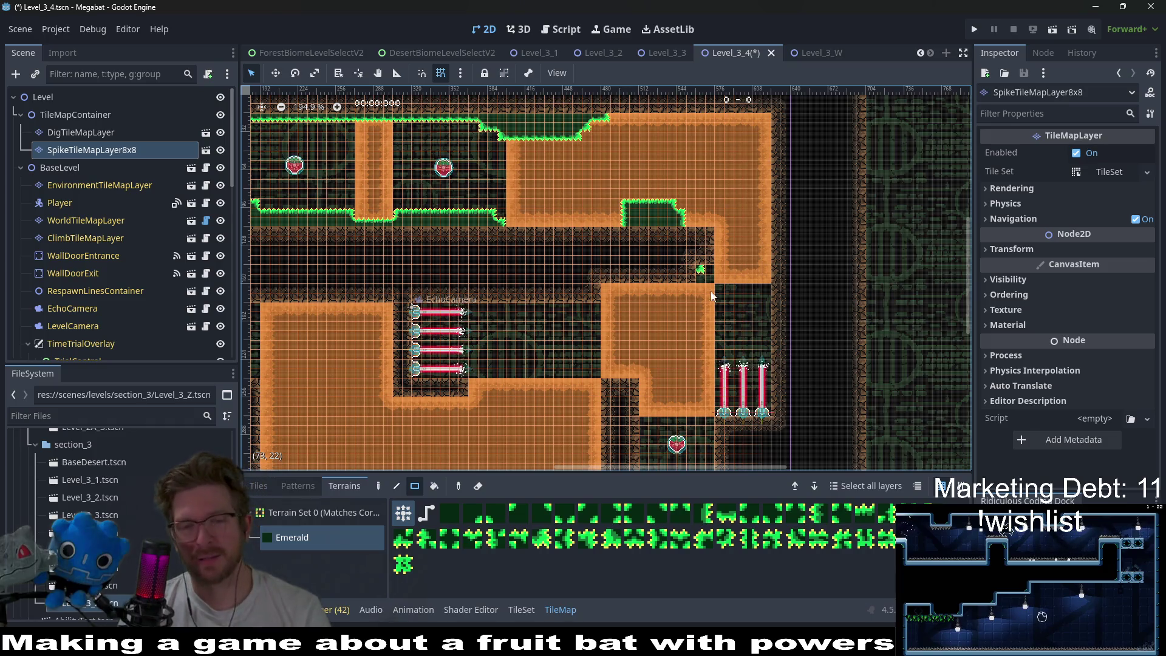
scroll(703, 284, "up", 7)
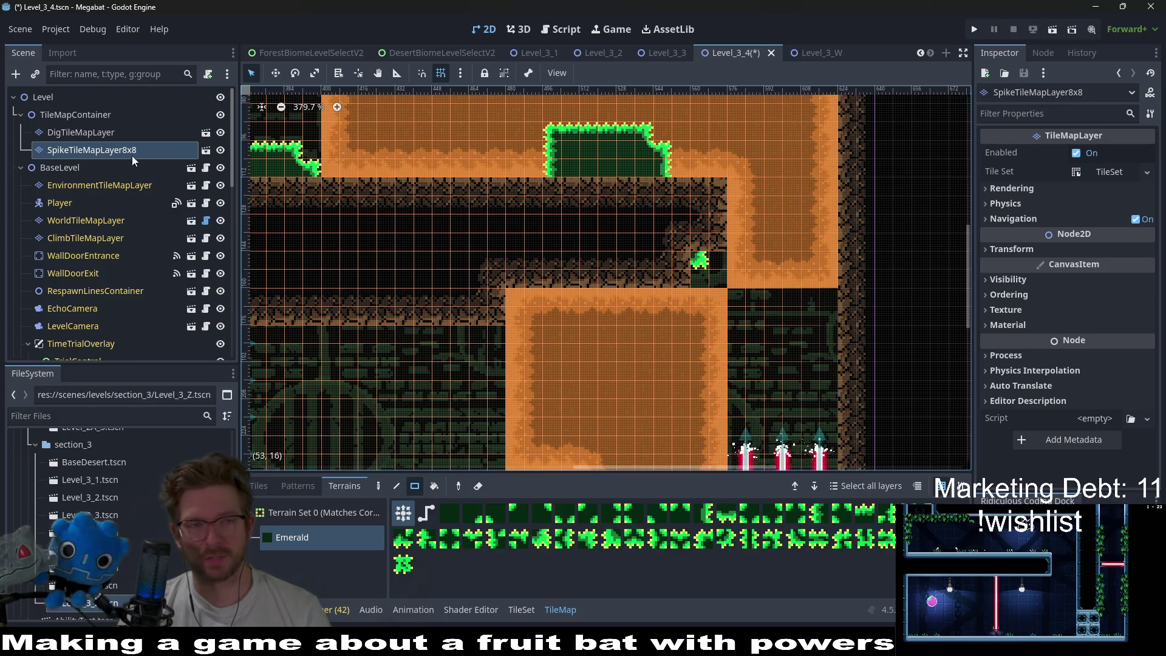
left_click(78, 222)
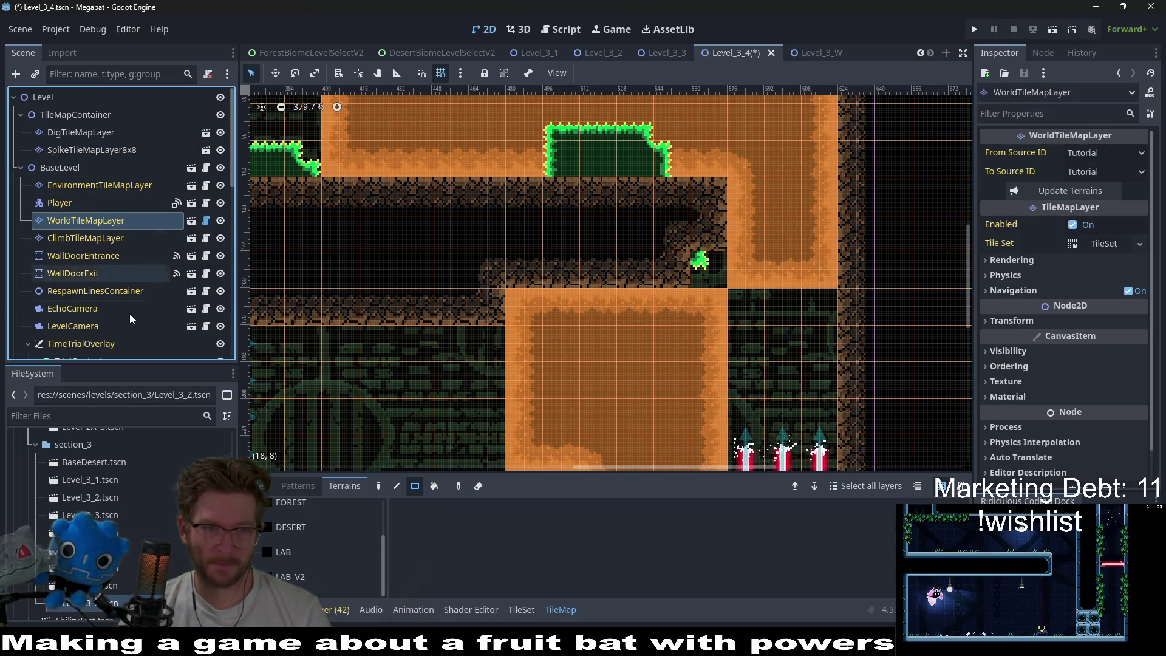
- Paint DESERT wall rectangles to close off the corridor's right end on WorldTileMapLayer
left_click(288, 540)
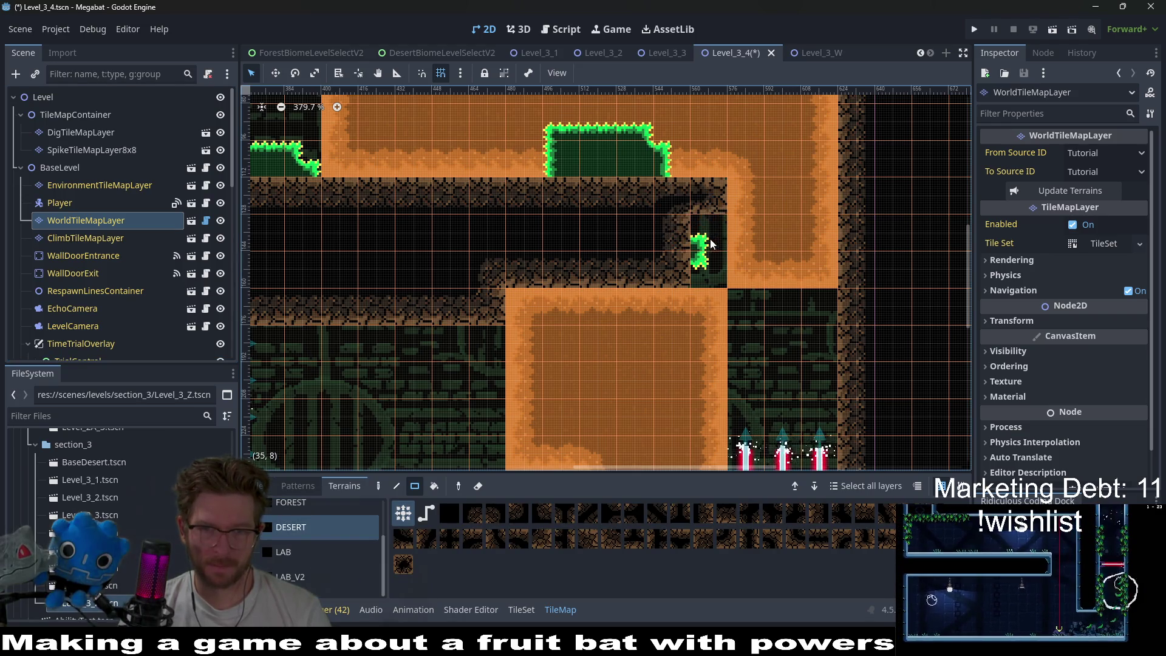
left_click_drag(714, 216, 714, 205)
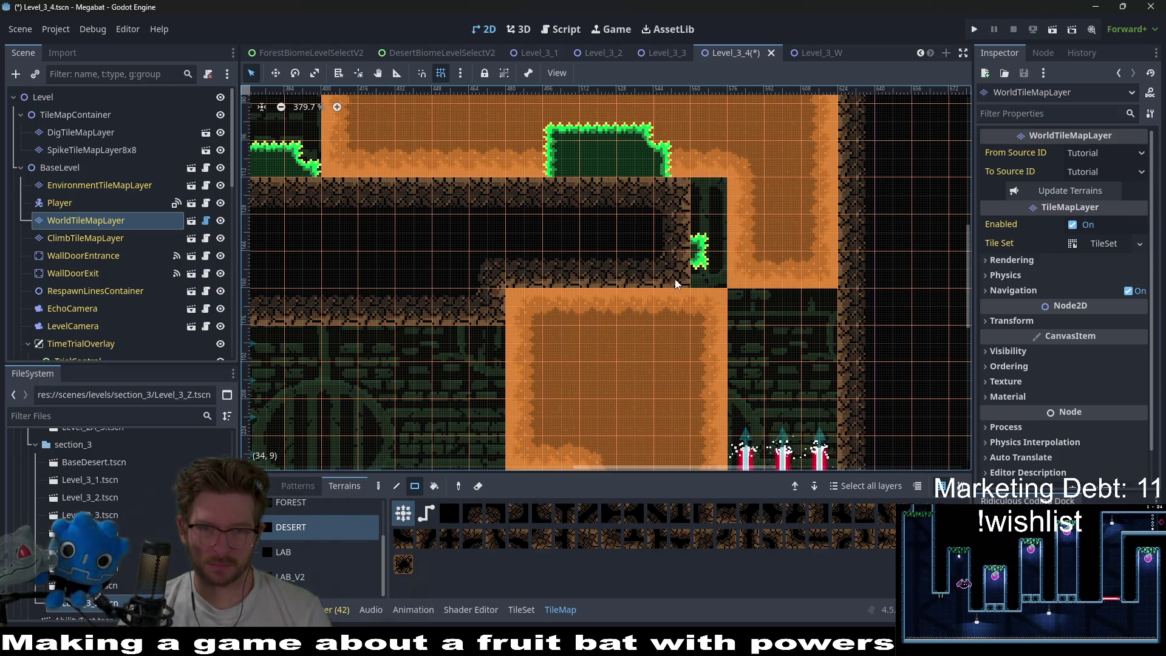
left_click_drag(677, 284, 677, 284)
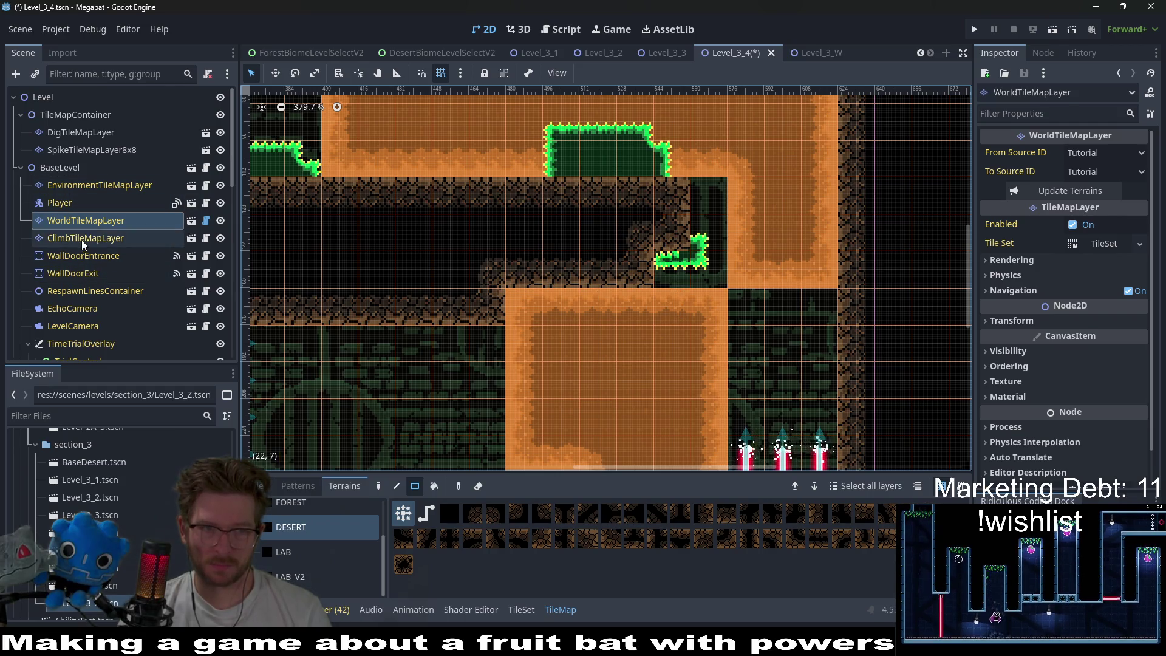
left_click(83, 240)
left_click(91, 150)
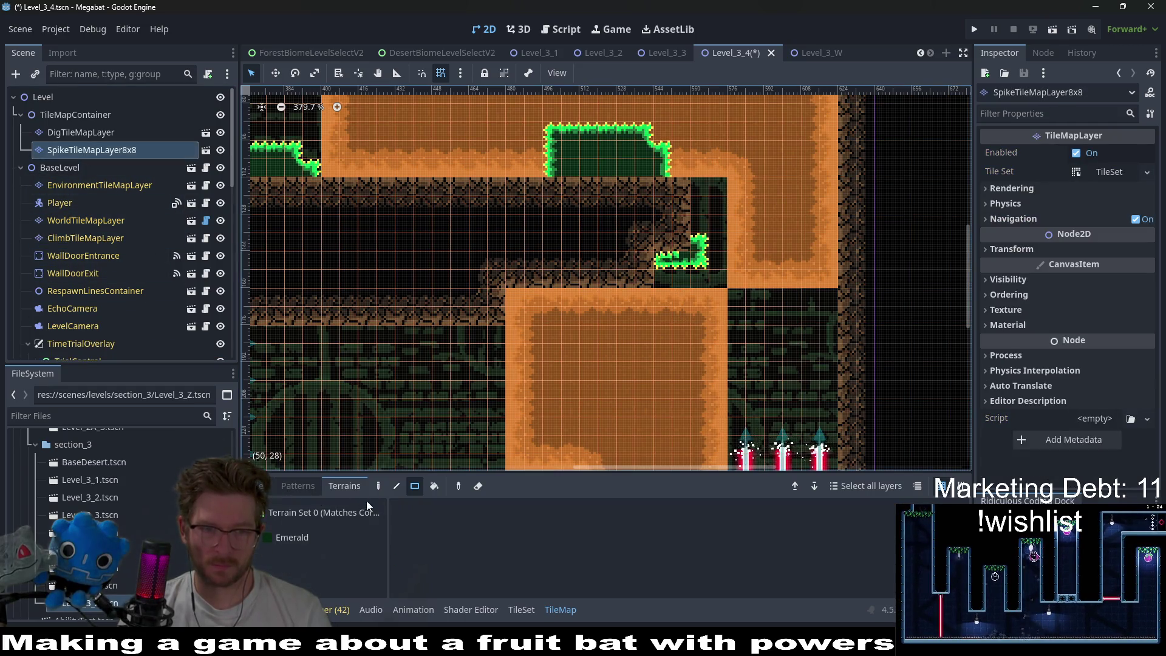
- Draw Emerald spikes up the corridor-end wall and along the sand ledge beneath it
left_click(299, 539)
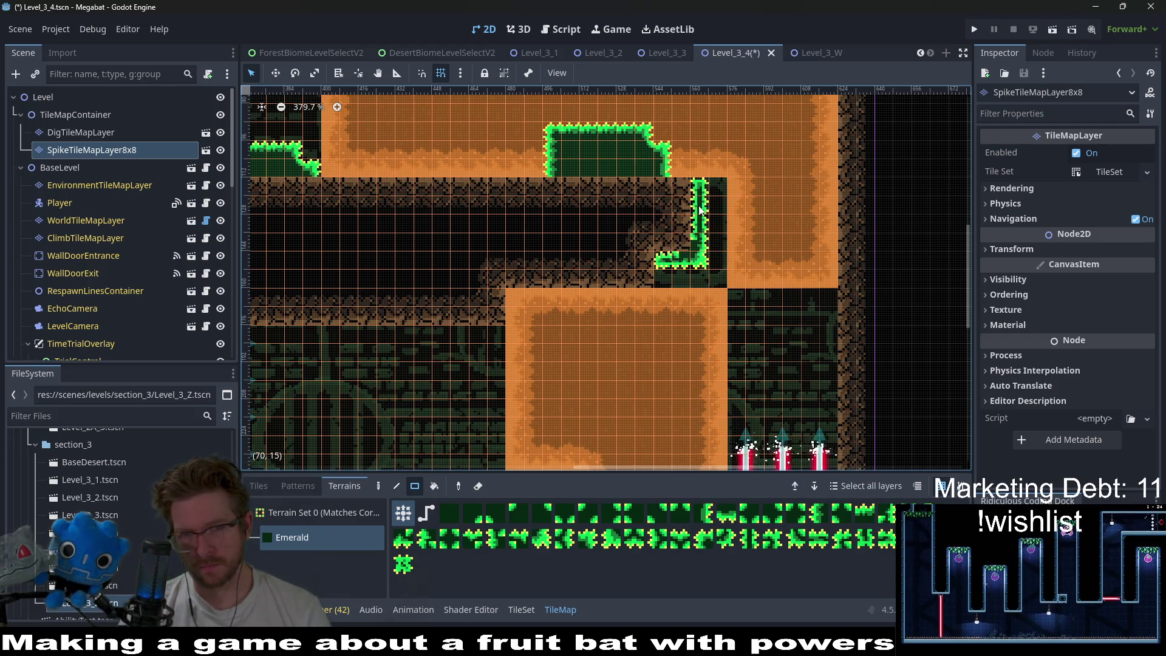
left_click_drag(655, 207, 688, 181)
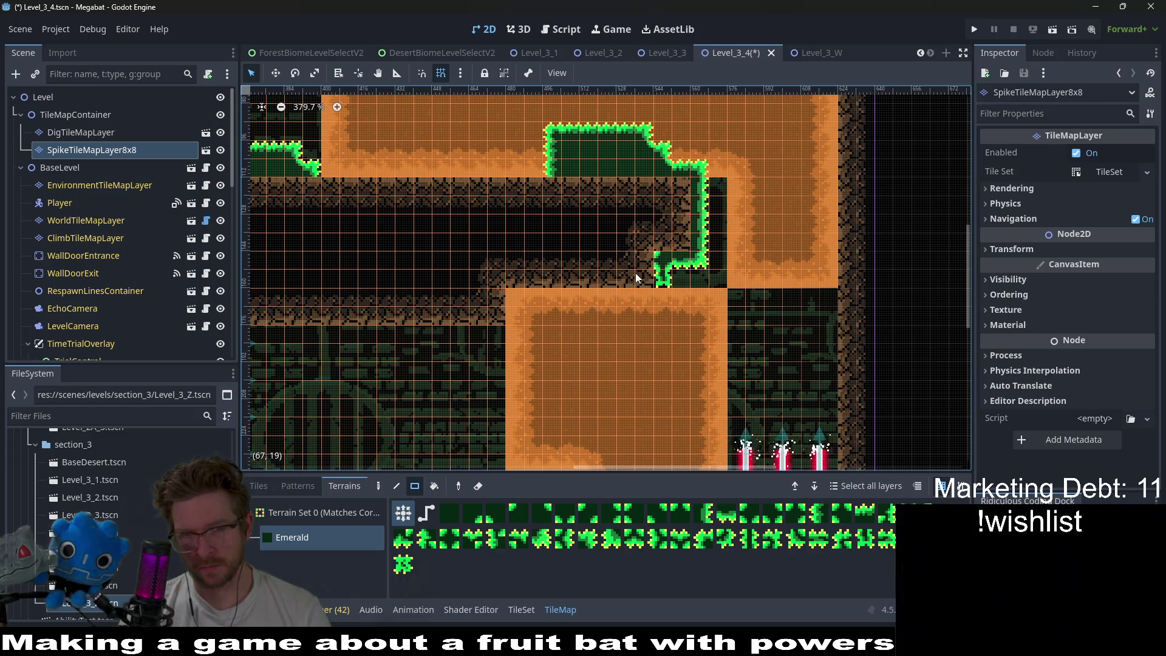
scroll(634, 279, "down", 4)
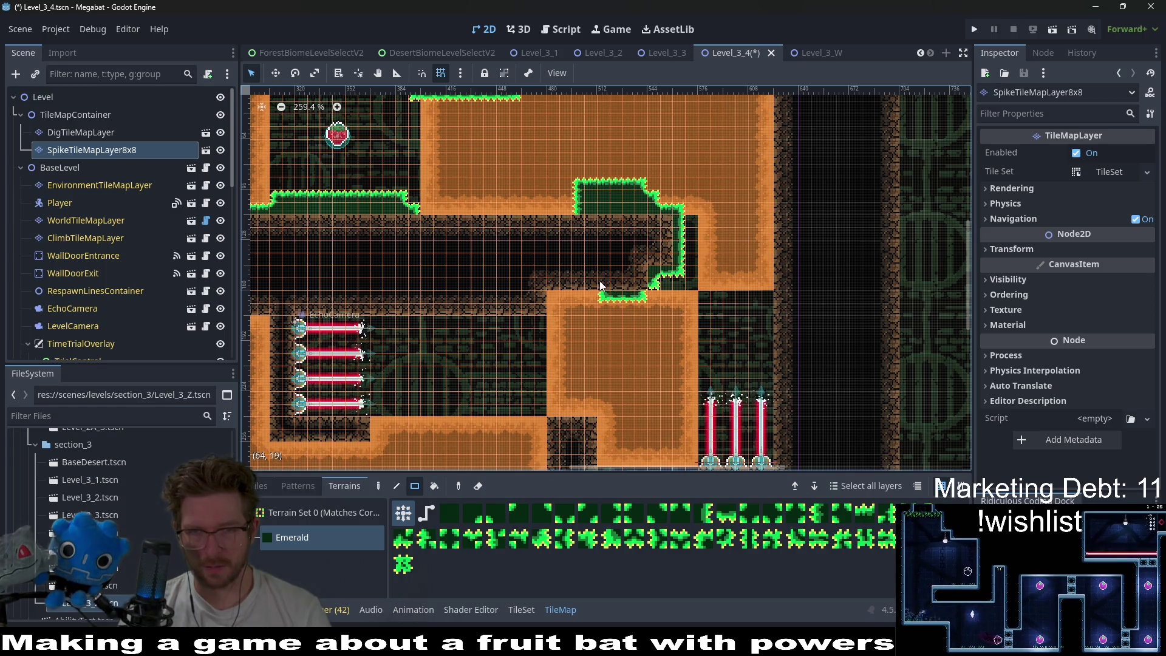
left_click_drag(558, 296, 570, 296)
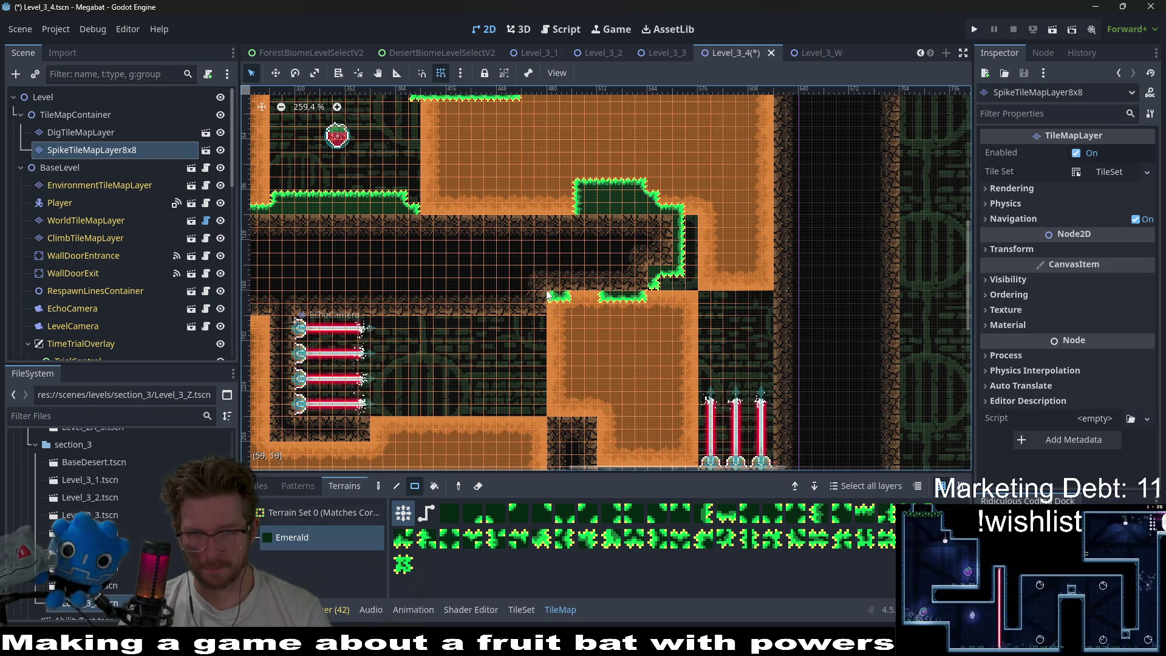
scroll(601, 275, "up", 2)
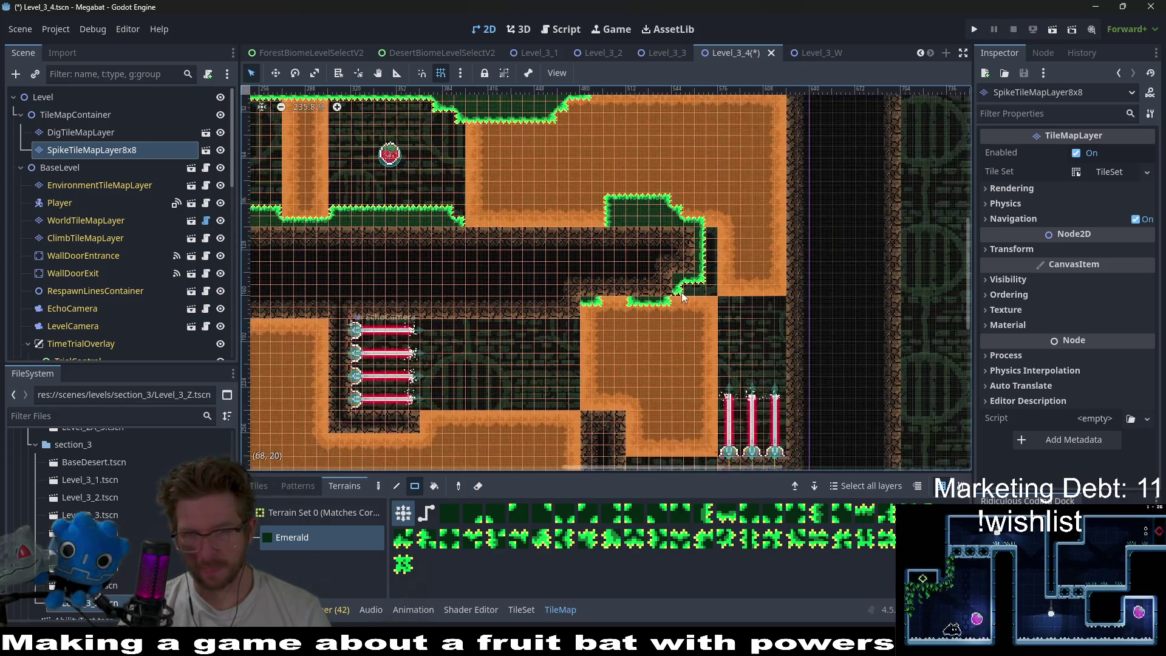
scroll(680, 296, "down", 4)
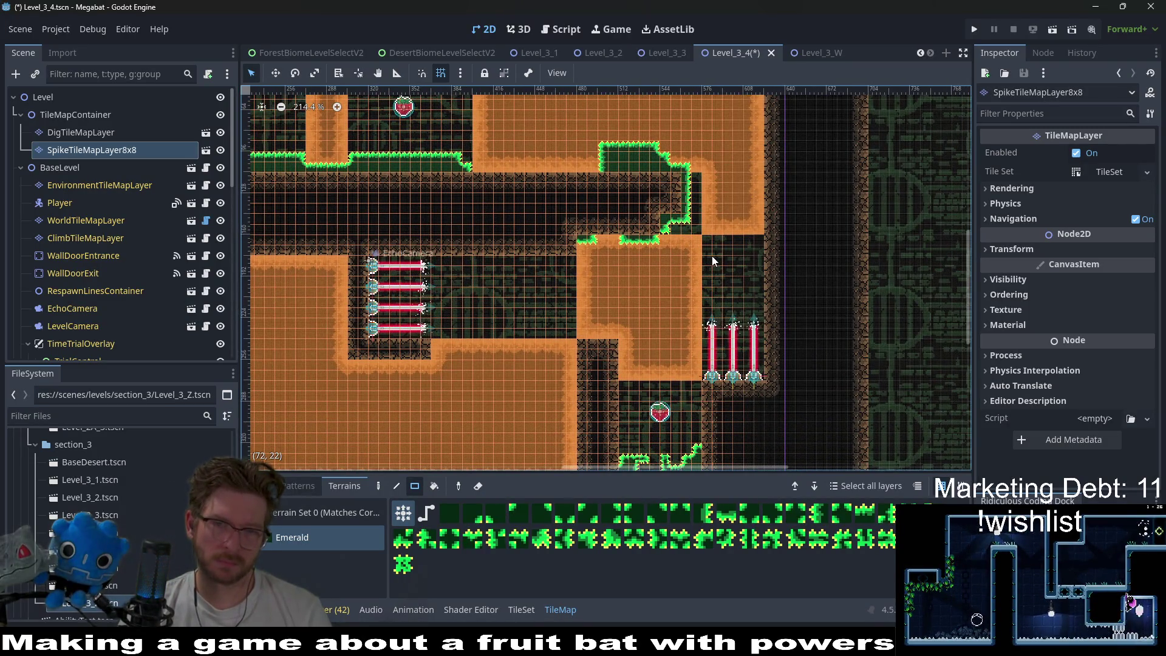
scroll(707, 229, "up", 8)
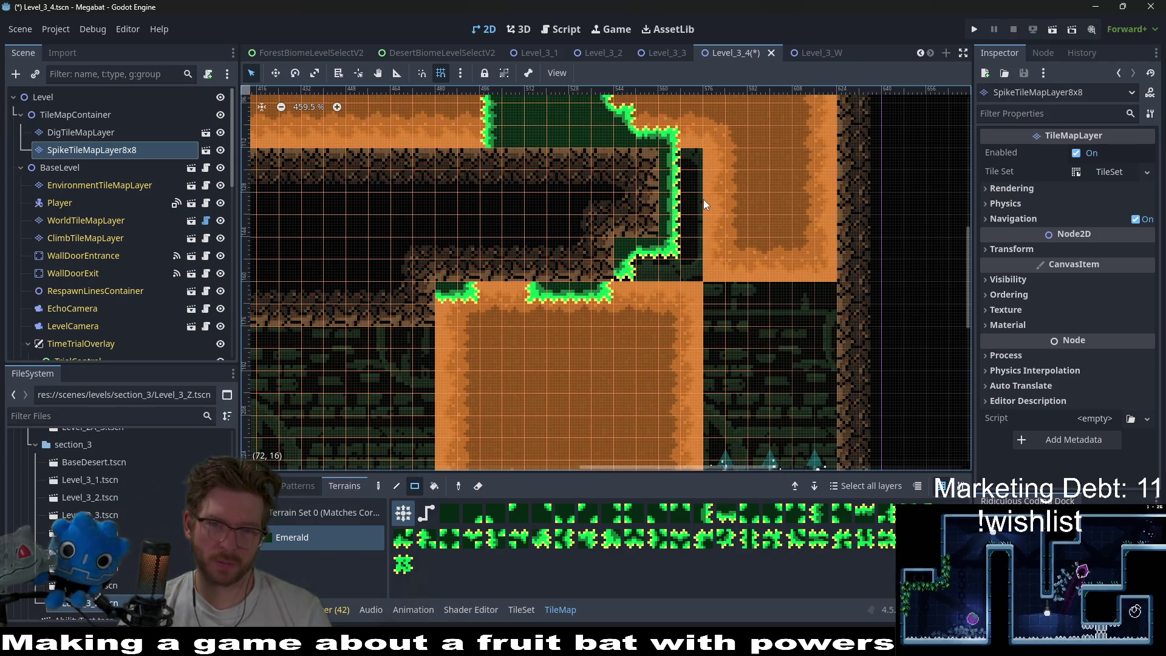
left_click(81, 132)
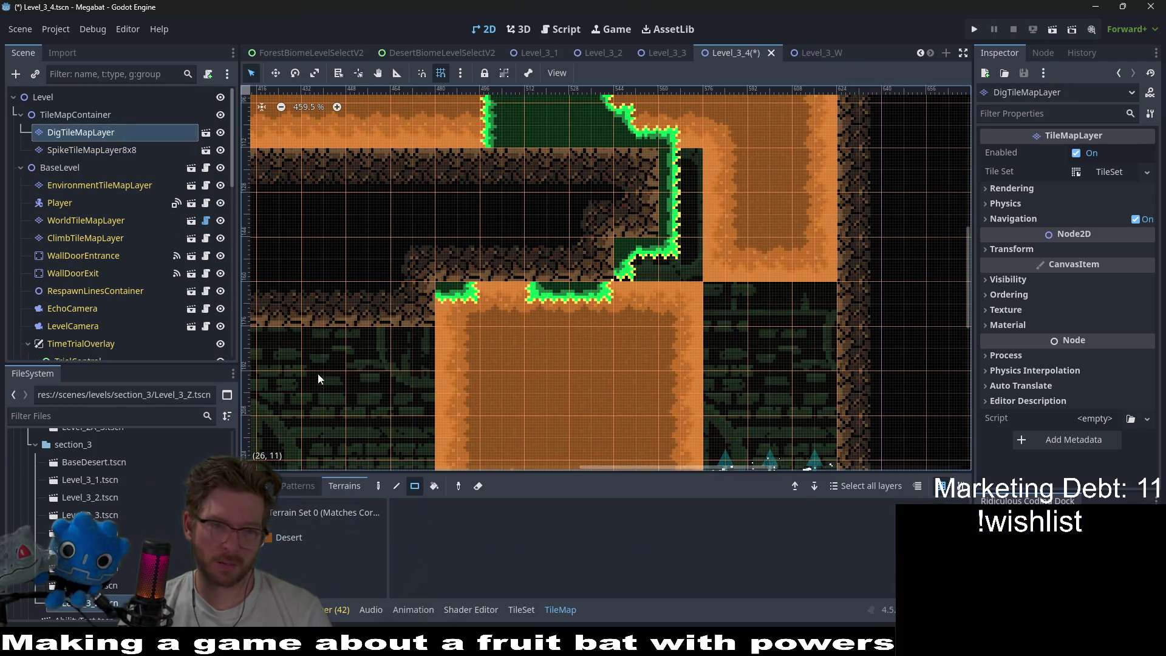
- Fill the dark pocket with Desert dig terrain, then save and run Level_3_4 with F6
left_click_drag(652, 253, 686, 173)
scroll(693, 233, "down", 6)
scroll(690, 233, "down", 3)
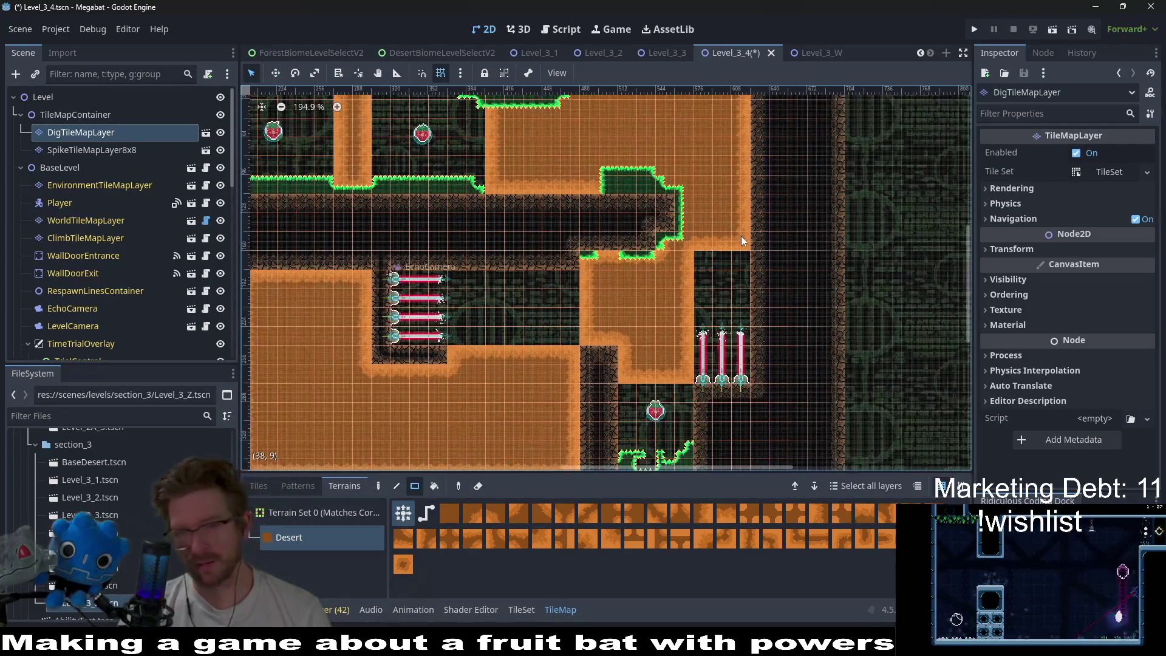
scroll(687, 247, "up", 4)
scroll(686, 248, "up", 3)
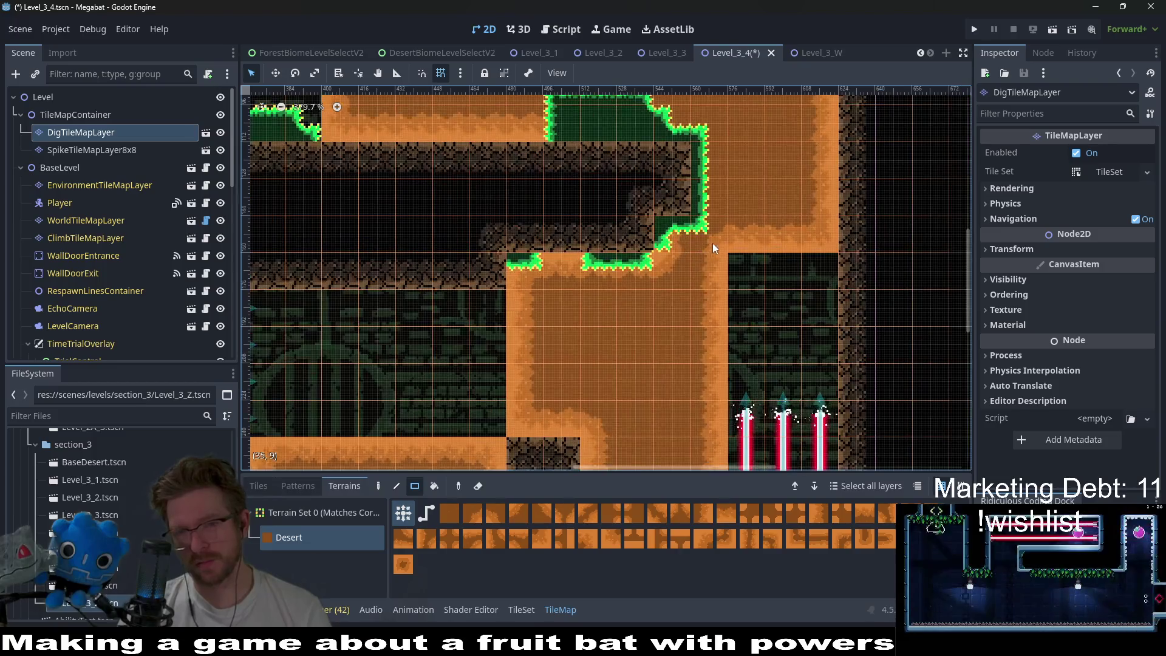
scroll(738, 259, "down", 2)
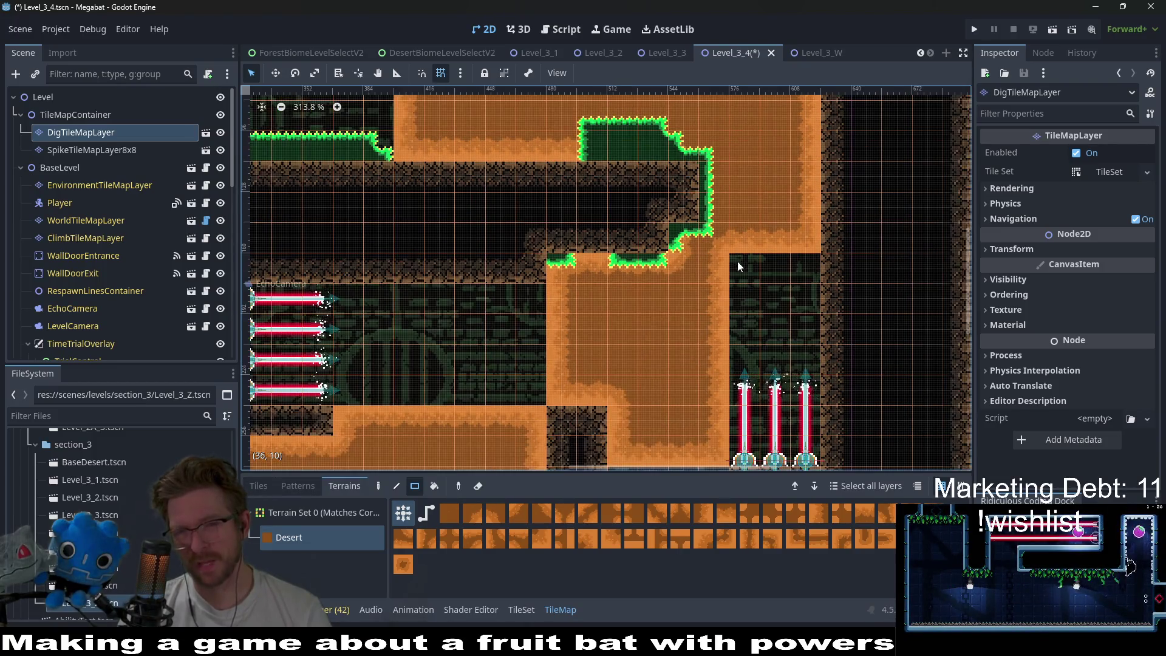
key("F6")
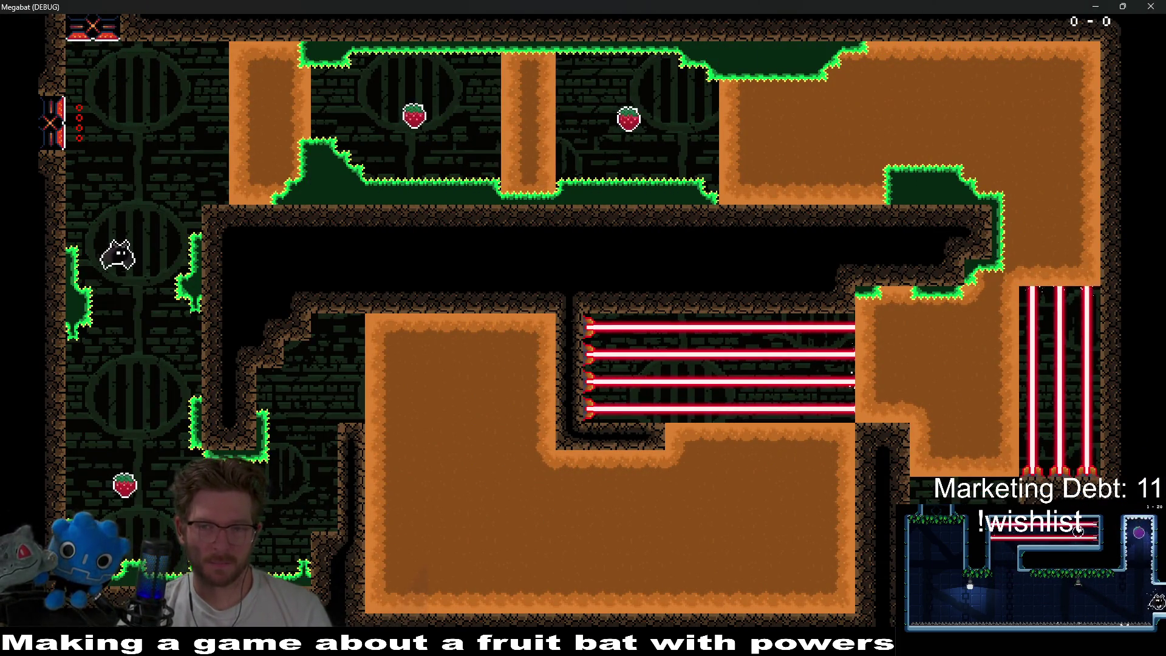
- Tunnel the bat through the lower dirt block toward the laser gate
key("Up")
key("Right")
key("Down")
key("Right")
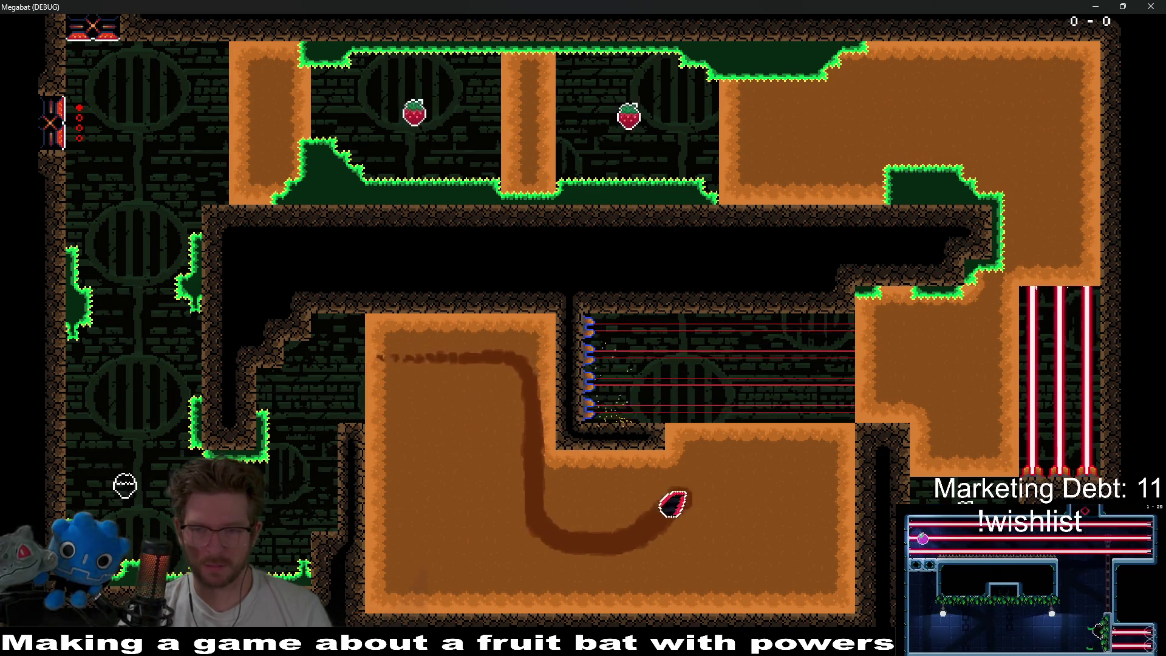
key("Up")
key("Down")
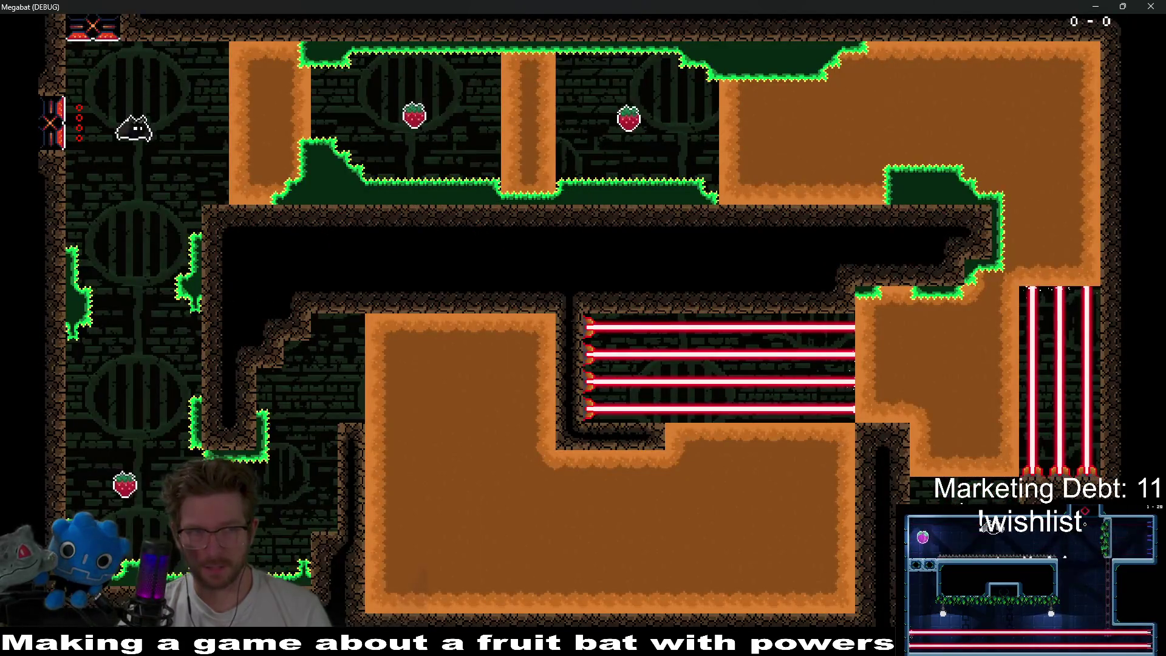
- After respawning, dig across the laser corridor into the right dirt block and collect the strawberry
key("Right")
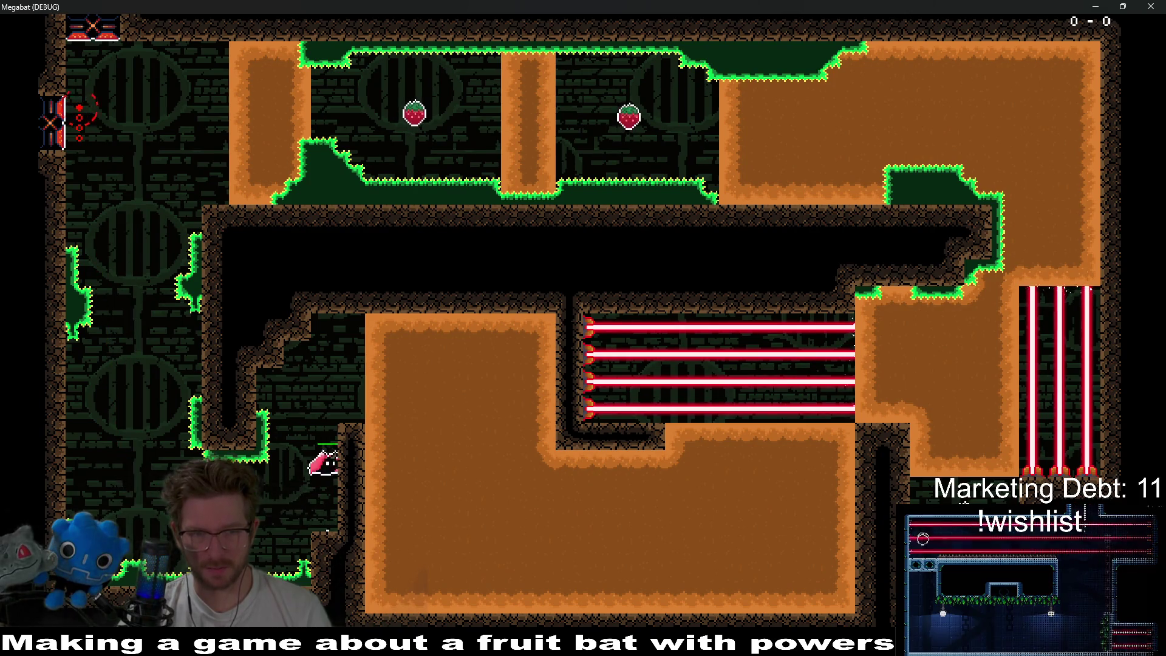
key("Up")
key("Right")
key("Down")
key("Right")
key("Up")
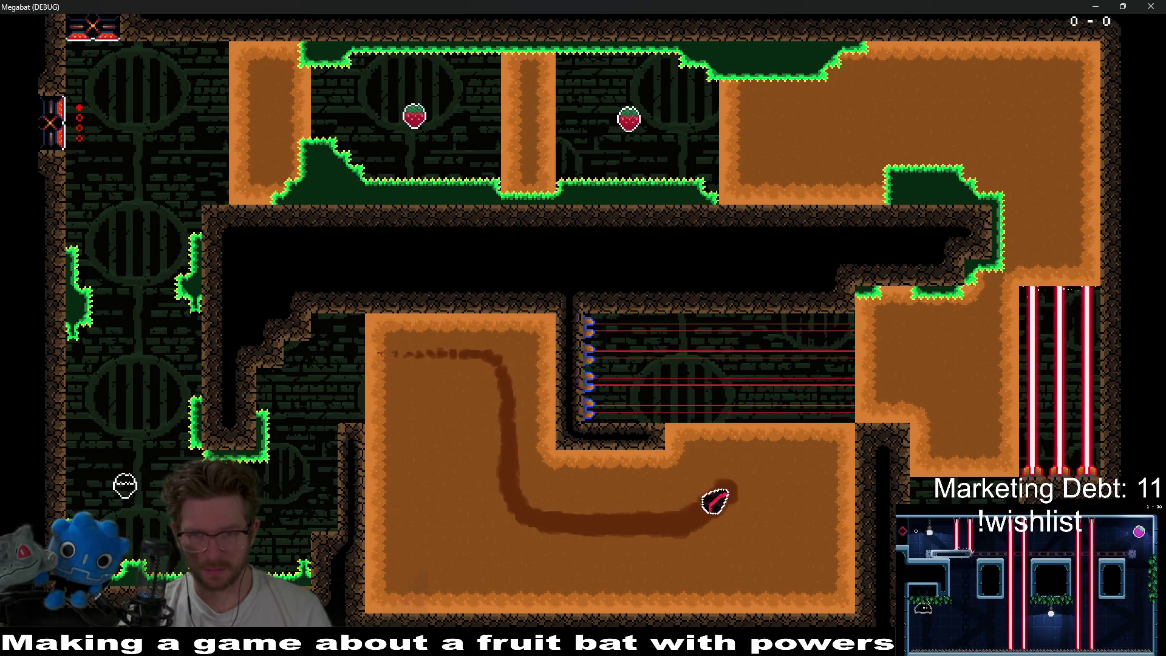
key("Down")
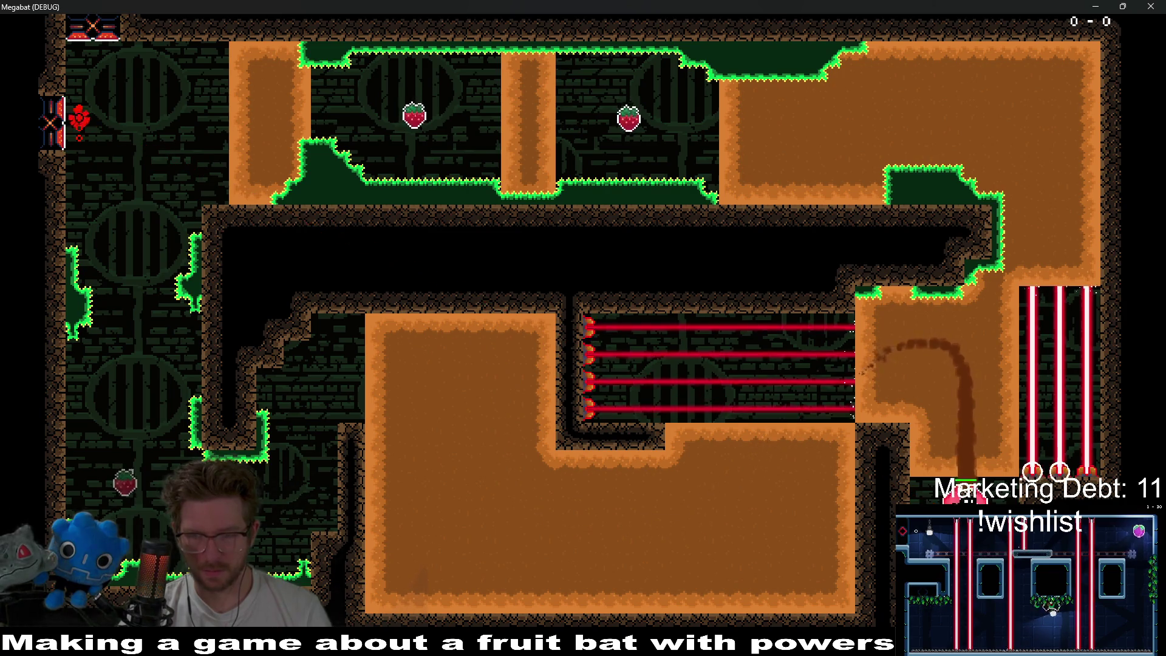
key("Up")
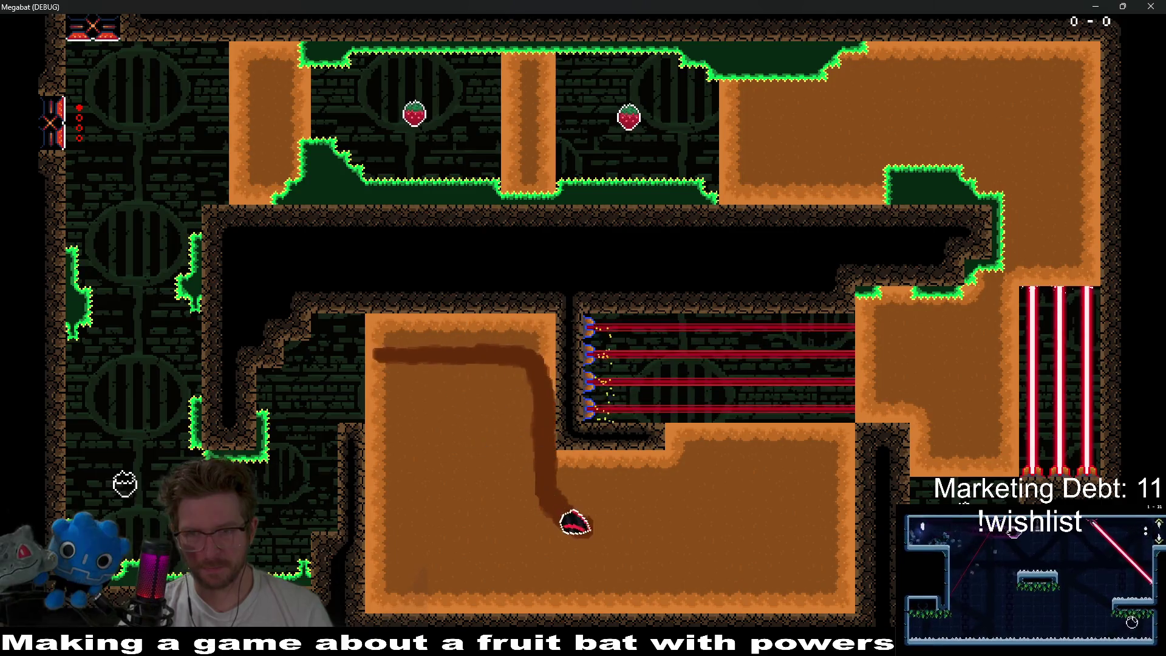
key("Up")
key("Down")
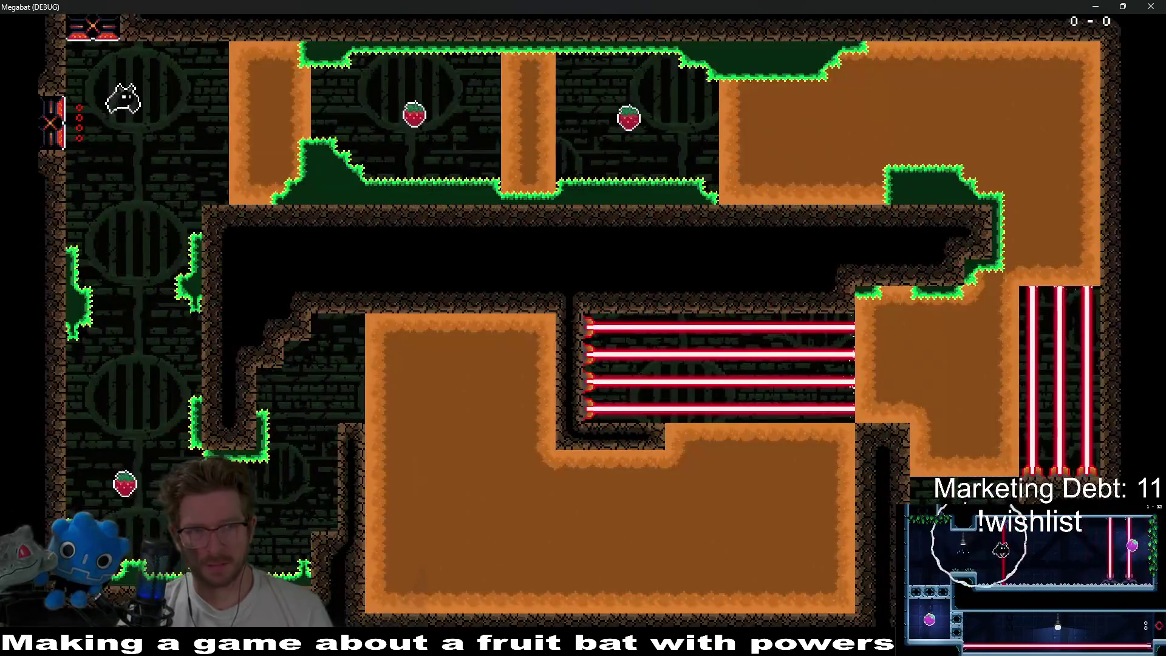
key("Down")
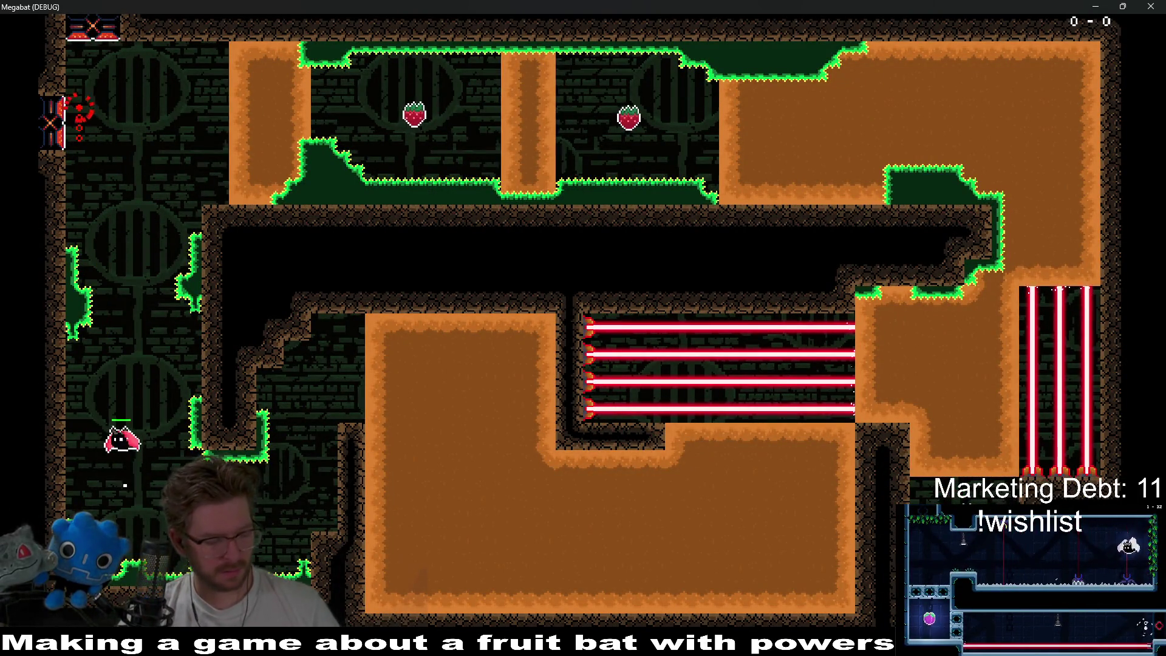
- Tunnel up the right dirt wall, across the top block, and out over the grass
key("Up")
key("Right")
key("Down")
key("Right")
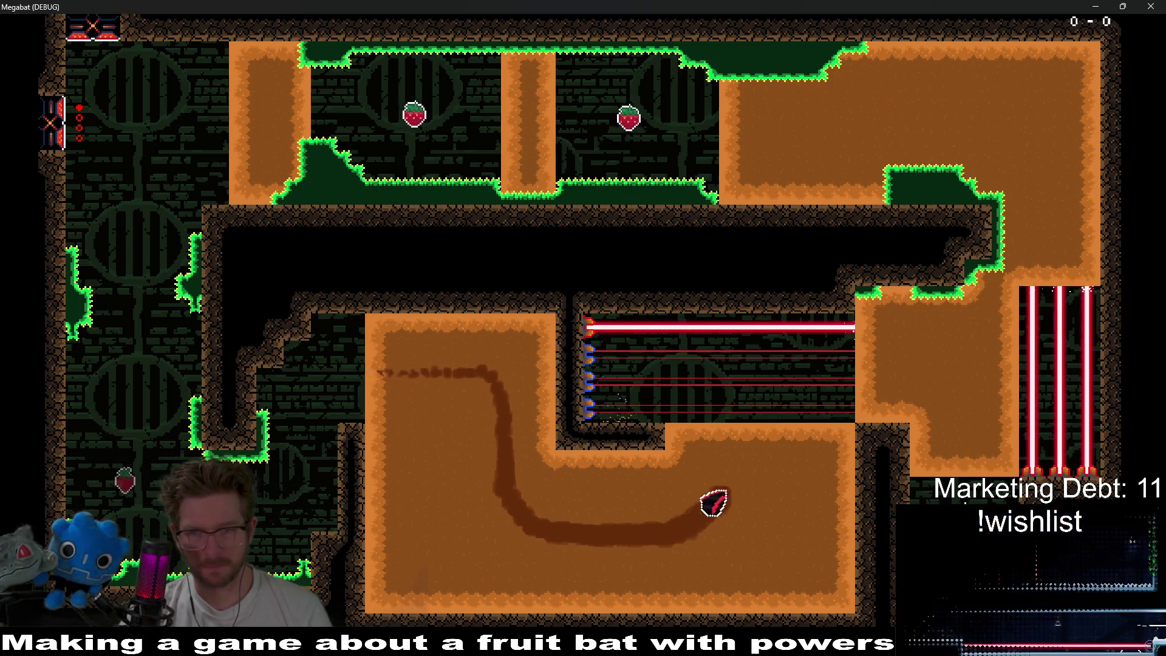
key("Up")
key("Down")
key("Right")
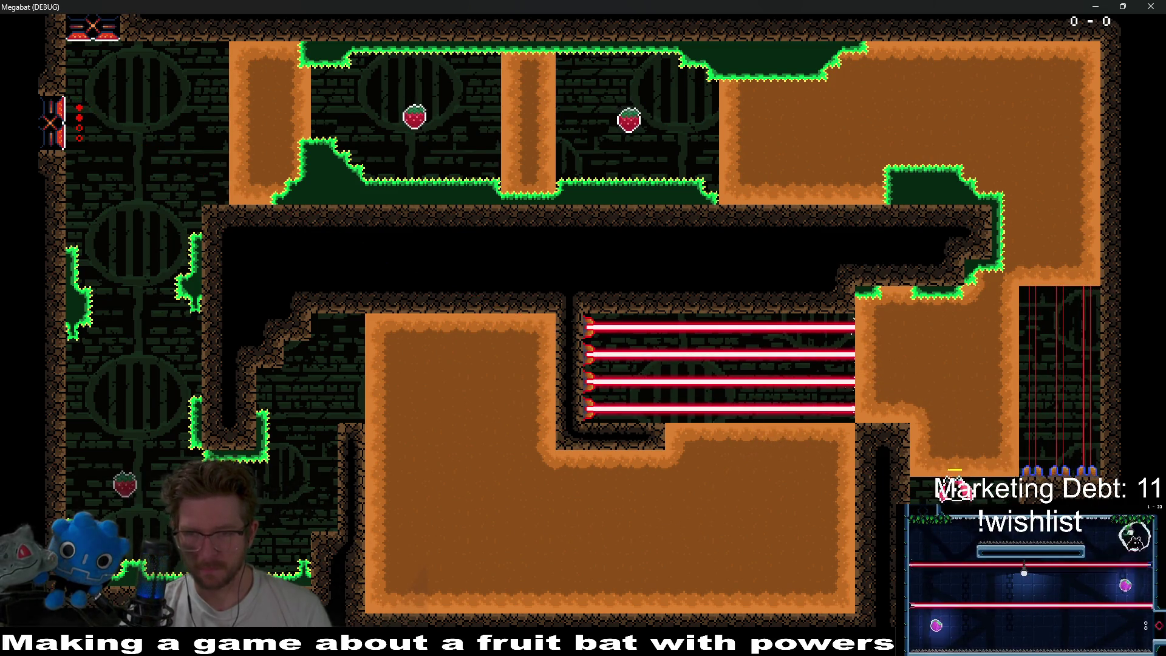
key("Up")
key("Left")
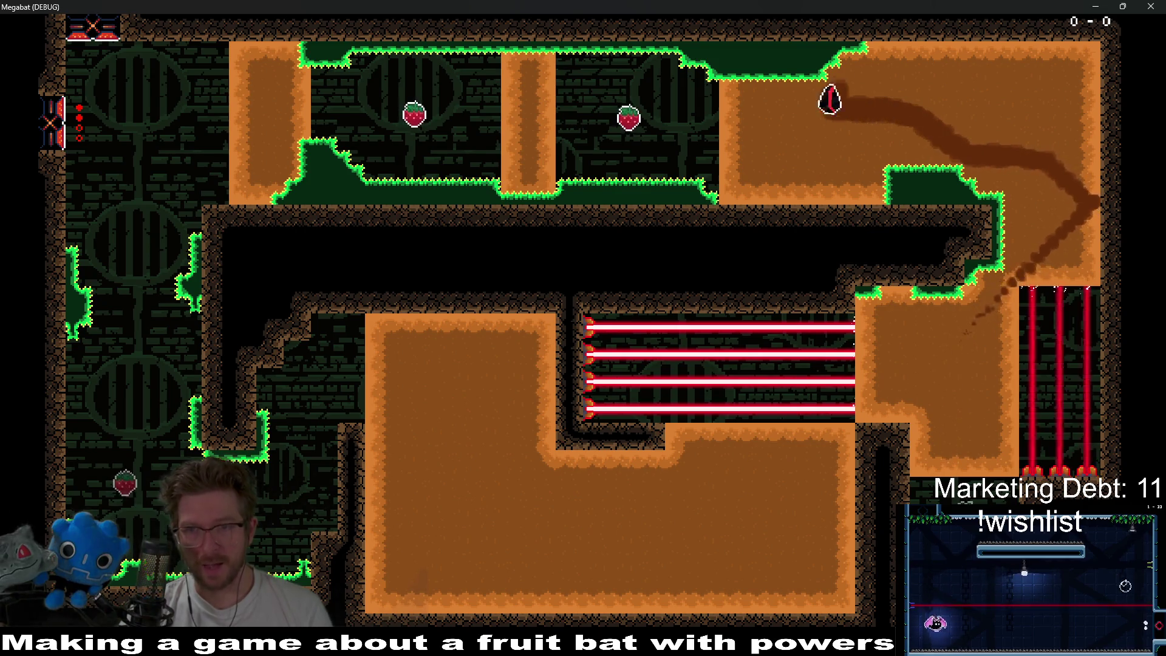
key("Right")
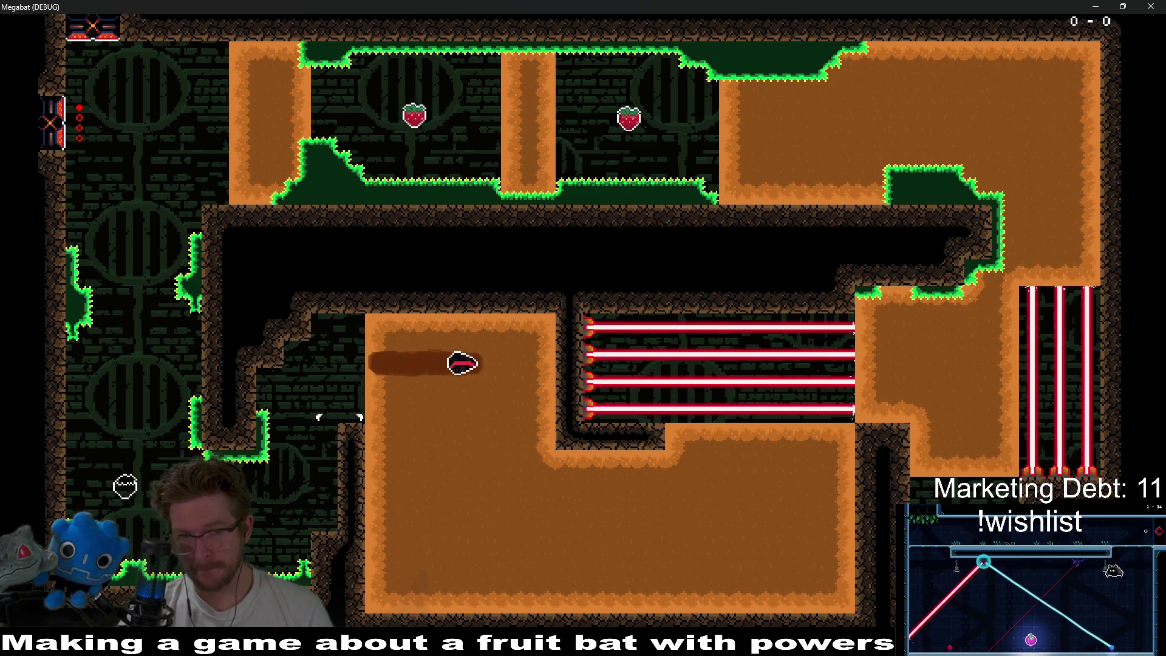
- Dig along the dirt's bottom and weave in and out of the laser chamber
key("Down")
key("Right")
key("Up")
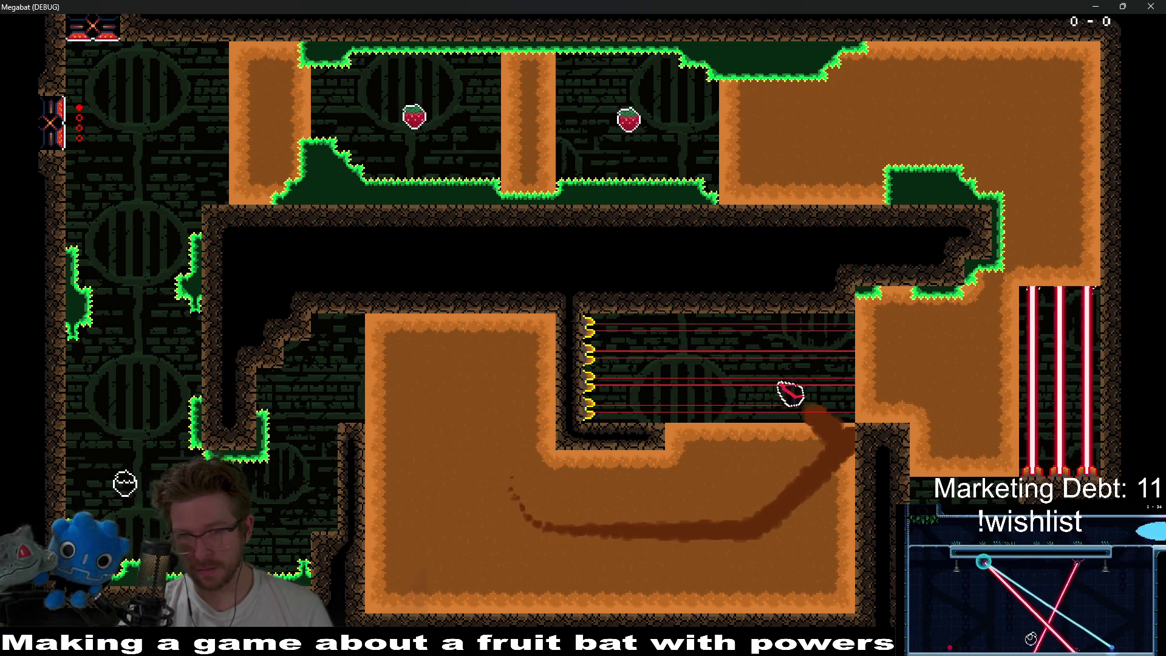
key("Left")
key("Down")
key("Left")
key("Up")
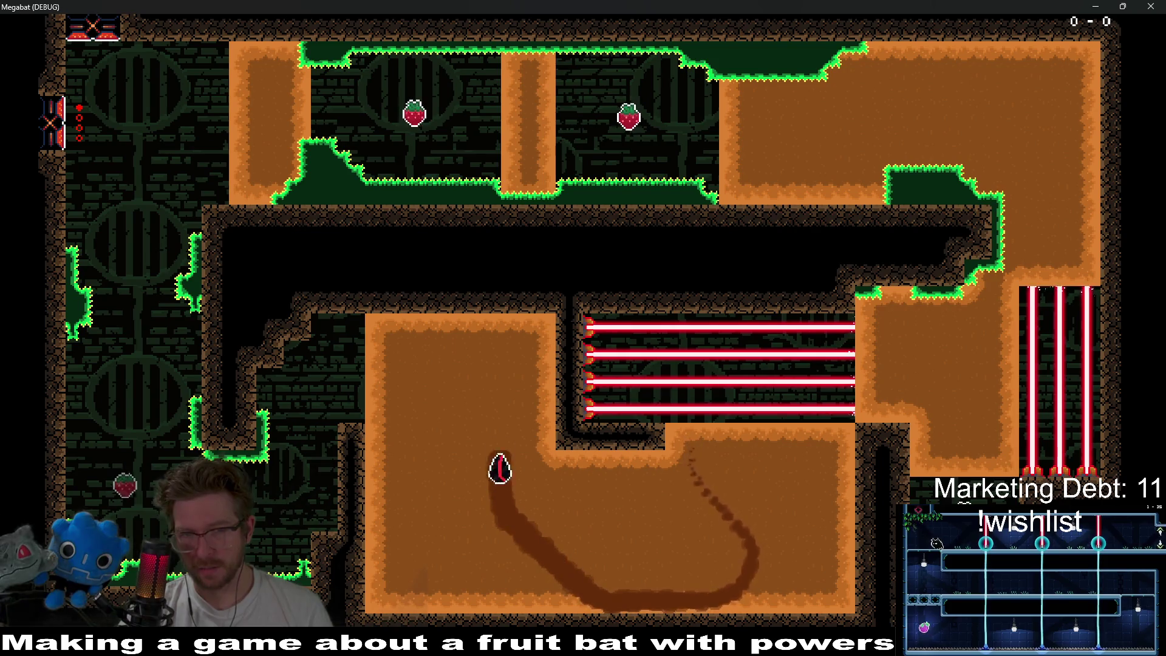
key("Down")
key("Right")
key("Up")
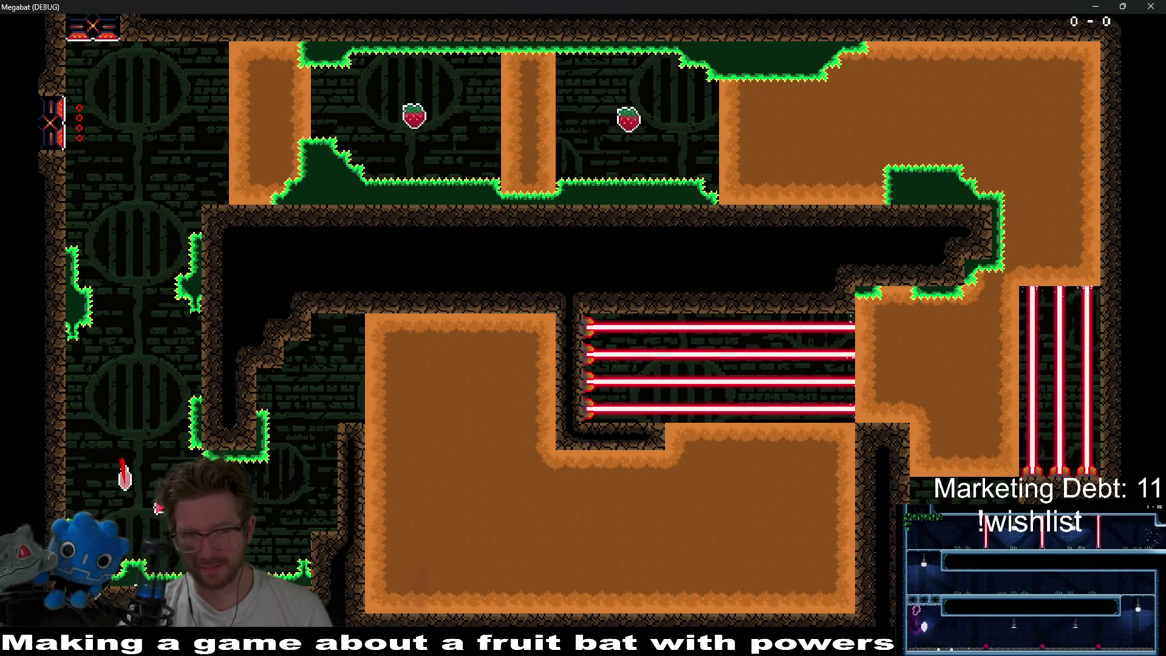
- Retry the laser chamber route, exiting right toward the vertical lasers
key("Down")
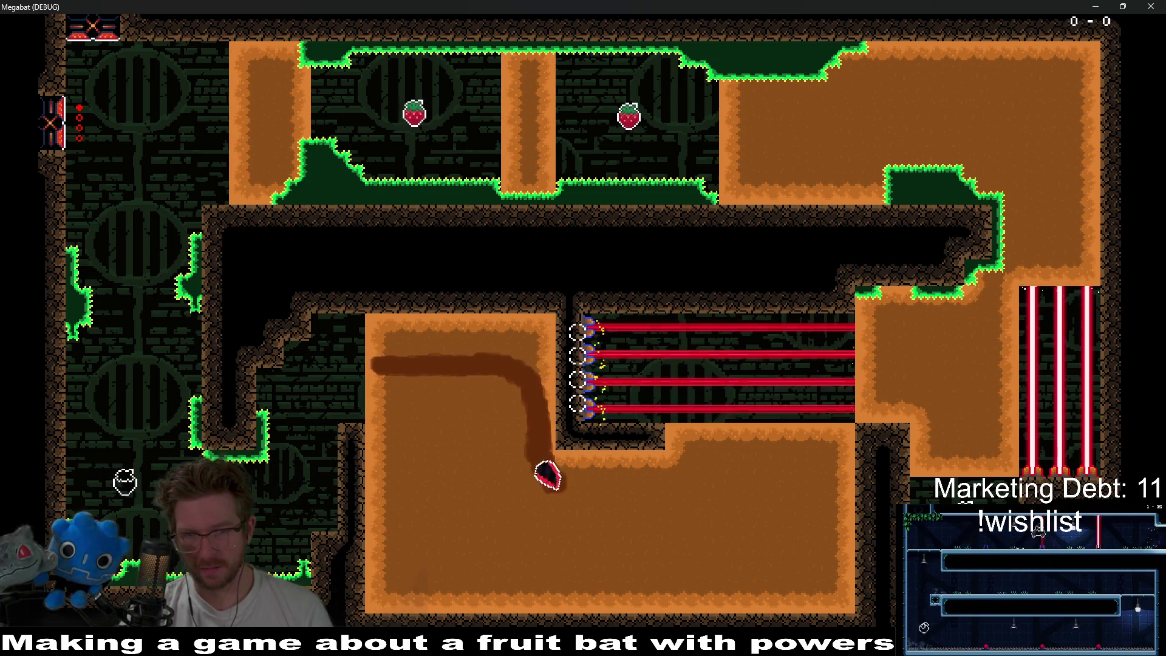
key("Right")
key("Up")
key("Left")
key("Down")
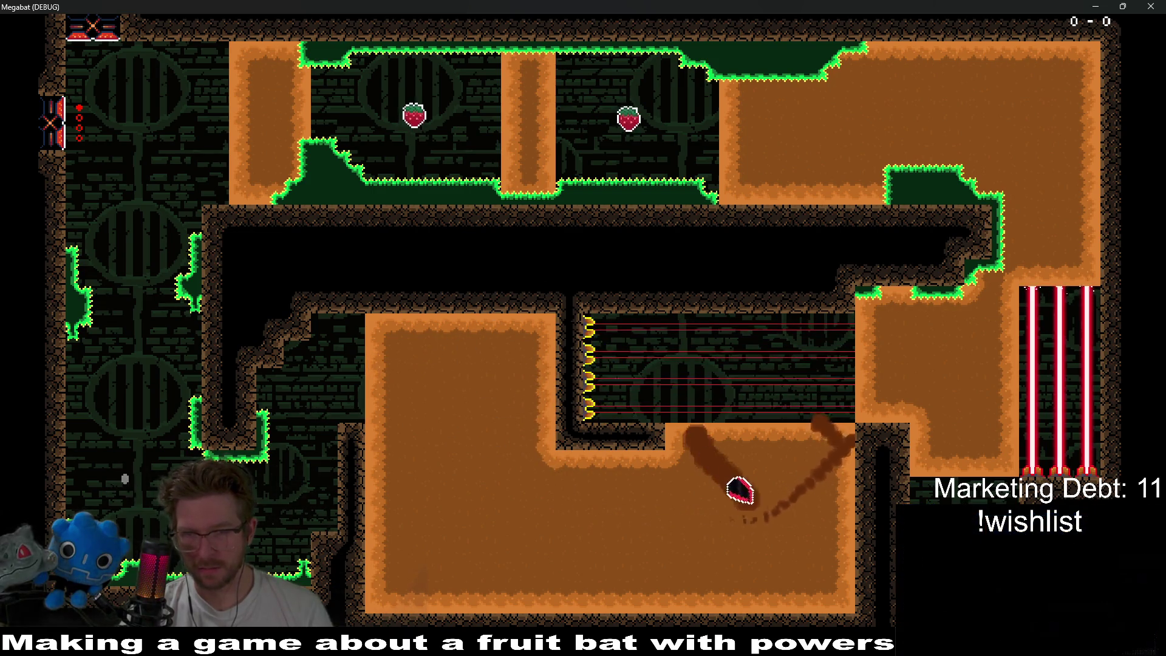
key("Left")
key("Up")
key("Down")
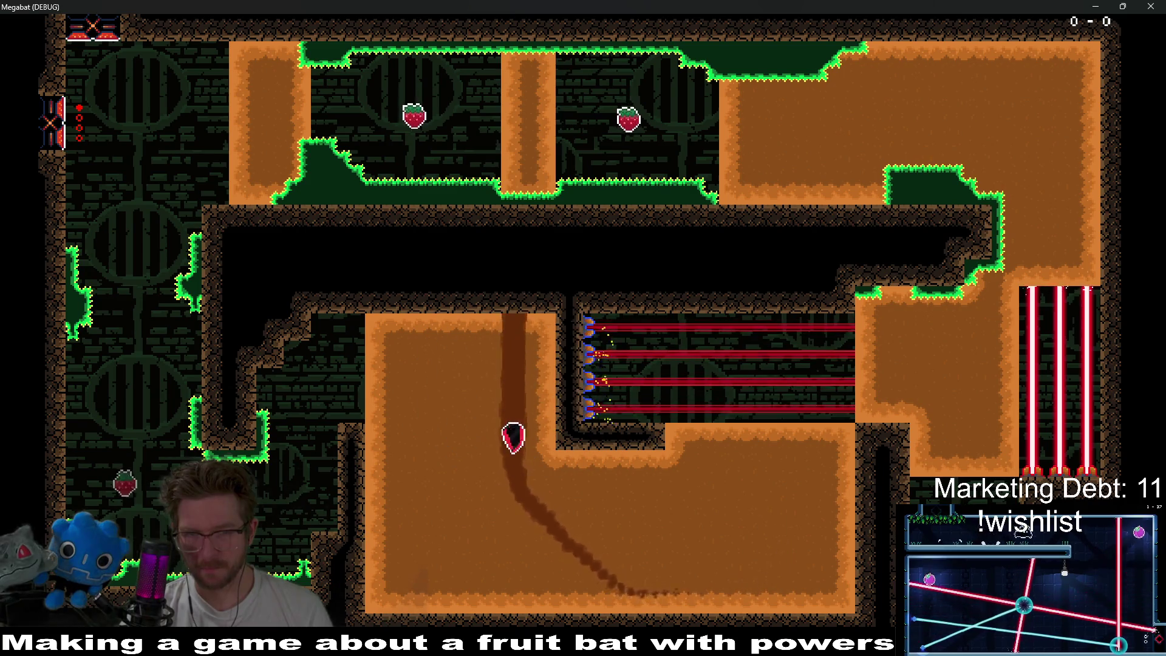
key("Right")
key("Up")
key("Right")
key("Up")
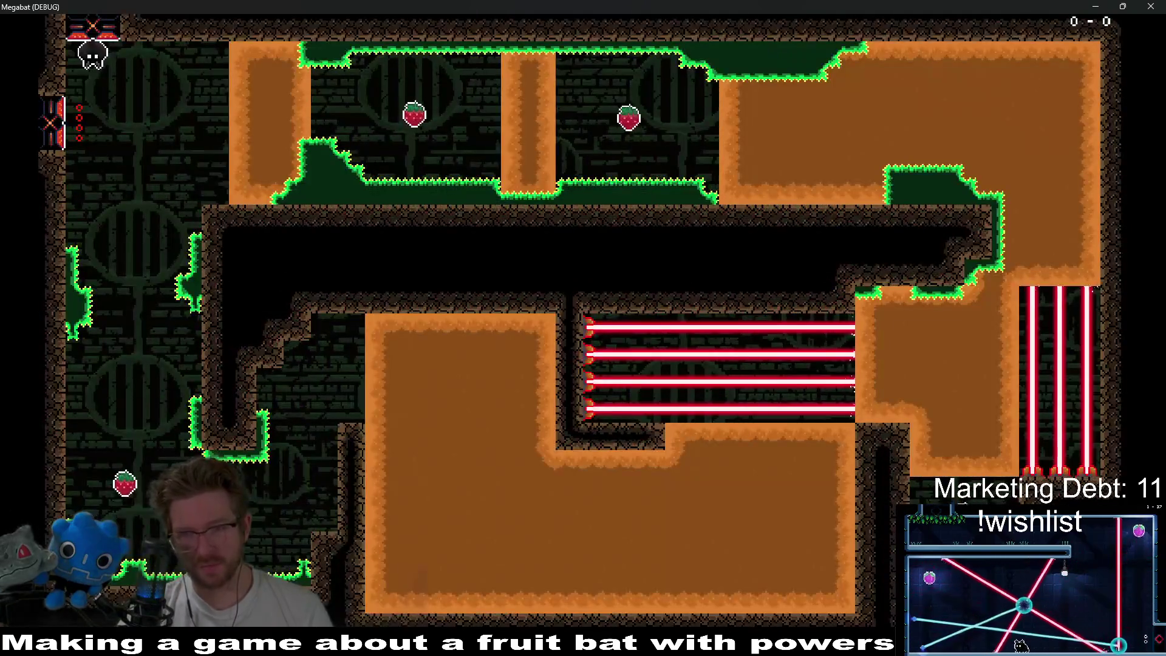
- Drop the respawned bat and burrow up the right wall into the upper-right dirt block
key("Down")
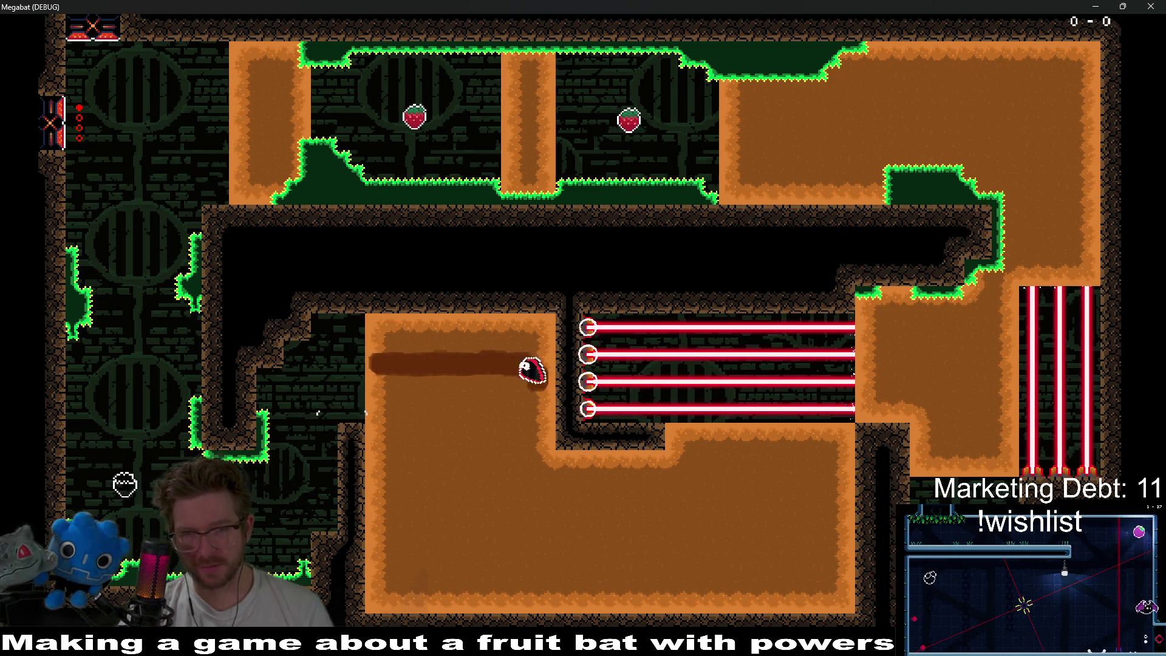
key("Down")
key("Up")
key("Up")
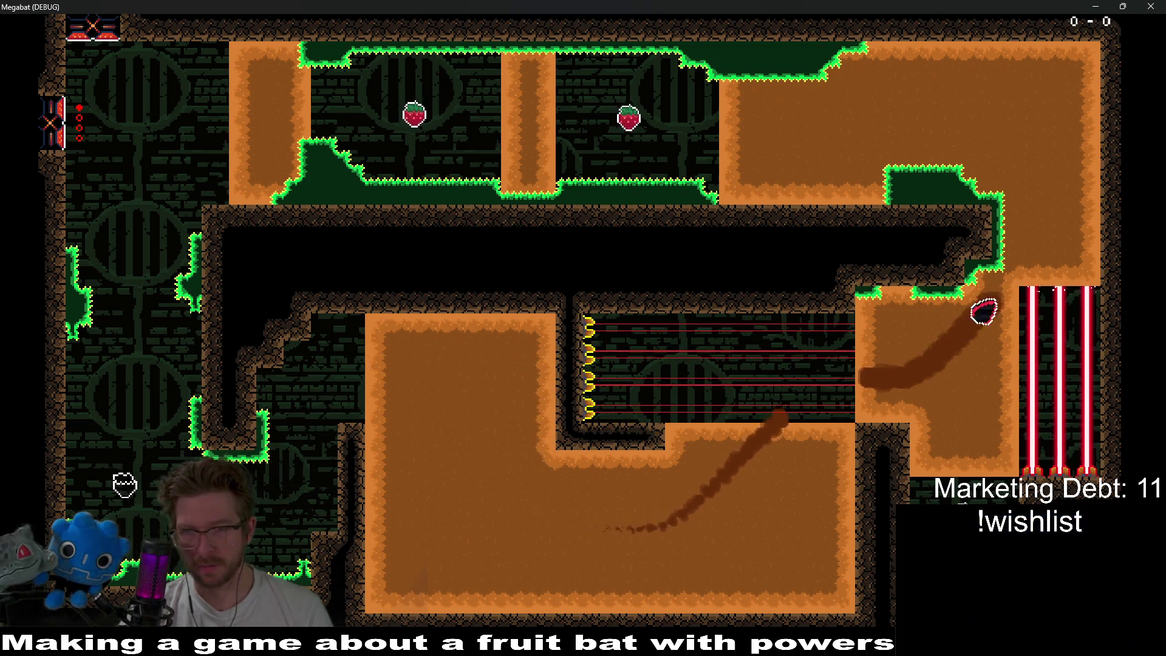
key("Left")
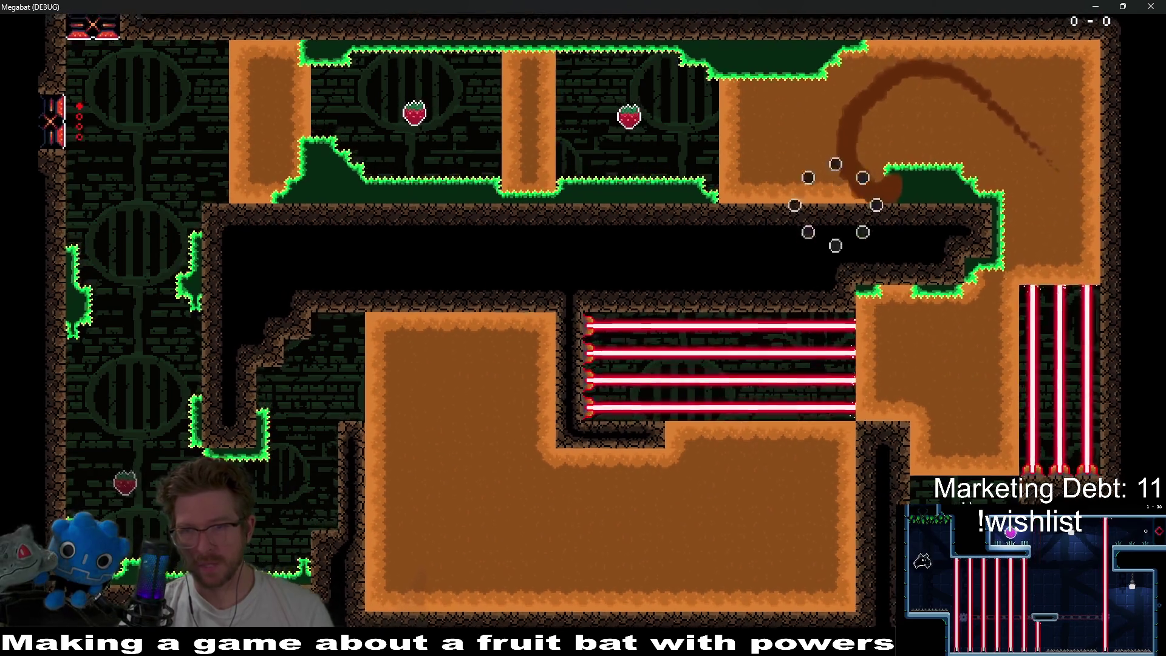
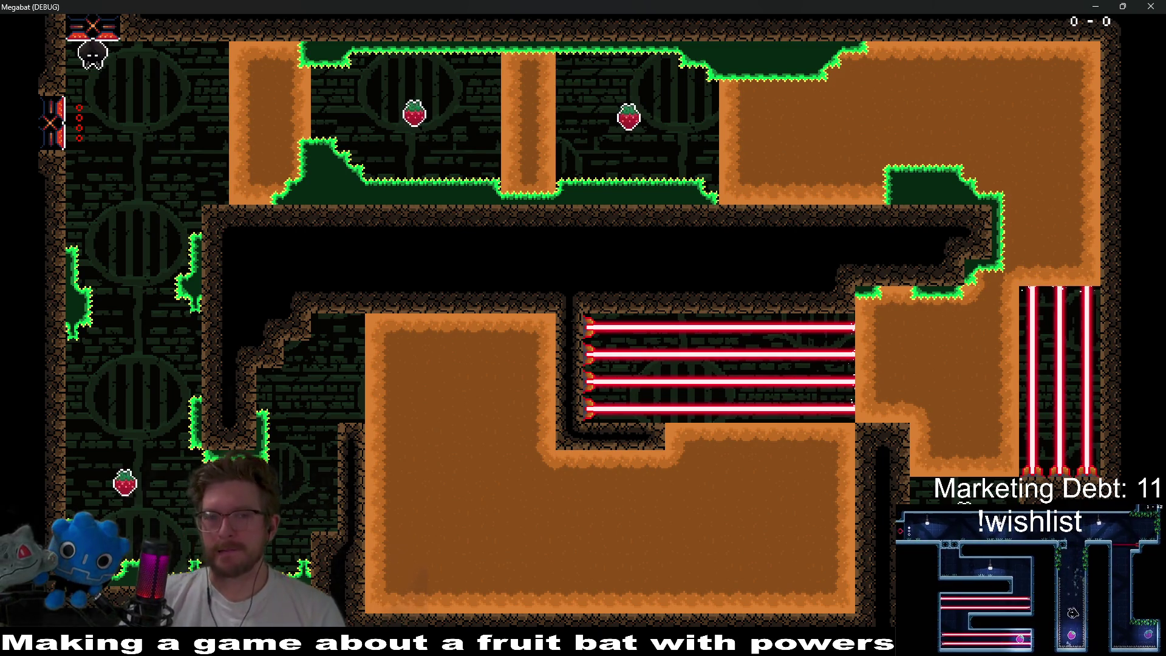
- Close the running game and bring the floor beneath the strawberry into view
left_click(1151, 6)
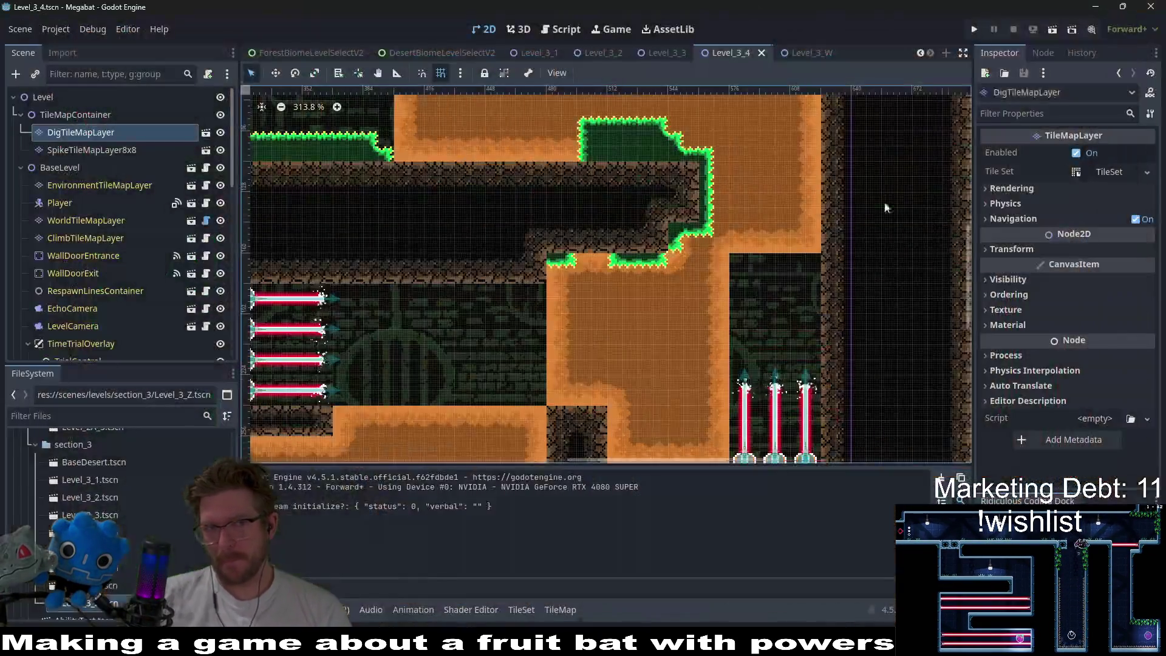
scroll(690, 316, "up", 2)
scroll(689, 316, "up", 1)
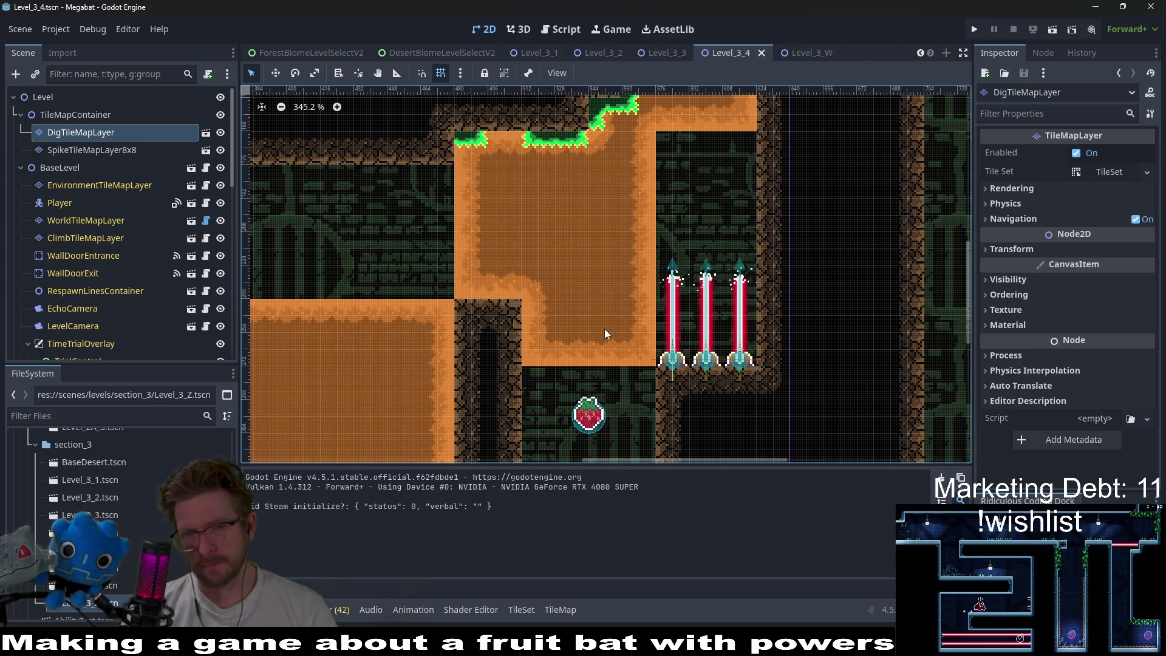
left_click_drag(606, 334, 628, 267)
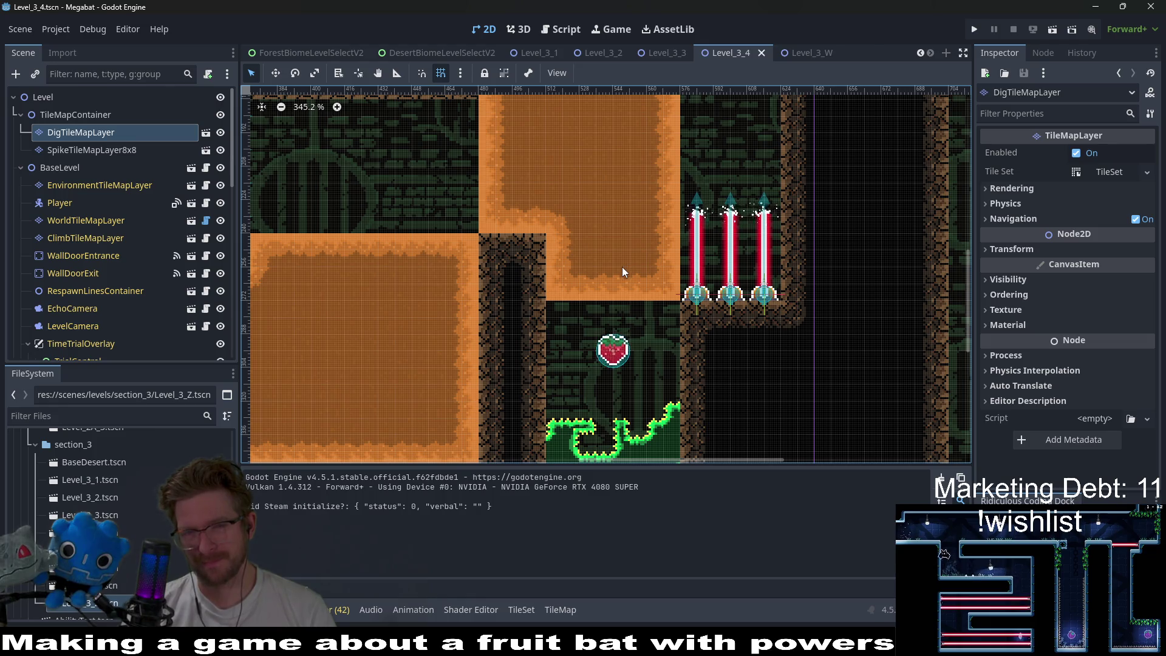
left_click_drag(615, 267, 596, 230)
- On SpikeTileMapLayer8x8, repaint flatter grass under the strawberry and save the scene
left_click(91, 150)
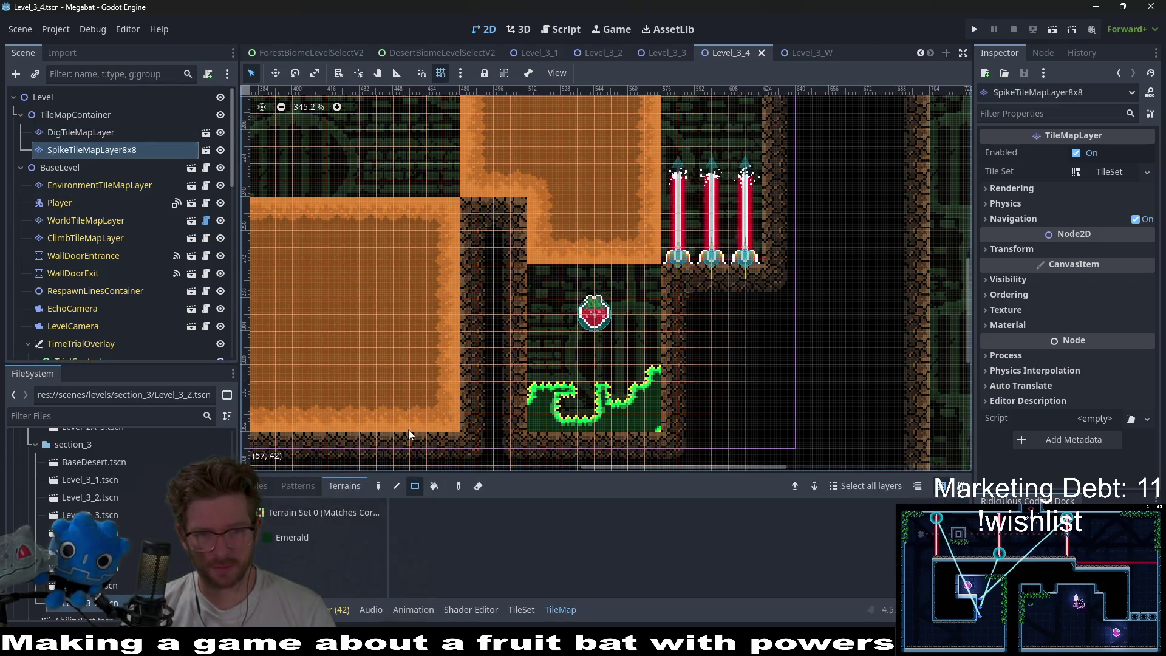
left_click_drag(579, 371, 682, 412)
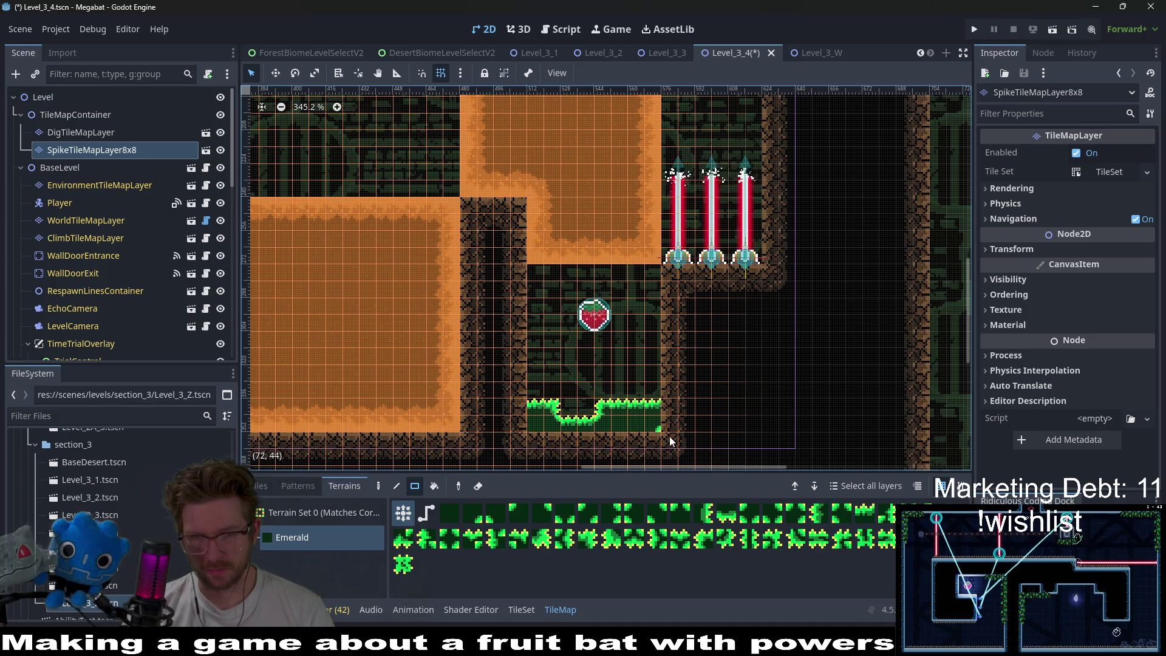
scroll(592, 431, "down", 1)
left_click_drag(533, 393, 662, 394)
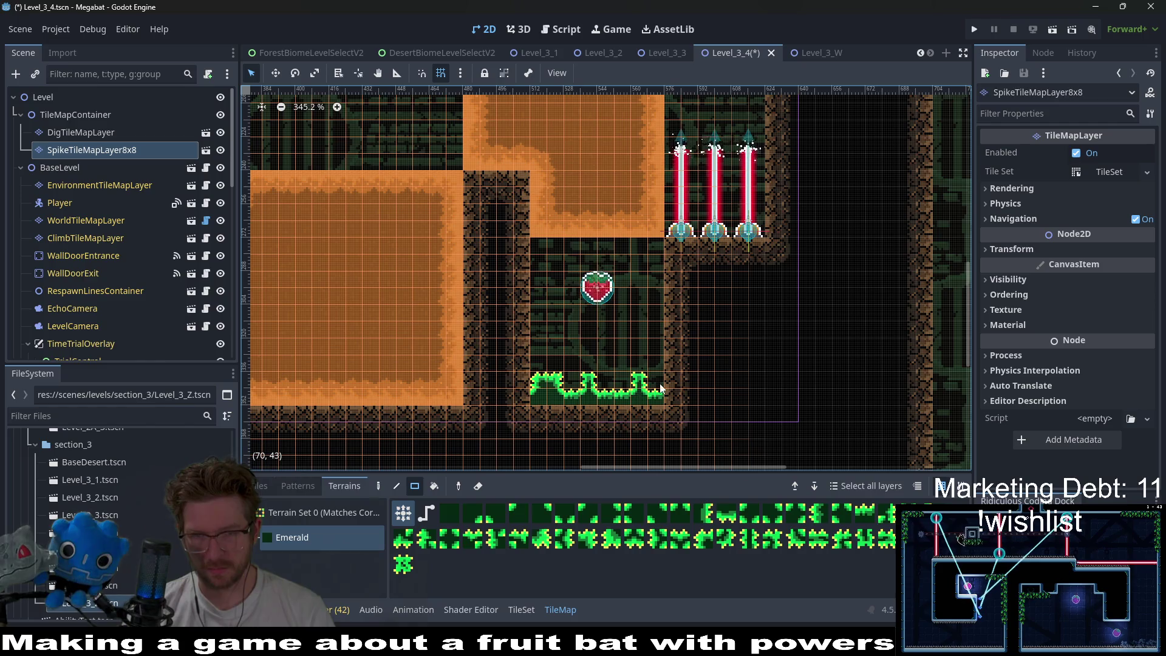
scroll(665, 392, "up", 1)
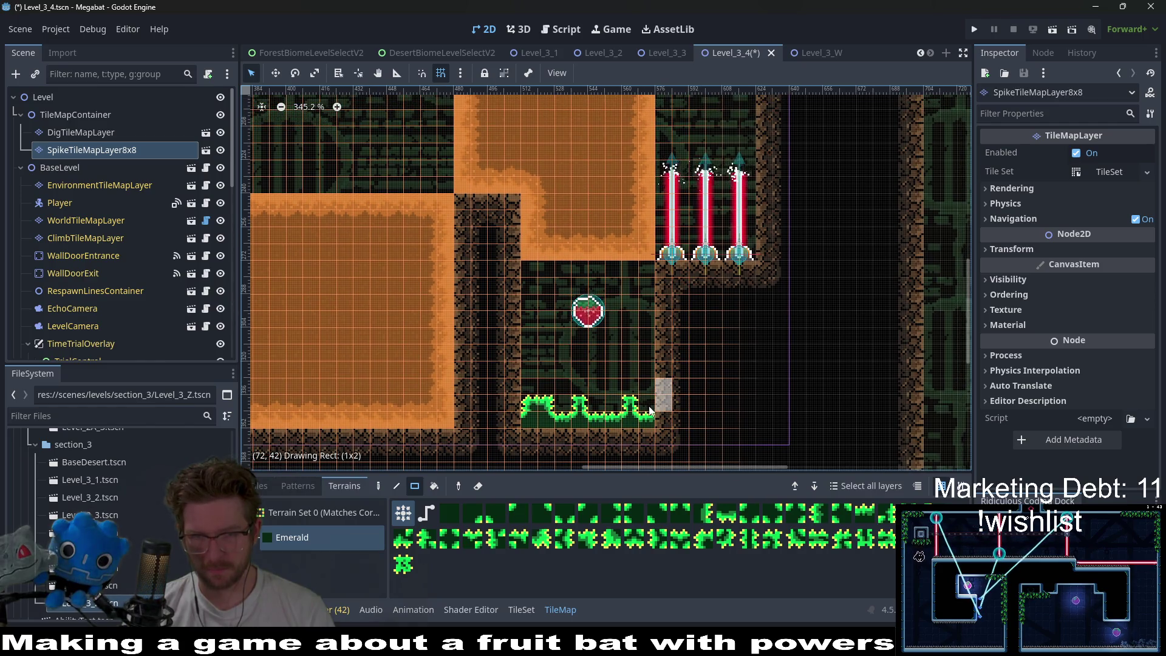
scroll(659, 416, "down", 5)
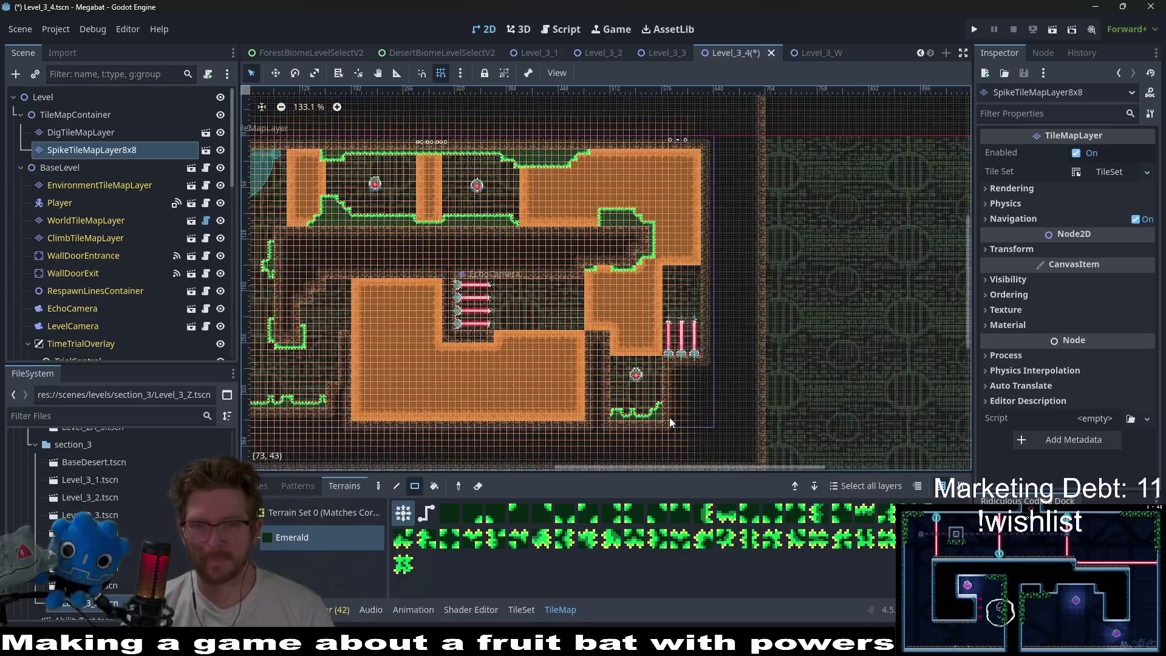
key("ctrl+s")
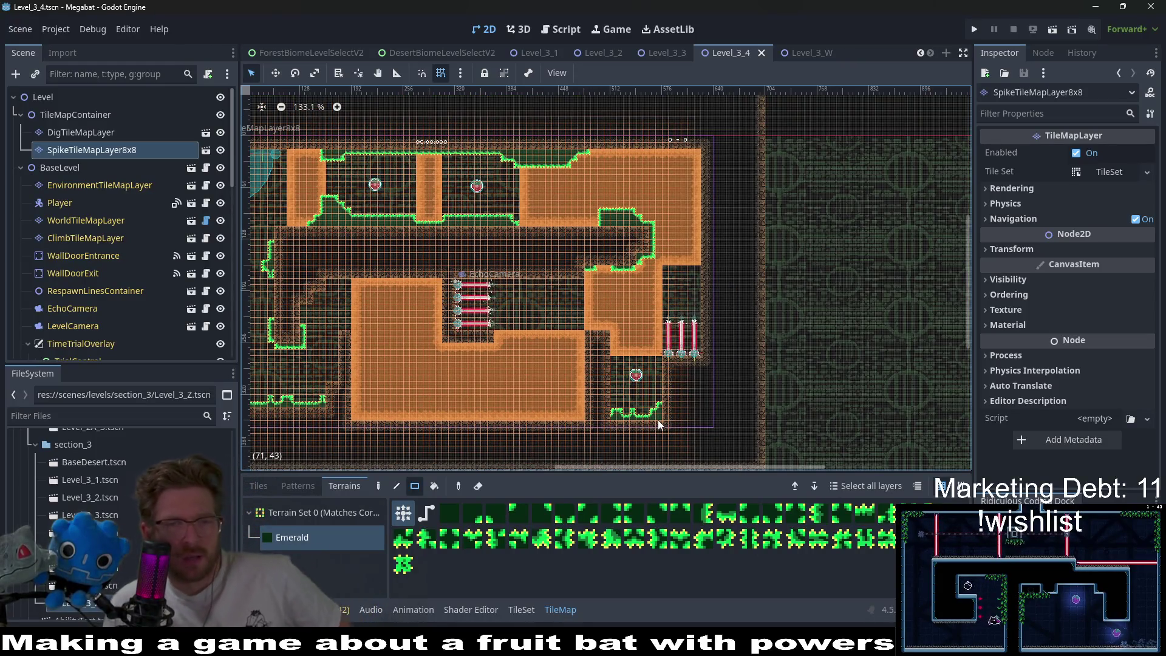
- Fill the grass gap at the upper corridor corner and run the level
scroll(662, 389, "right", 2)
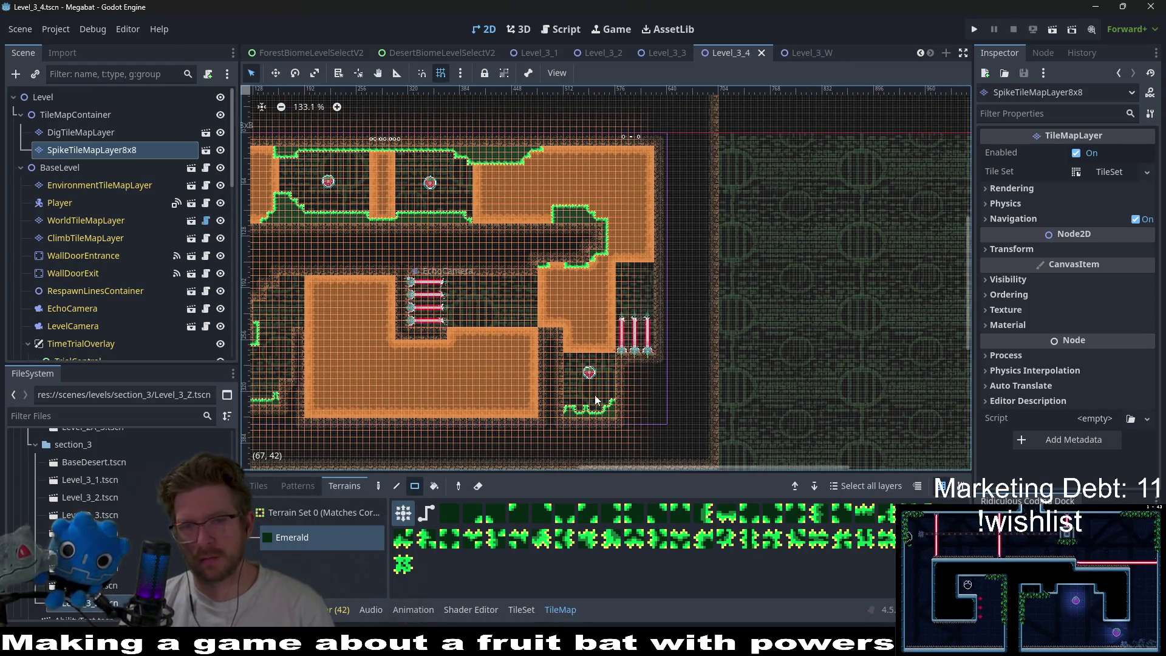
scroll(612, 266, "up", 2)
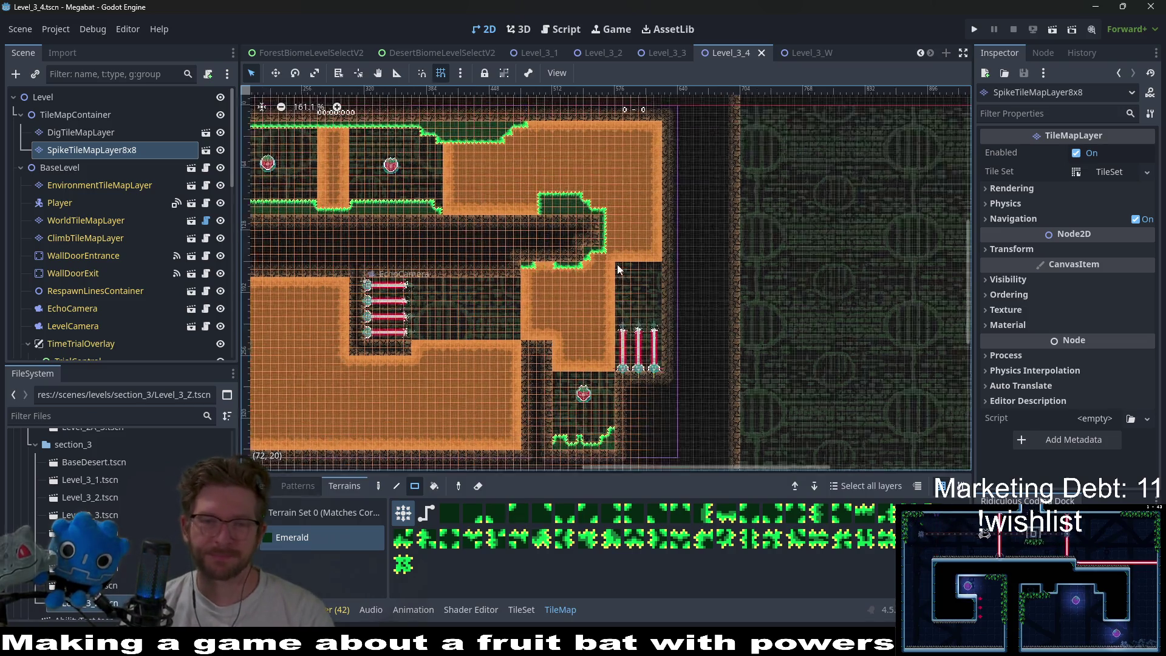
left_click_drag(598, 262, 597, 262)
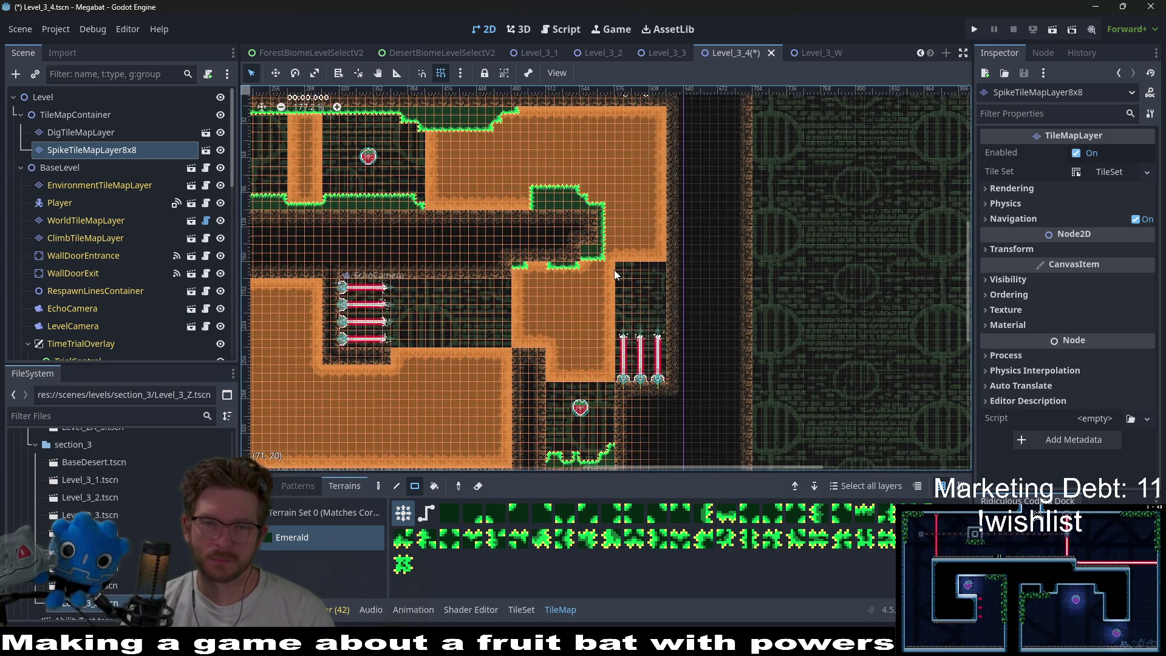
scroll(615, 275, "up", 2)
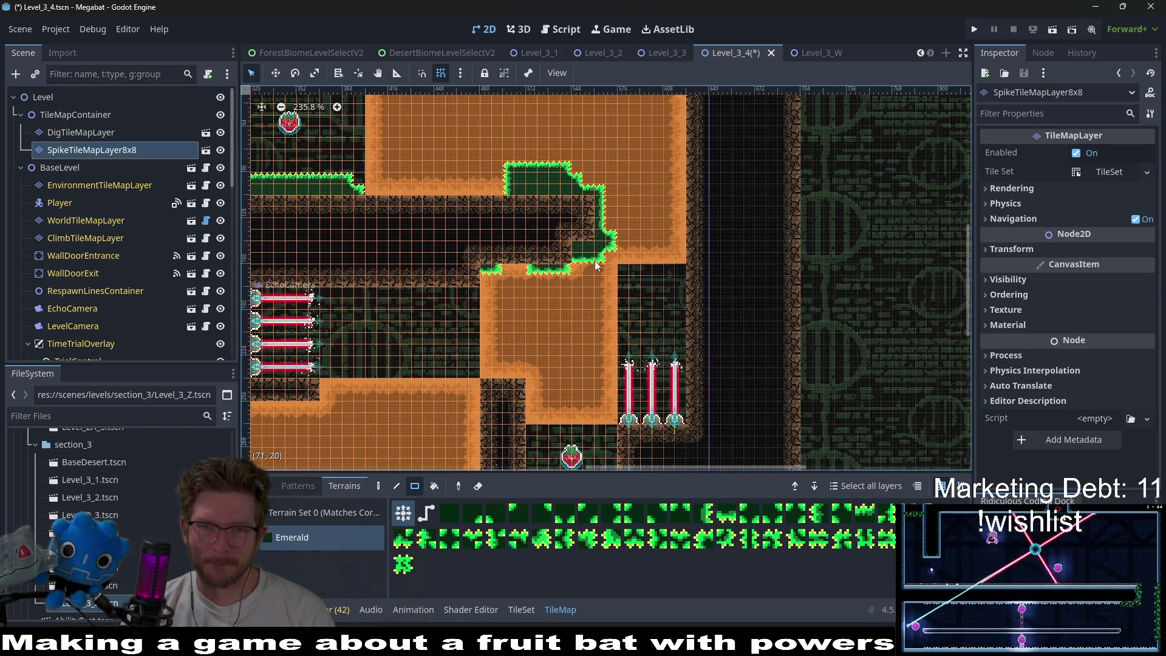
scroll(596, 265, "up", 2)
scroll(615, 274, "down", 4)
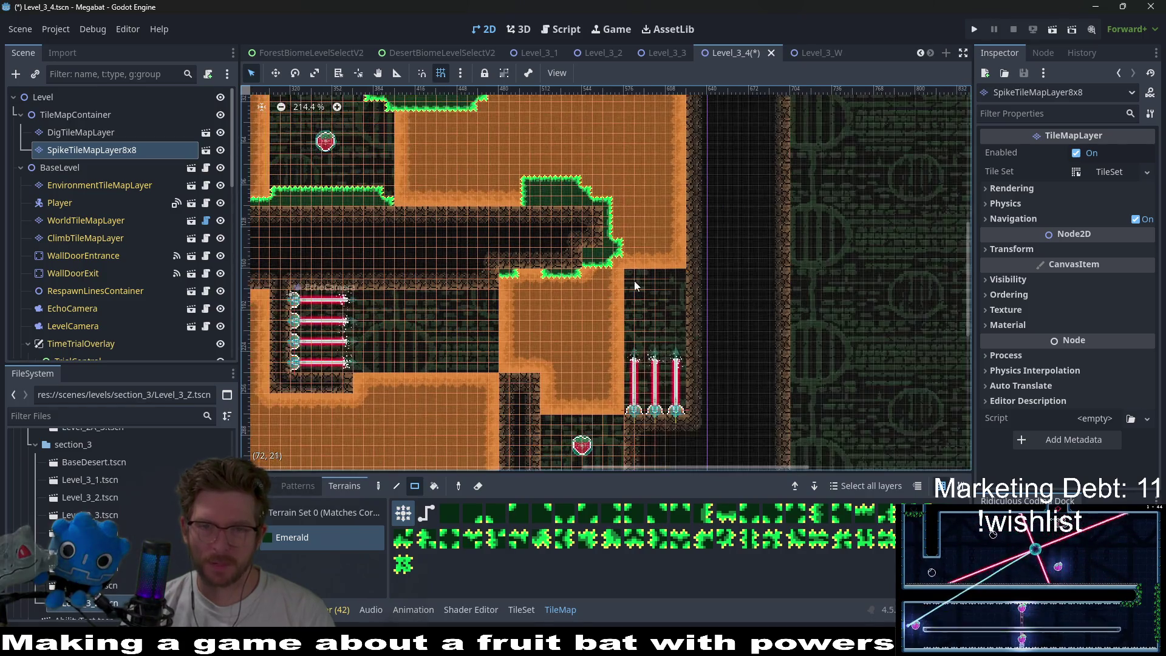
left_click(1052, 35)
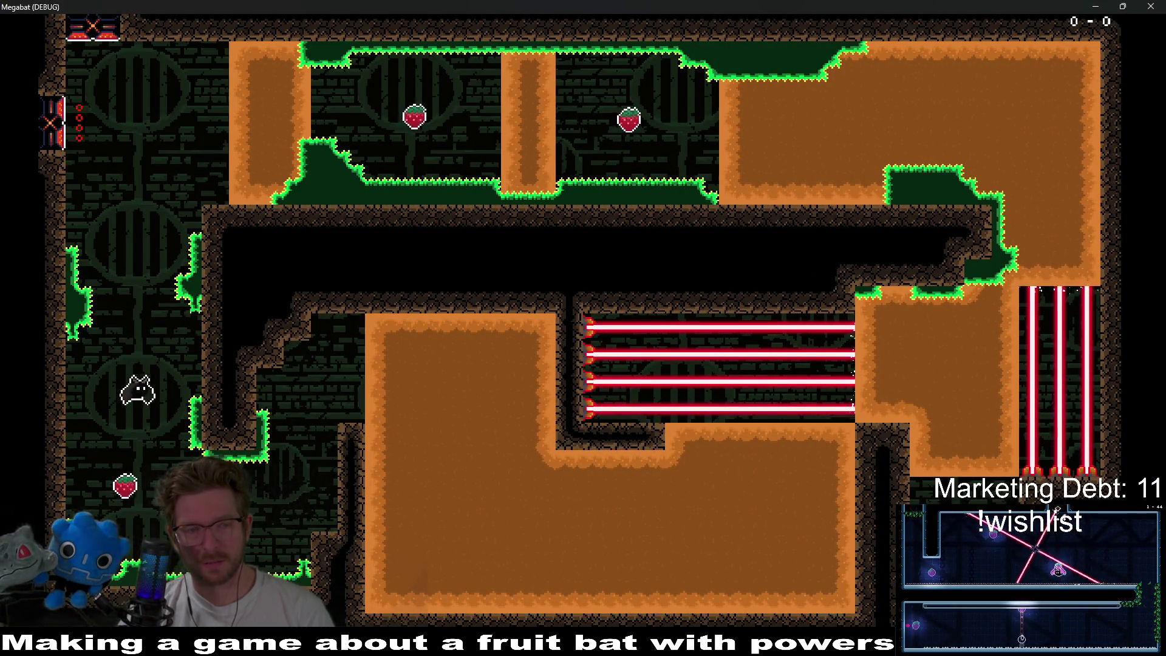
- Tunnel the bat up, right and down through the right-hand dirt blocks
key("Up")
key("Right")
key("Right")
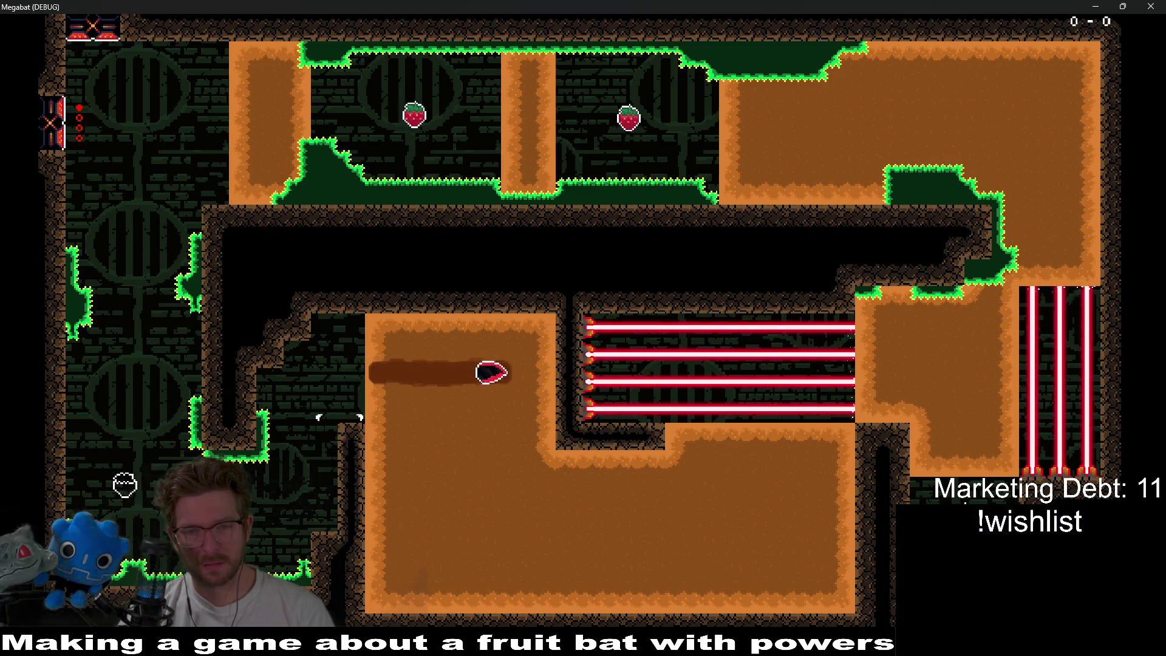
key("Down")
key("Right")
key("Up")
key("Down")
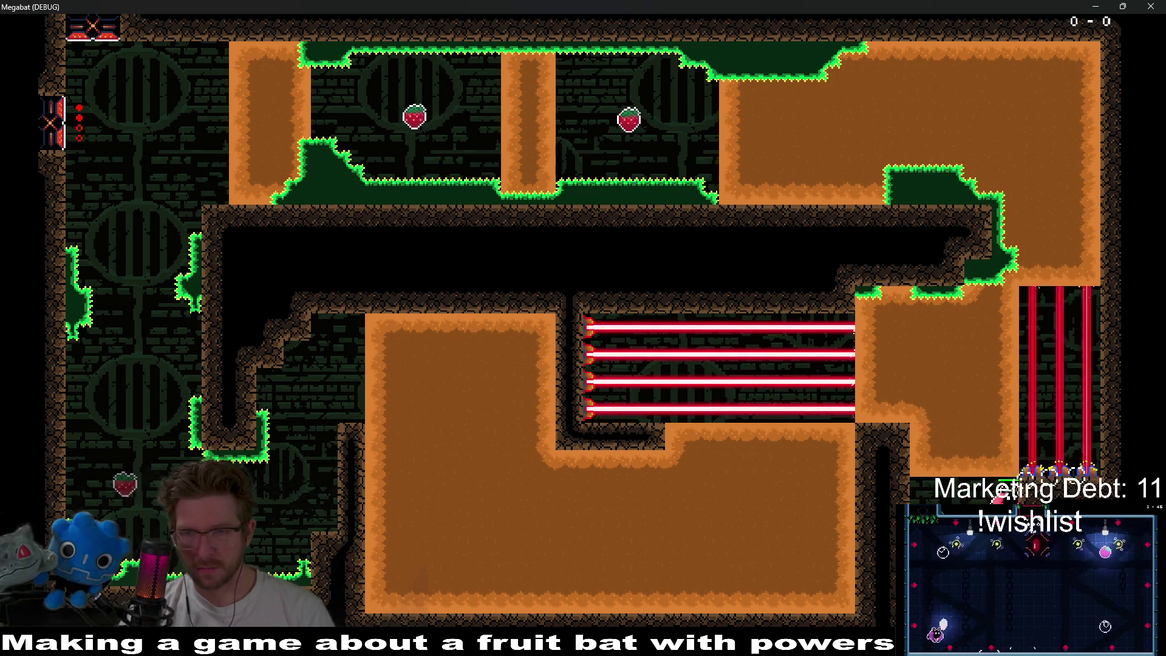
key("Up")
key("Right")
key("Up")
key("Left")
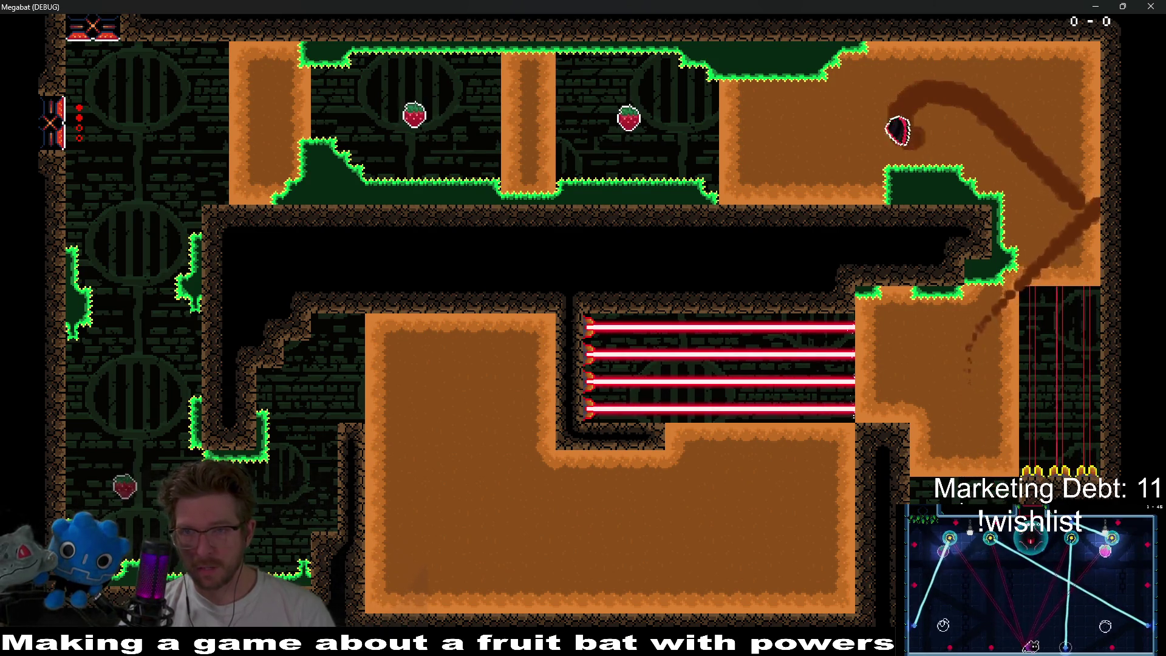
key("Right")
key("Down")
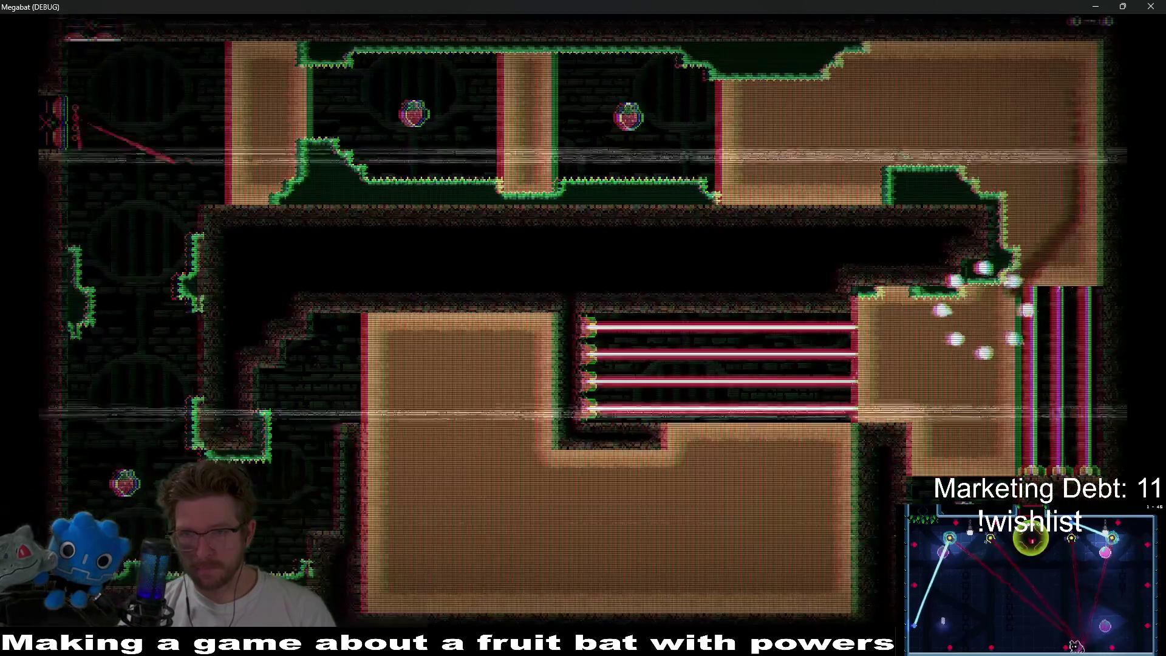
- After respawning, dig through the big dirt block into the laser room and out right
key("Down")
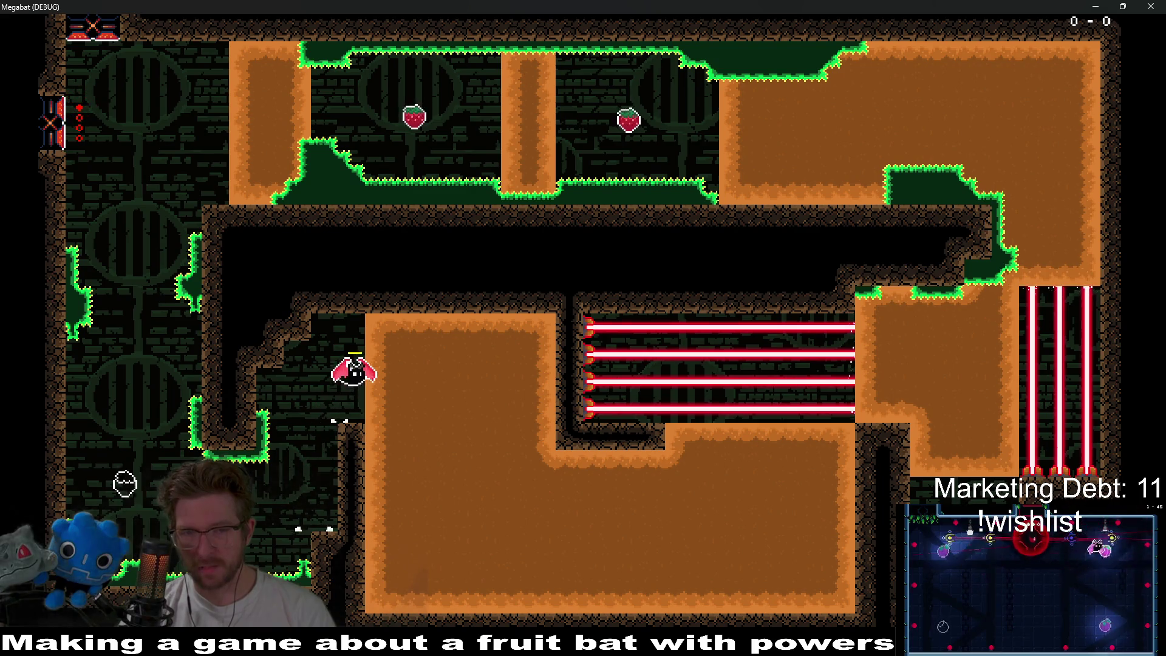
key("Right")
key("Down")
key("Right")
key("Up")
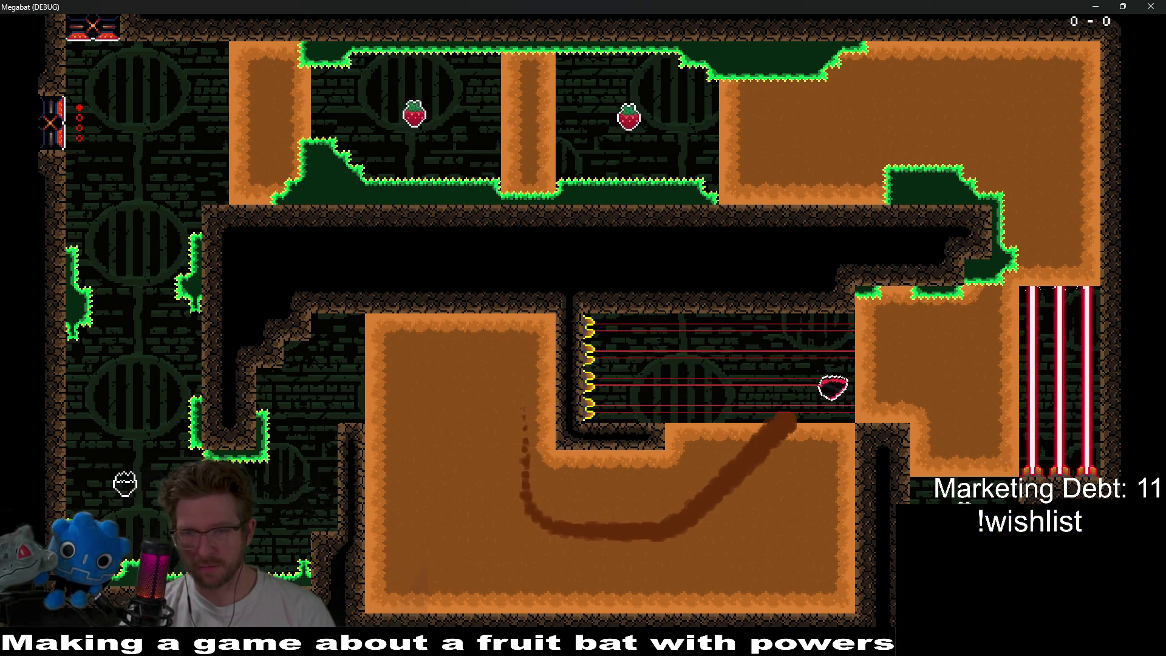
key("Right")
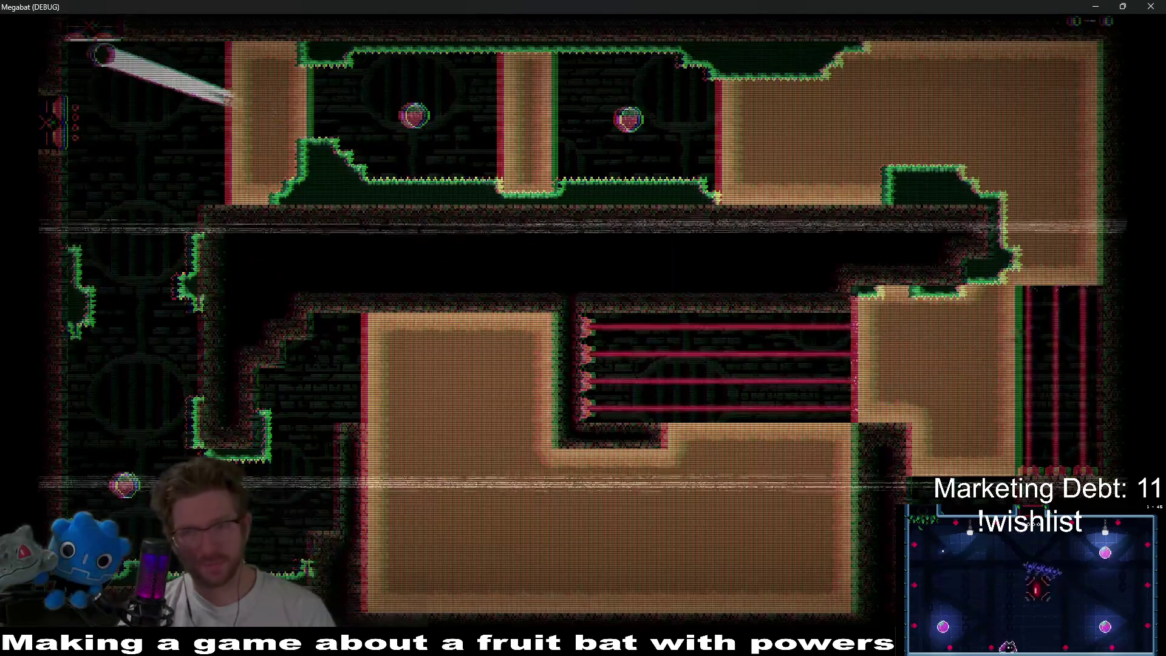
- Drop down the left shaft, burrow through the dirt, and pulse to switch off the lasers
key("Down")
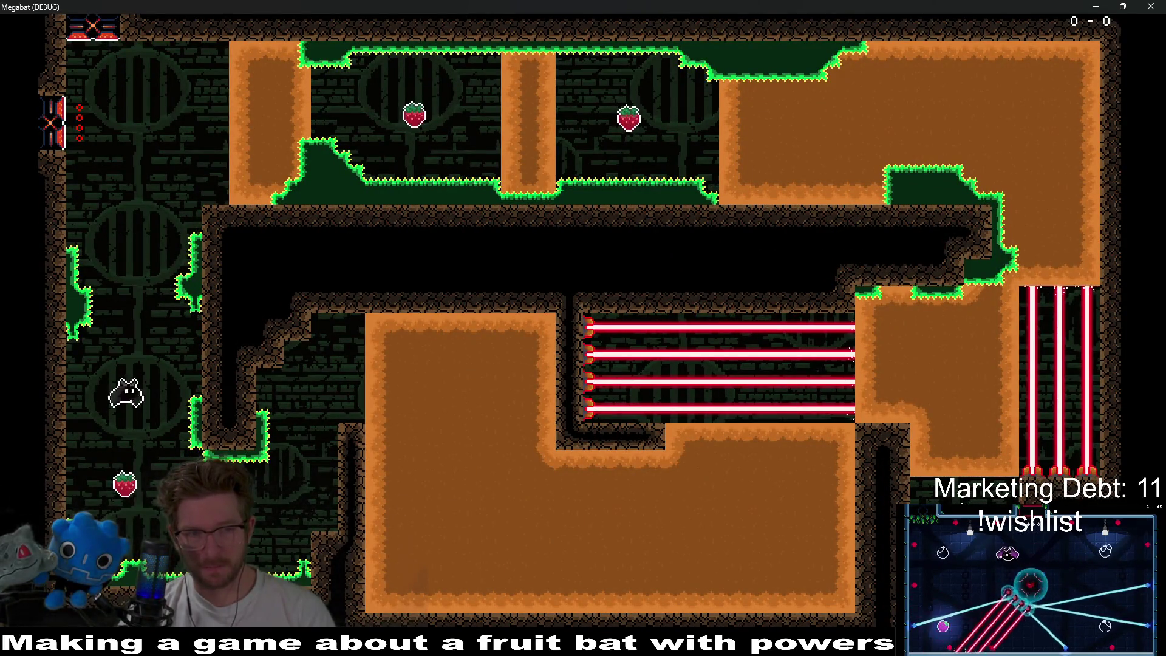
key("Right")
key("Down")
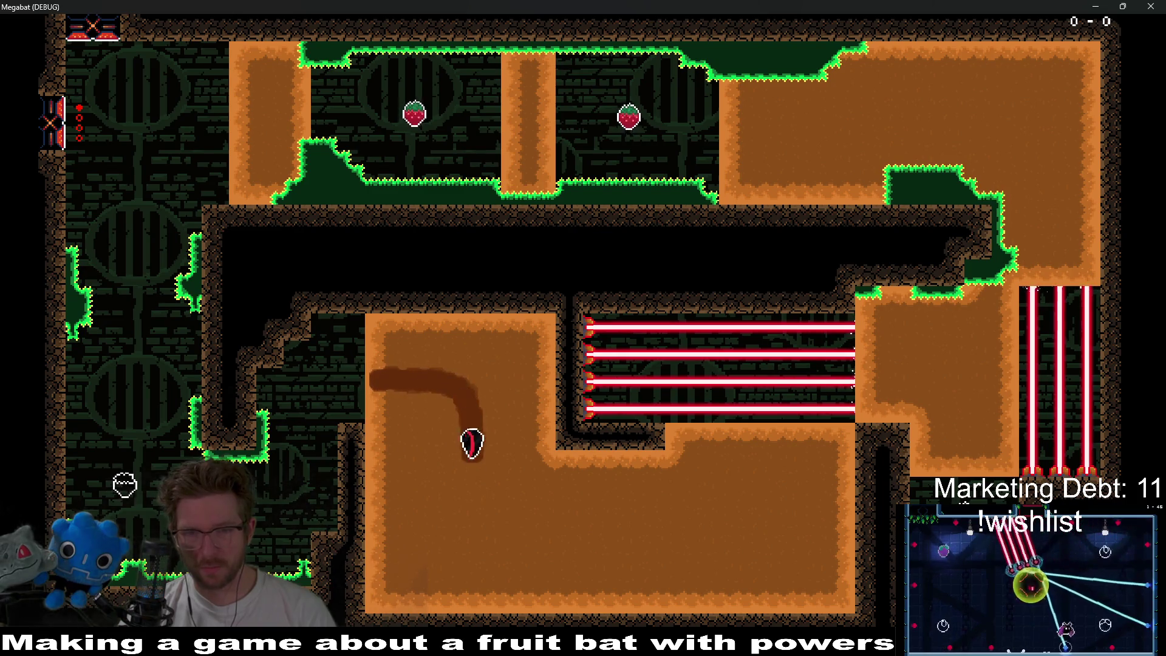
key("Up")
key("space")
key("Down")
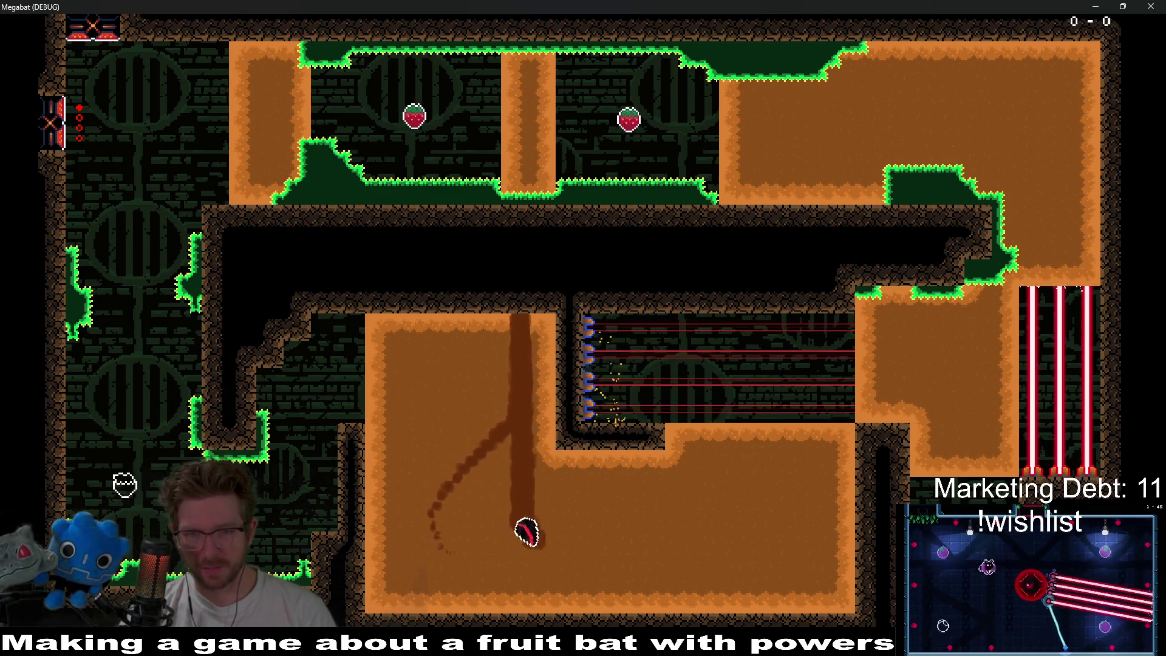
key("Right")
key("Up")
key("Down")
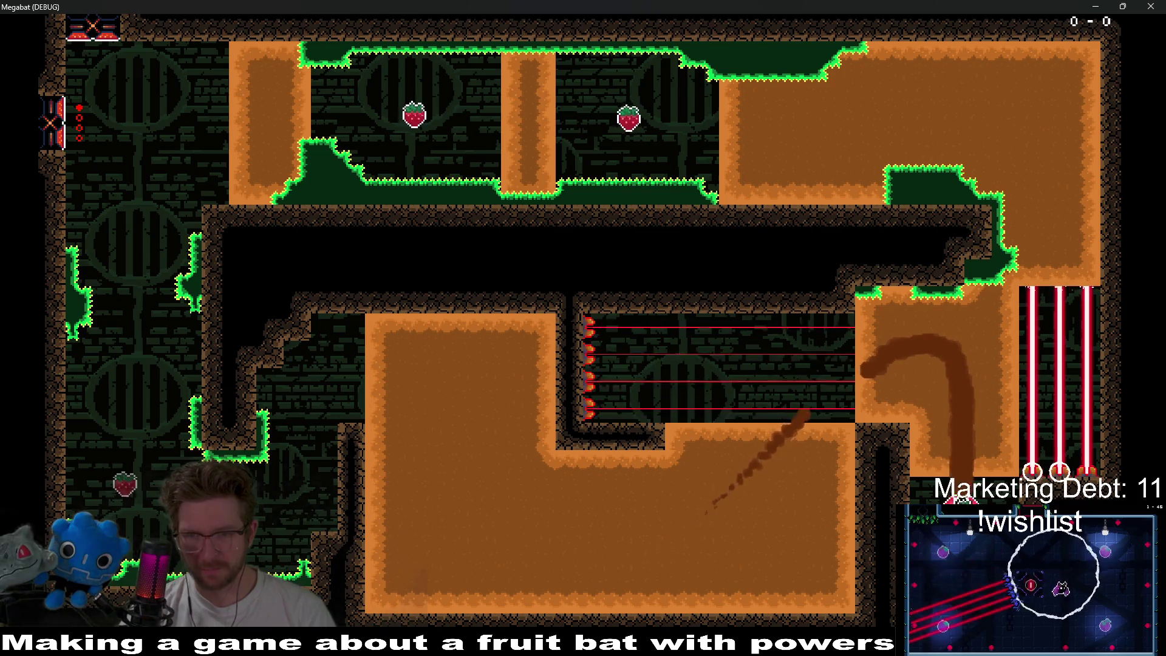
key("Right")
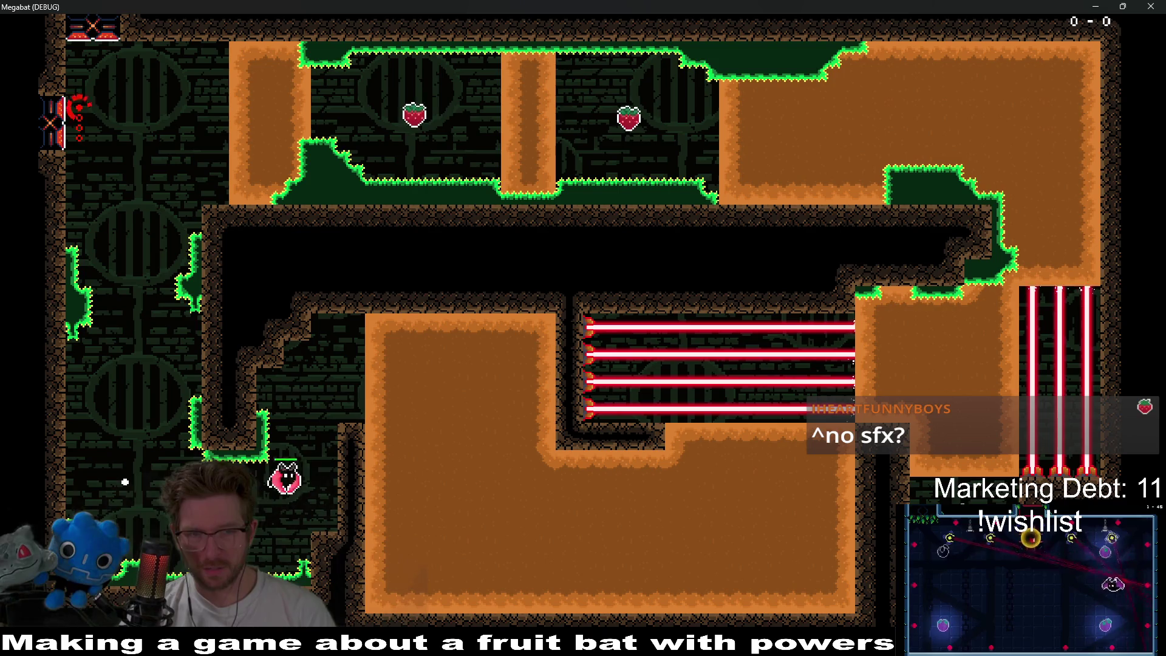
- Tunnel through the dirt toward the vertical lasers, then close the game
key("Down")
key("Right")
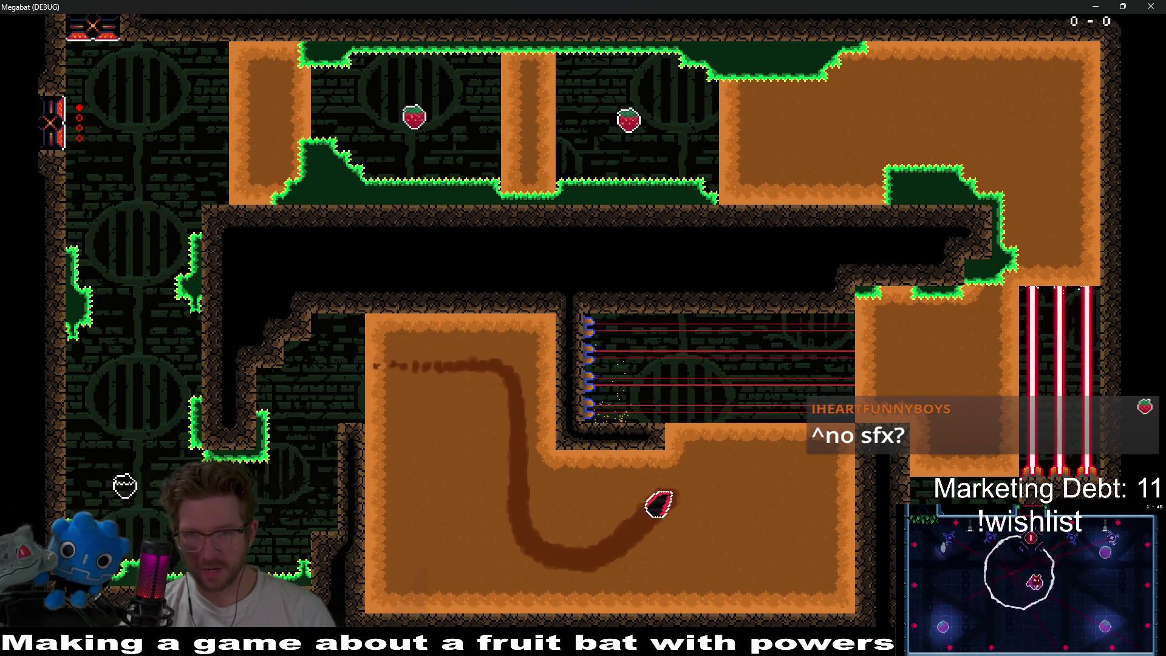
key("Down")
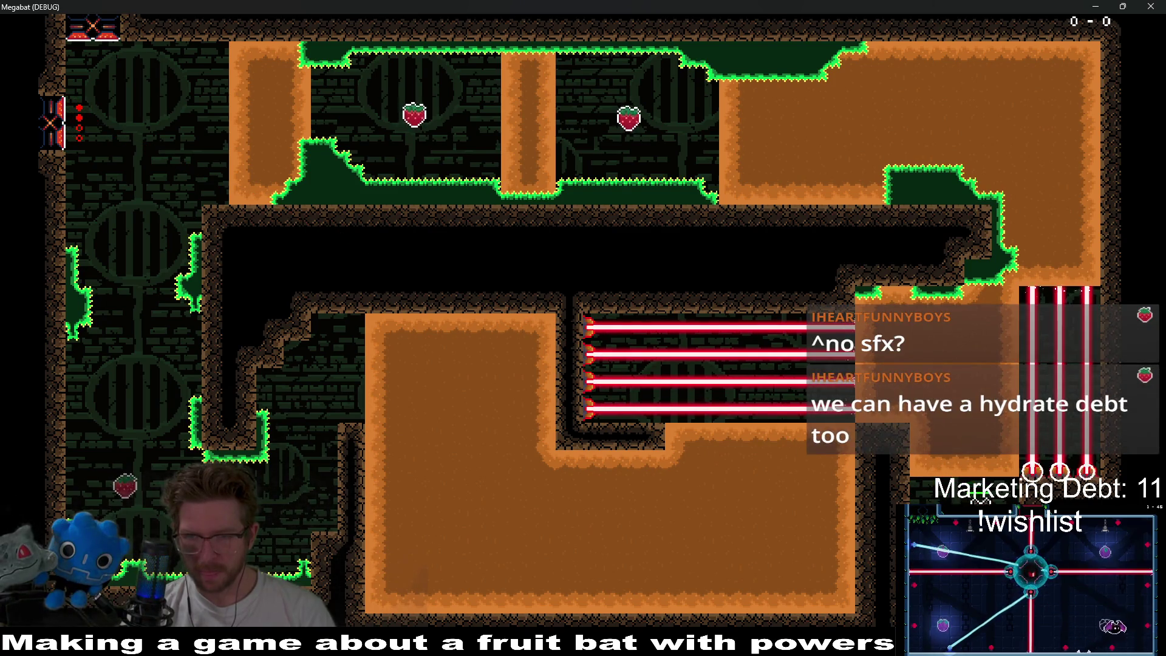
key("Up")
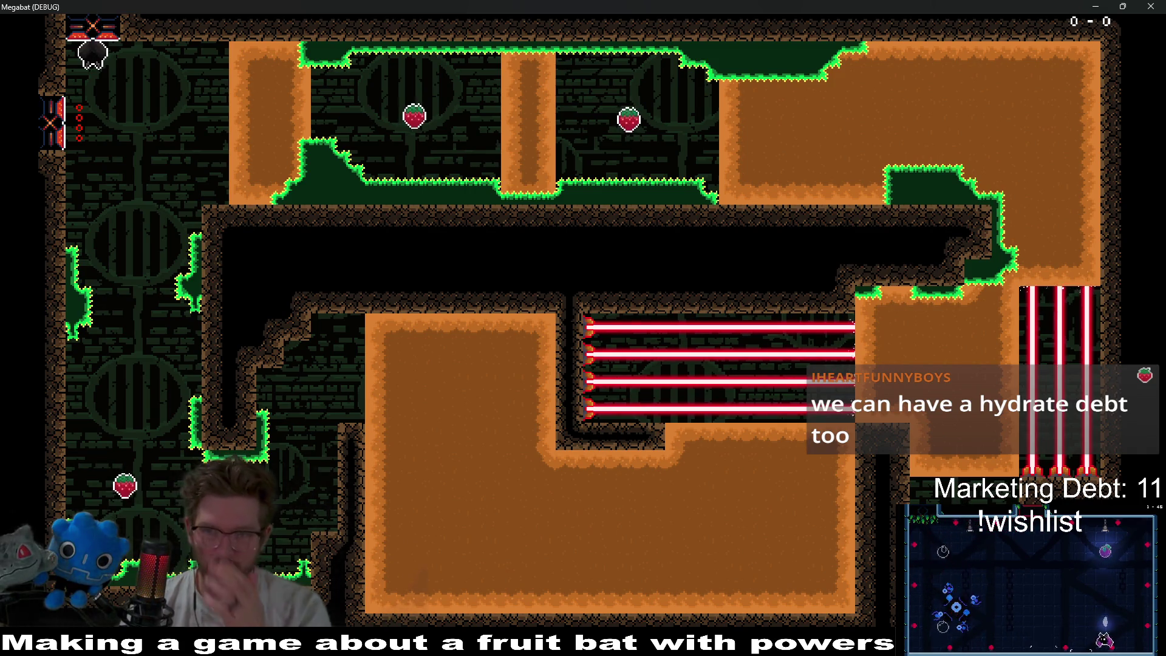
left_click(1151, 7)
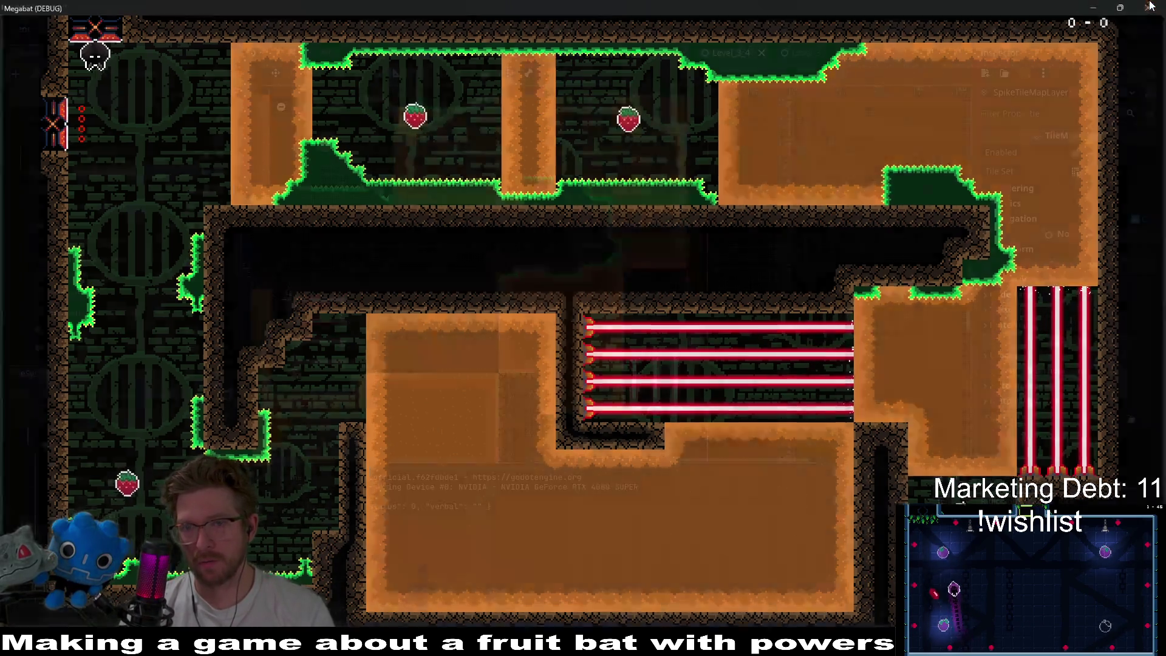
- Erase a two-tile dirt strip on DigTileMapLayer near the vertical lasers and run the level
left_click(93, 138)
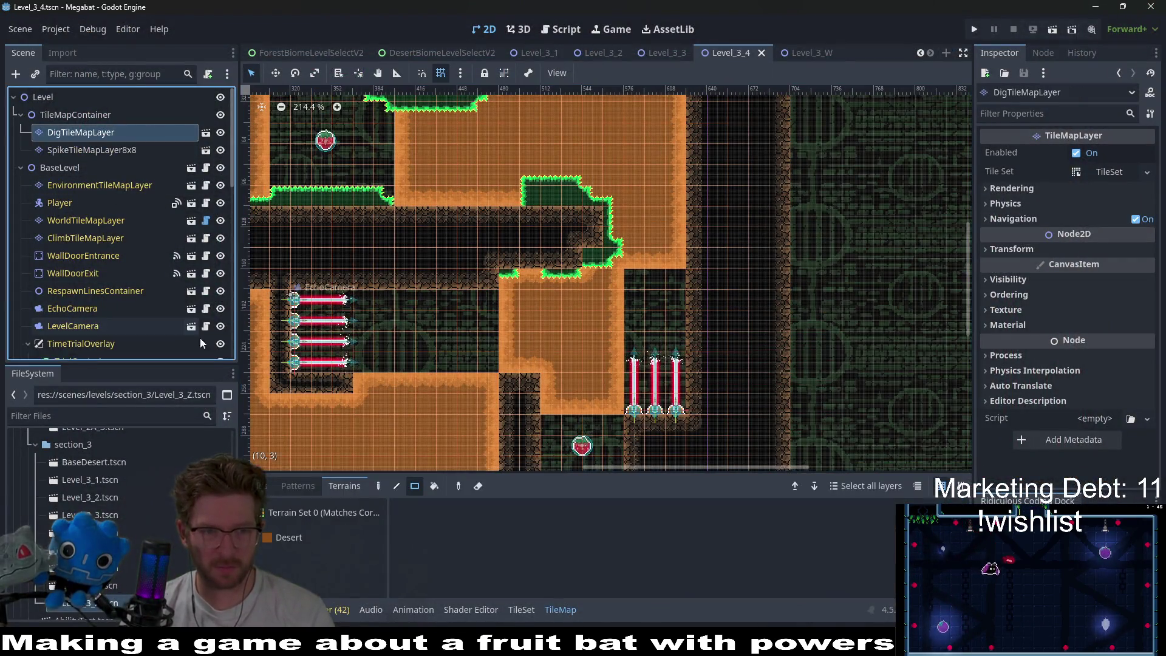
mouse_move(635, 262)
left_mouse_down()
mouse_move(656, 261)
mouse_move(684, 298)
left_mouse_up()
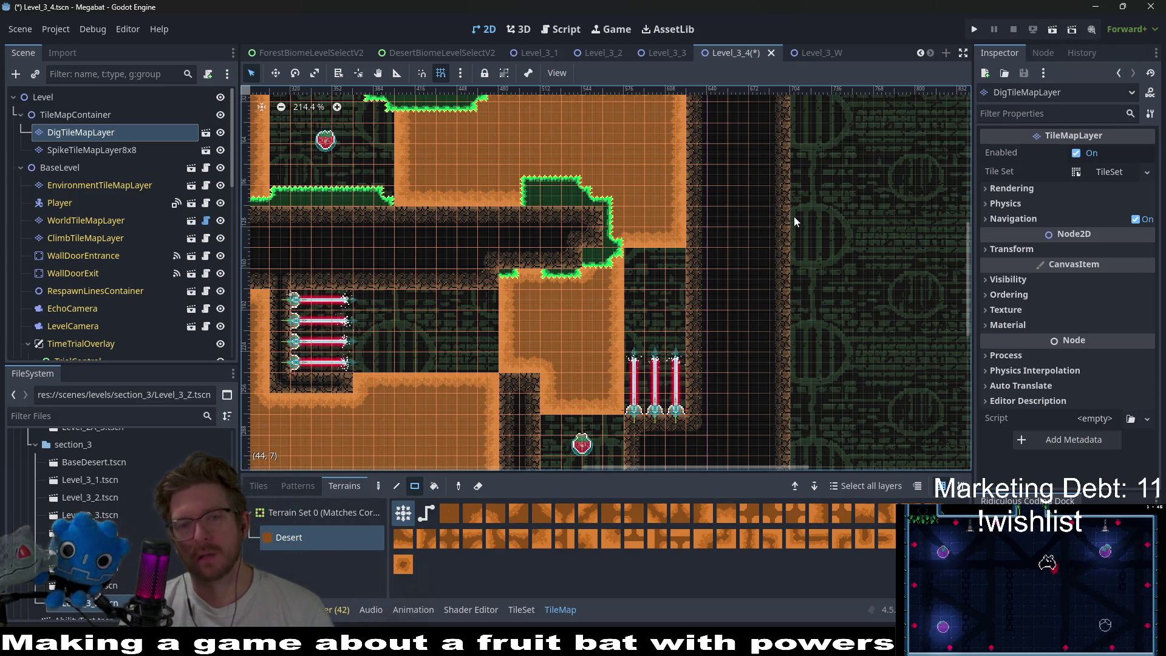
left_click(1053, 29)
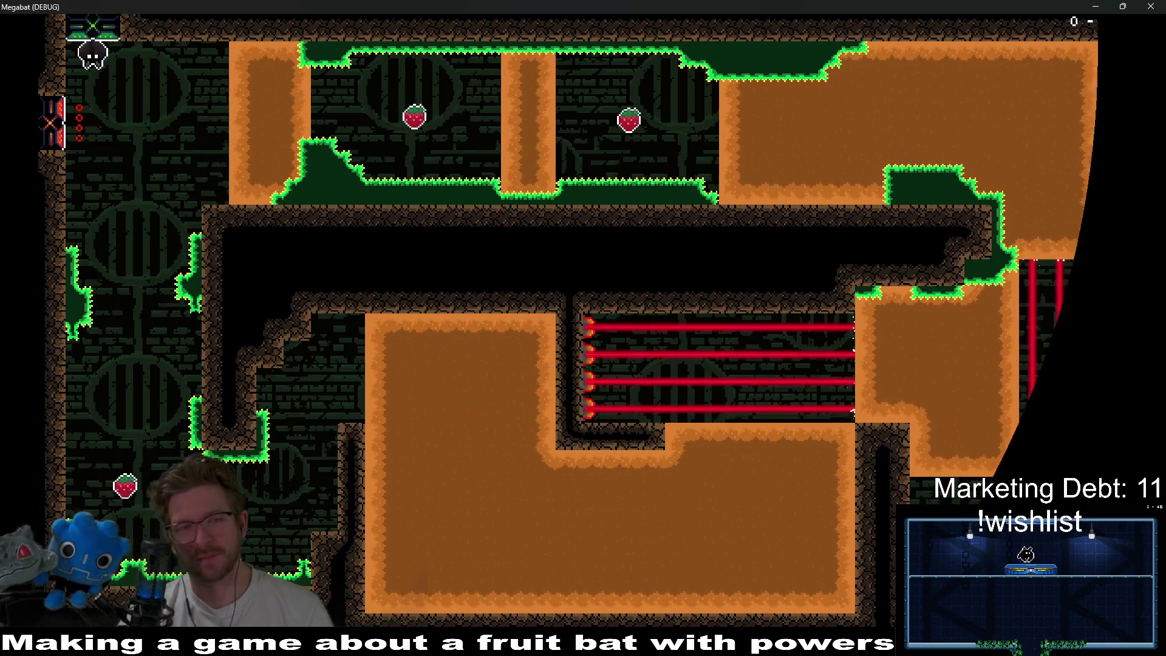
- Burrow the bat into the dirt block, tunnelling up and right toward the lasers
key("Right")
key("Up")
key("Right")
key("Down")
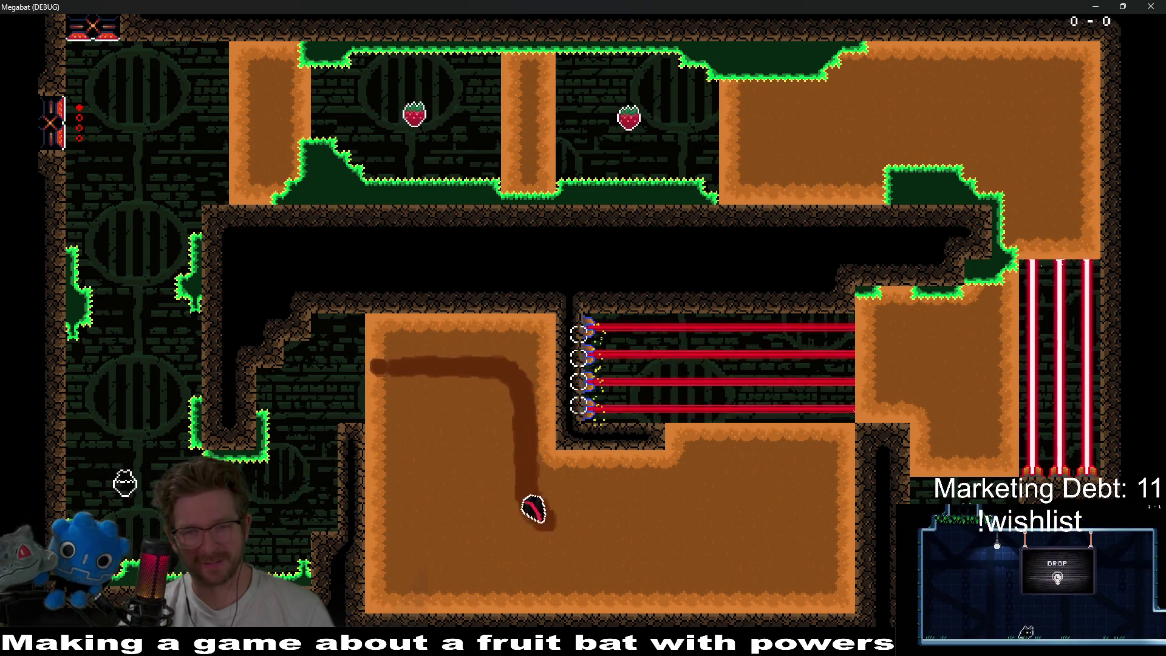
key("Right")
key("Up")
key("Right")
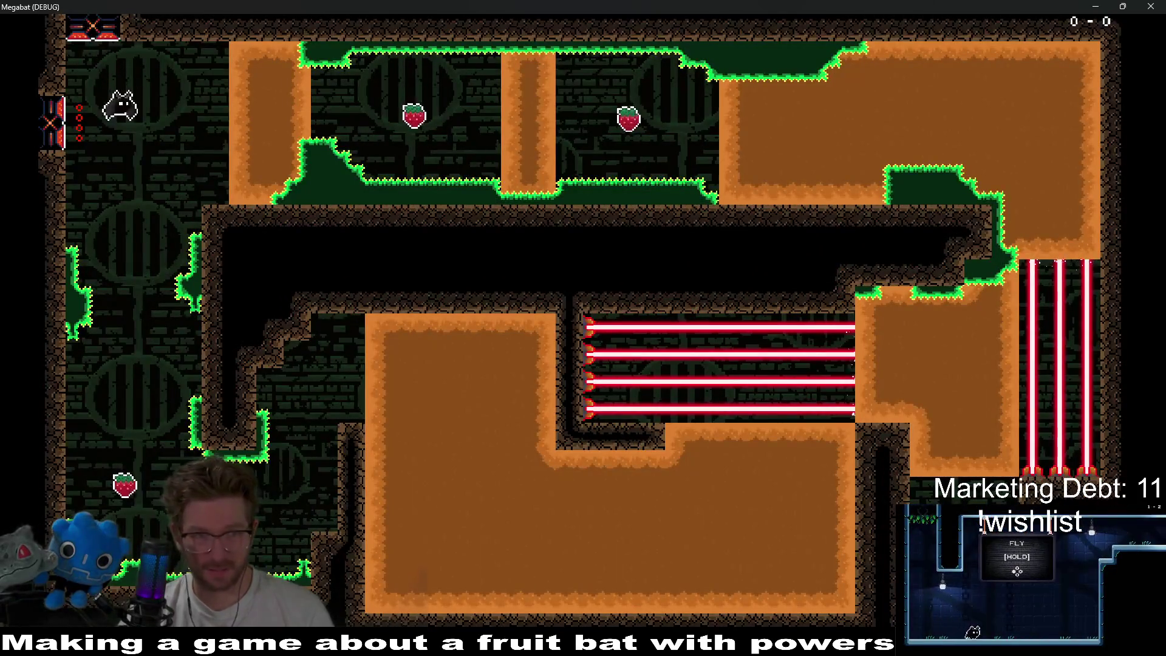
- After respawning, tunnel across the laser gap and up into the laser shaft
key("Right")
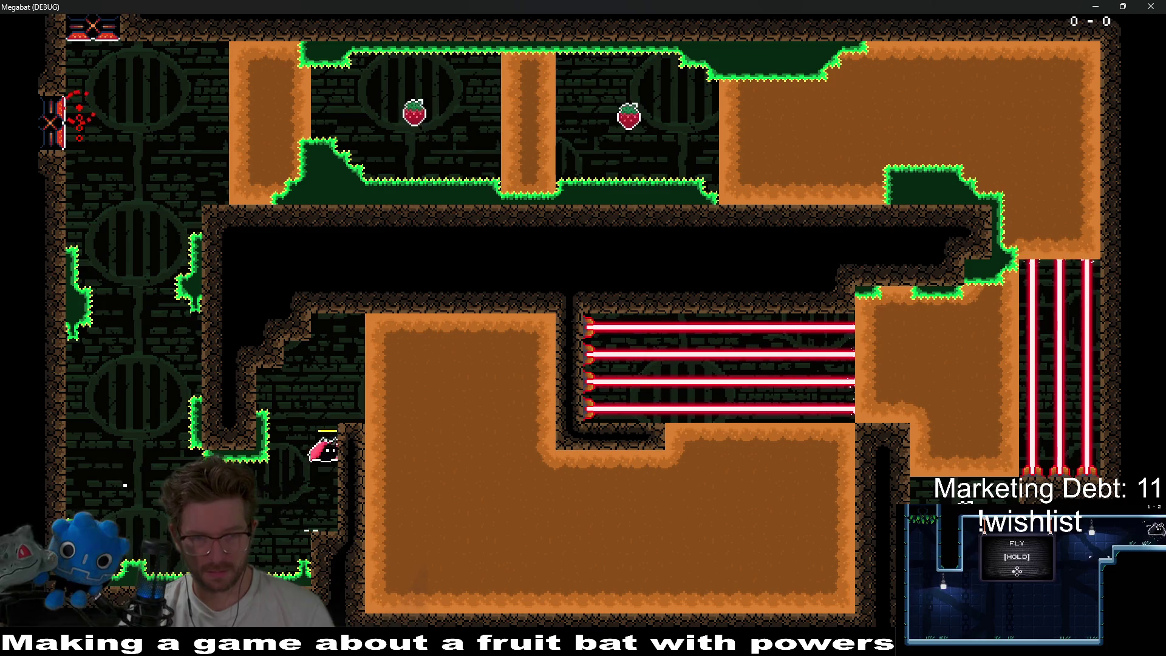
key("Down")
key("Up")
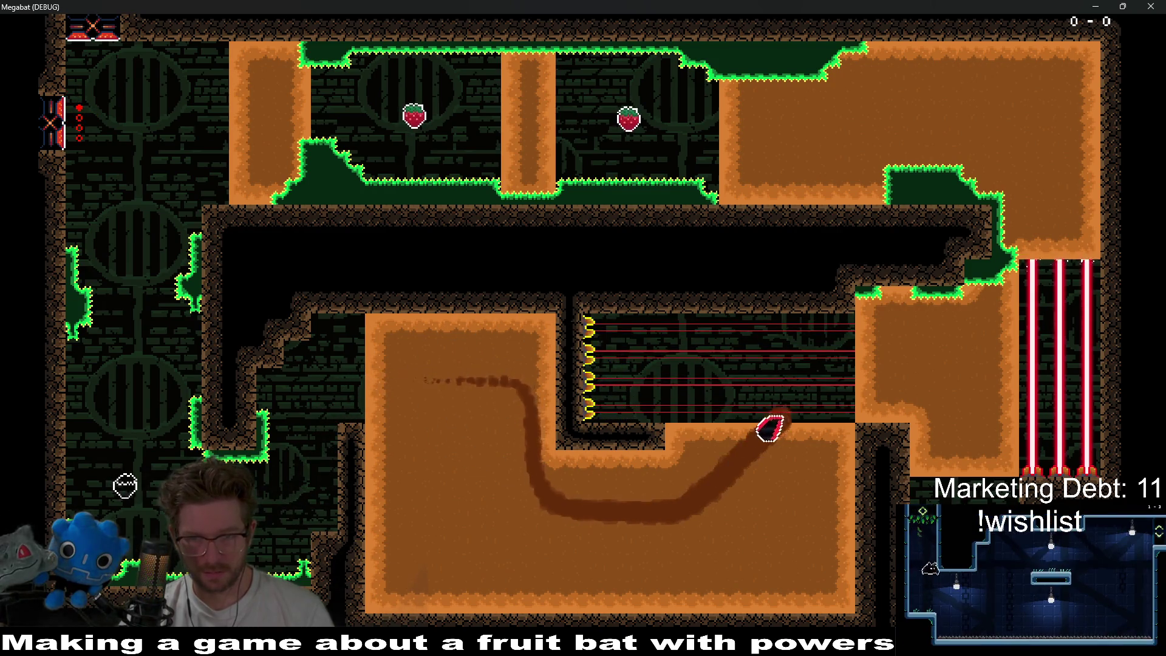
key("Right")
key("Down")
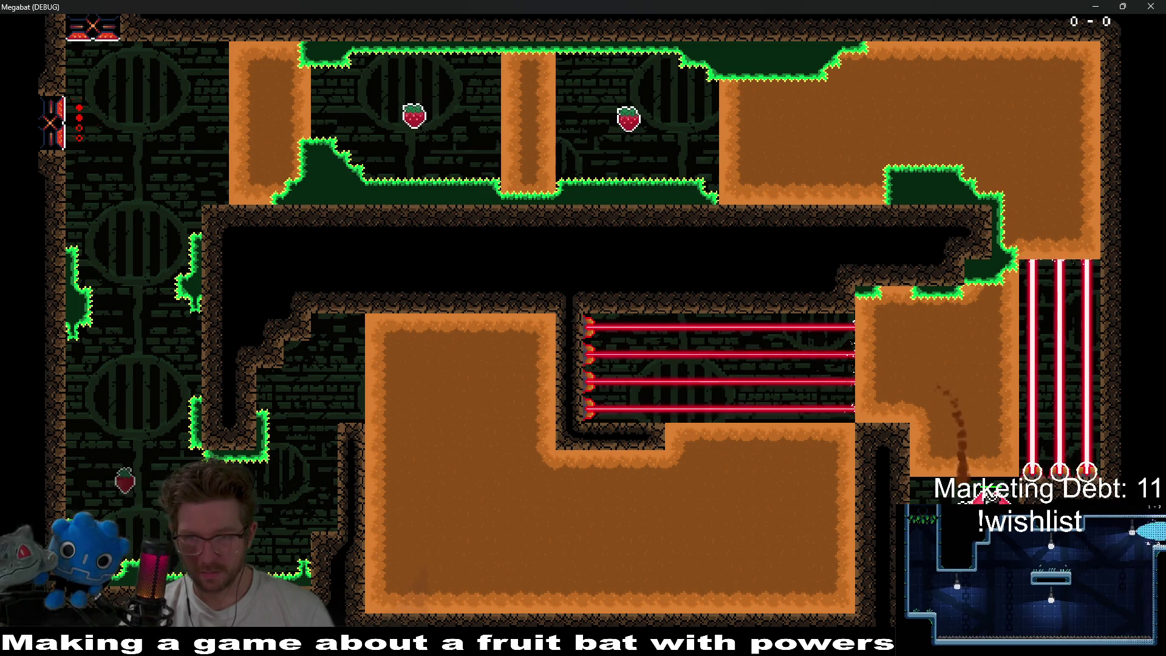
key("Up")
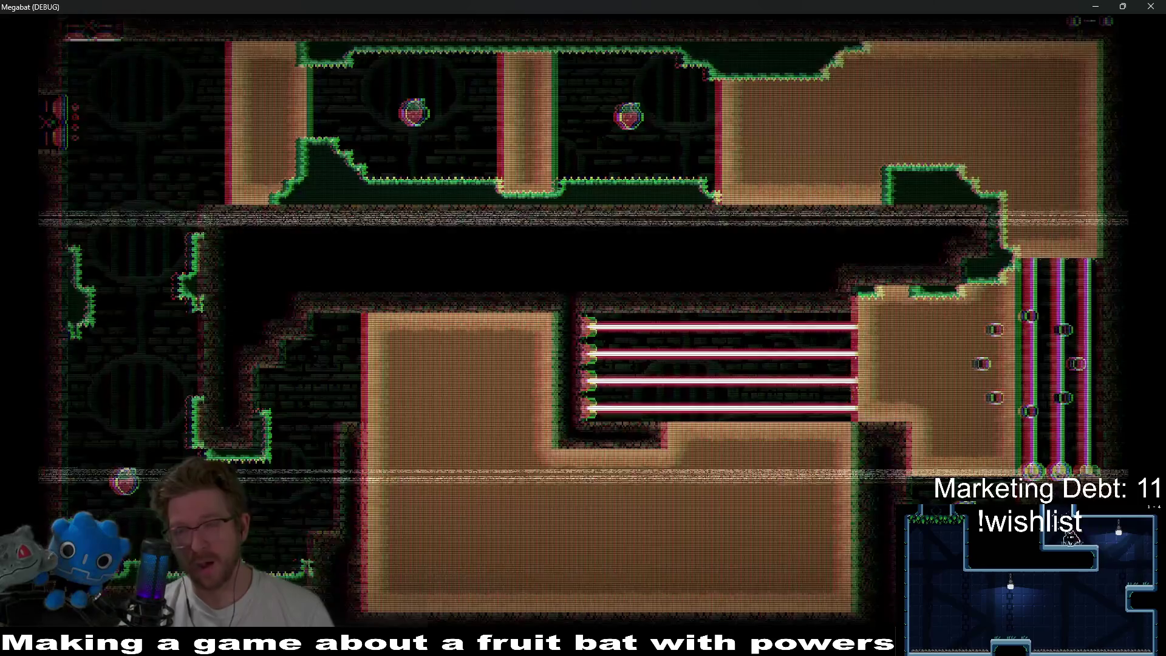
- Burrow down-right from the spawn, tunnel up the laser shaft, then quit with F8
key("Down")
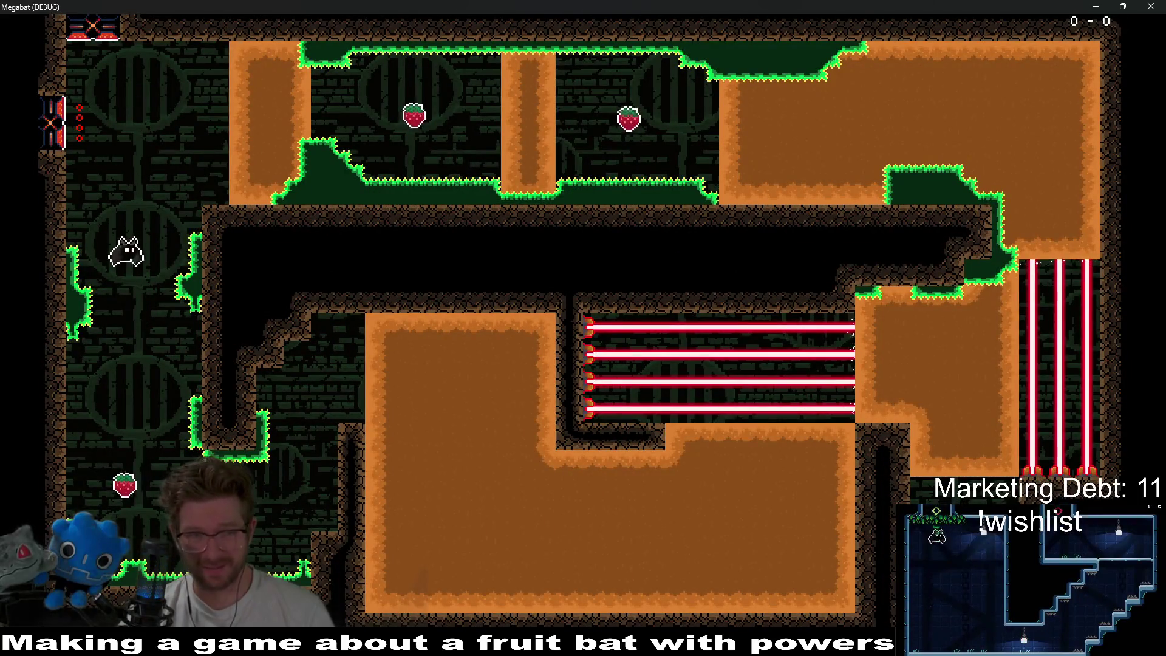
key("Right")
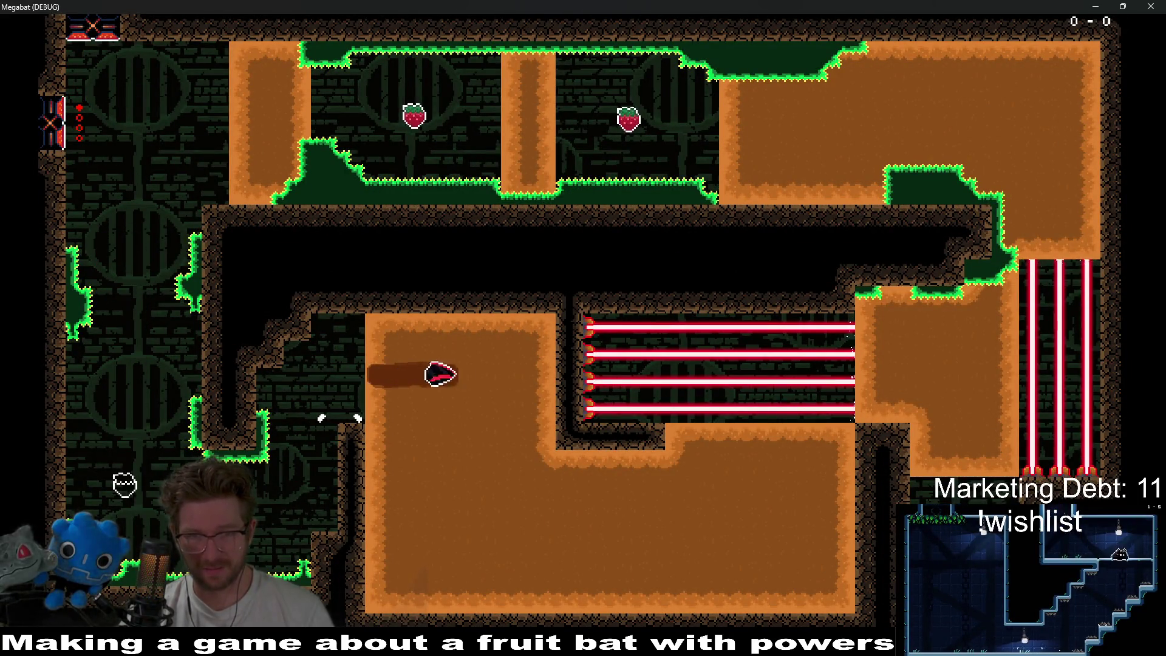
key("Down")
key("Right")
key("Up")
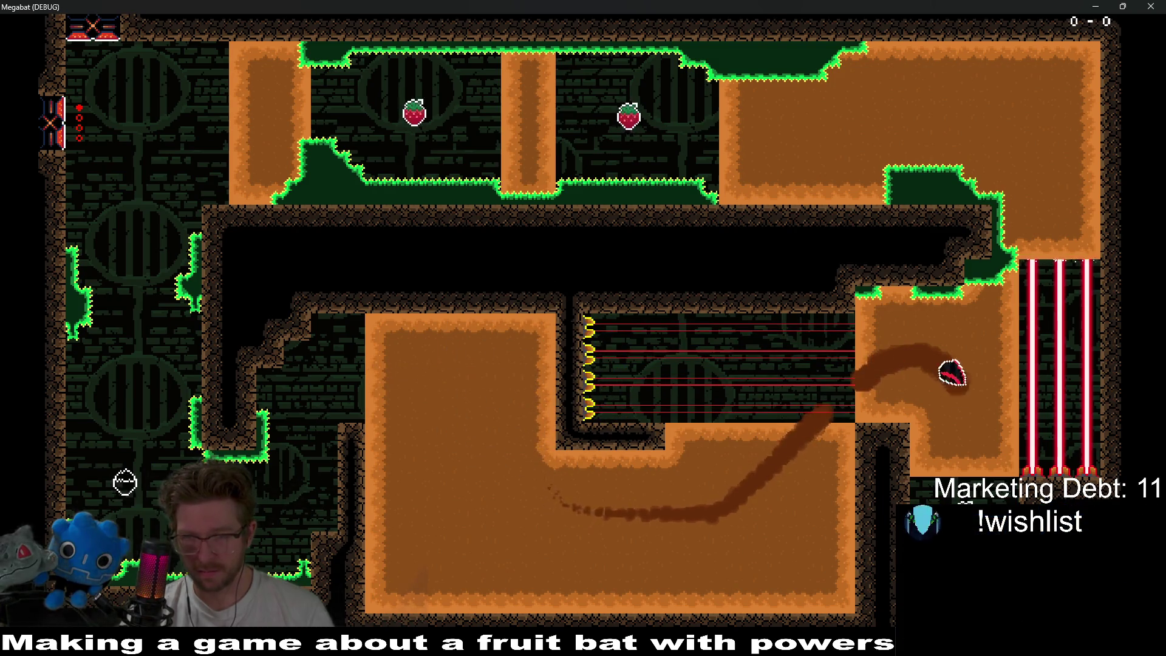
key("Down")
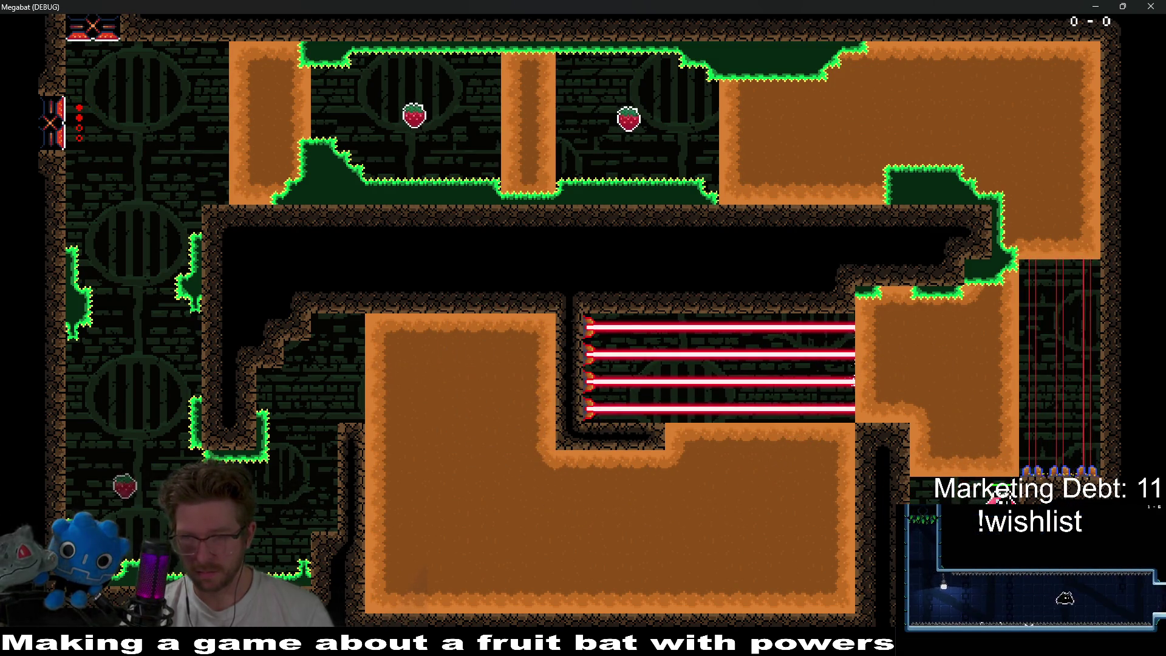
key("Up")
key("Left")
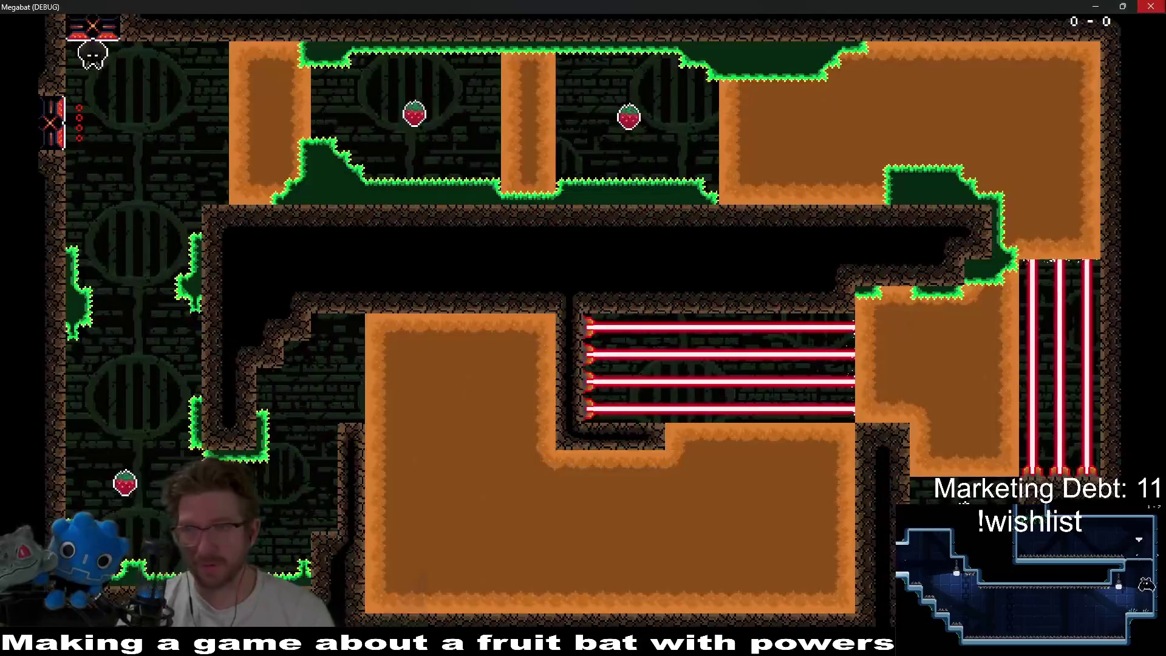
key("F8")
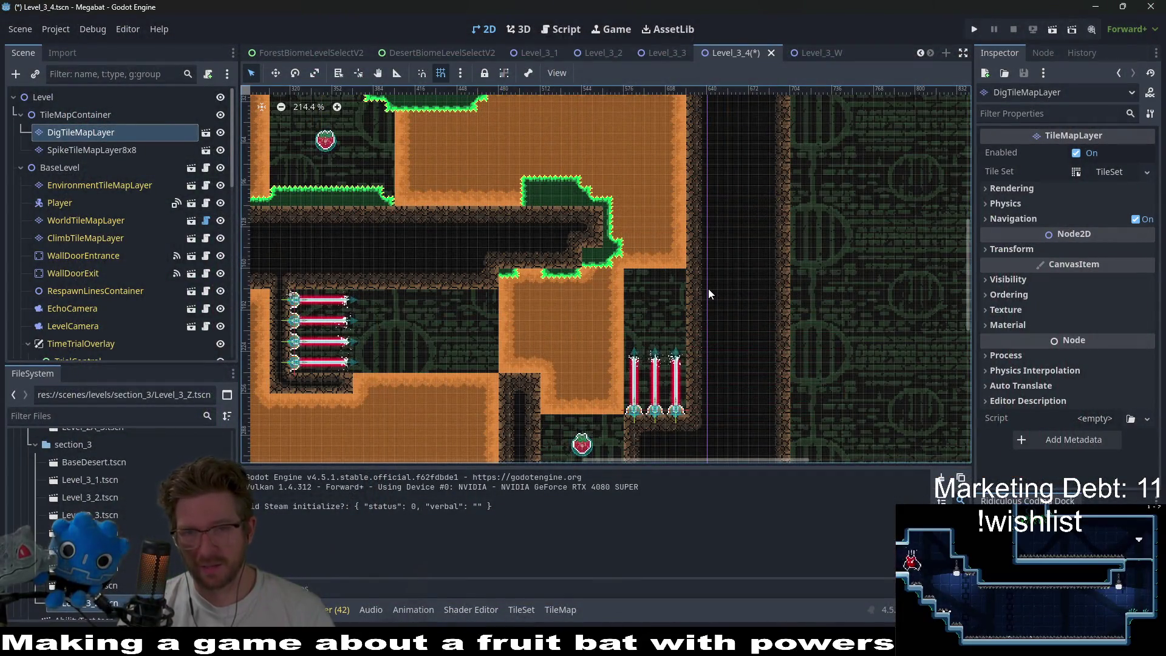
- Save the Level_3_4 scene with Ctrl+S
key("ctrl+s")
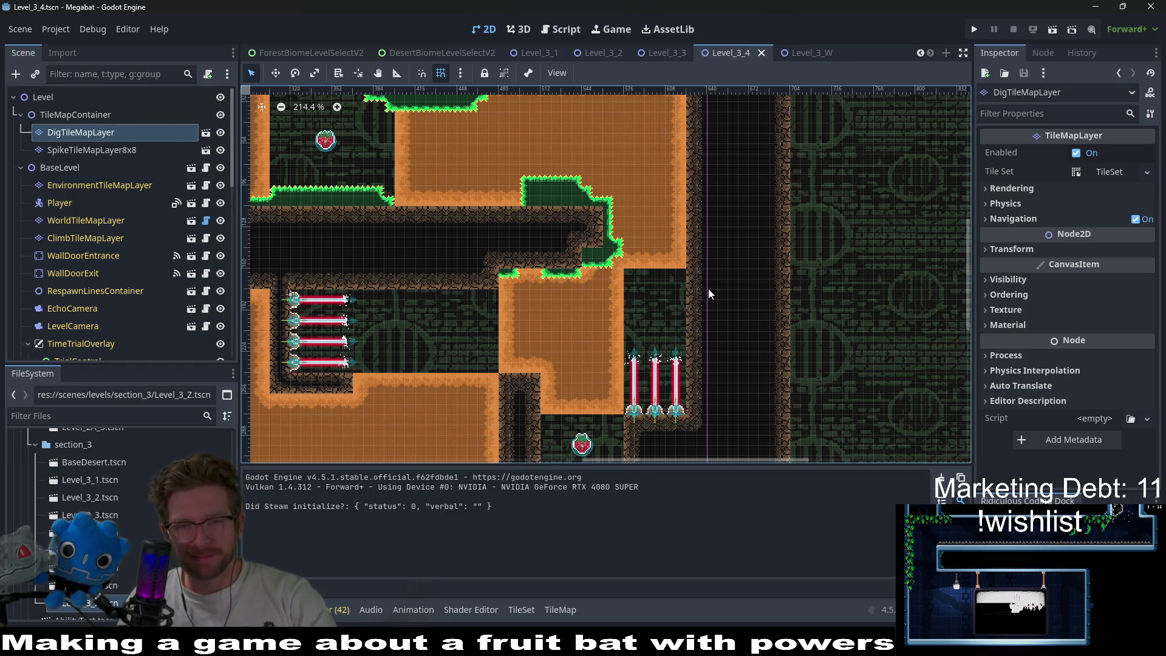
scroll(692, 312, "down", 3)
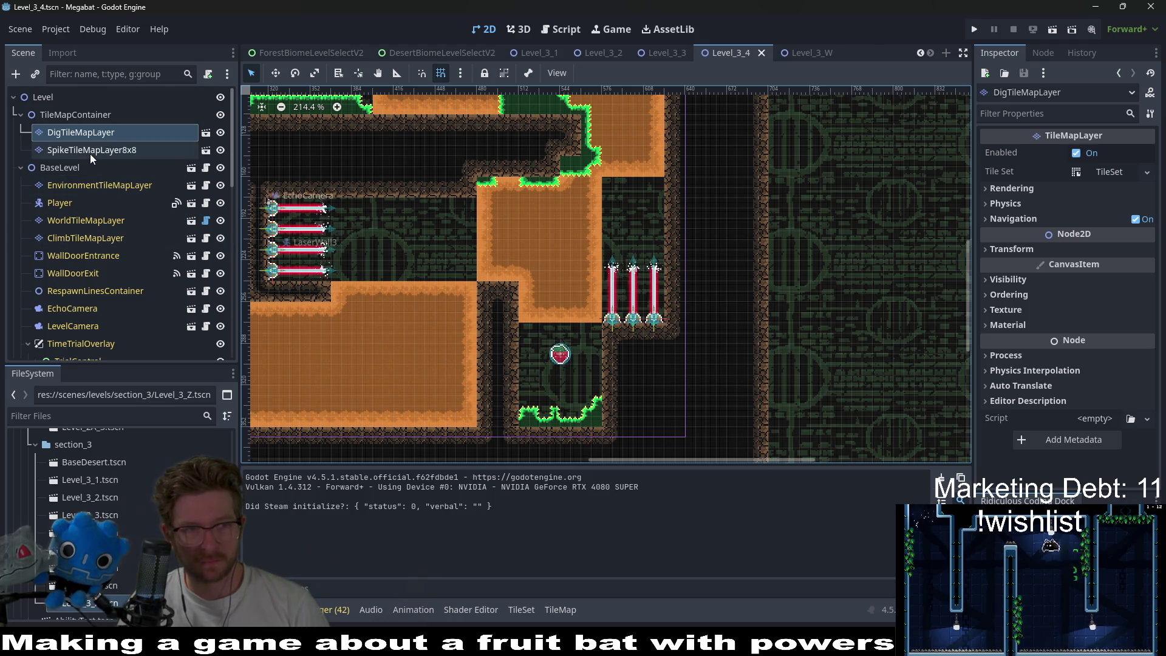
- Paint a DESERT terrain wall below the spikes on WorldTileMapLayer
left_click(95, 219)
scroll(278, 537, "down", 1)
left_click(307, 547)
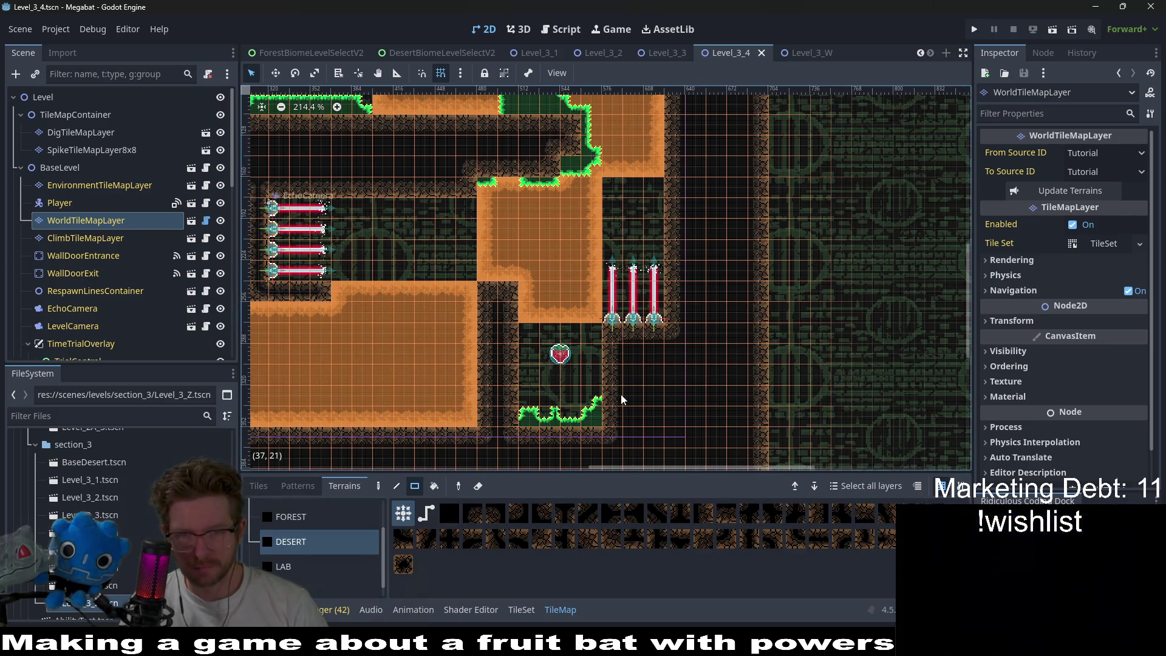
scroll(617, 398, "up", 3)
left_click_drag(678, 388, 696, 425)
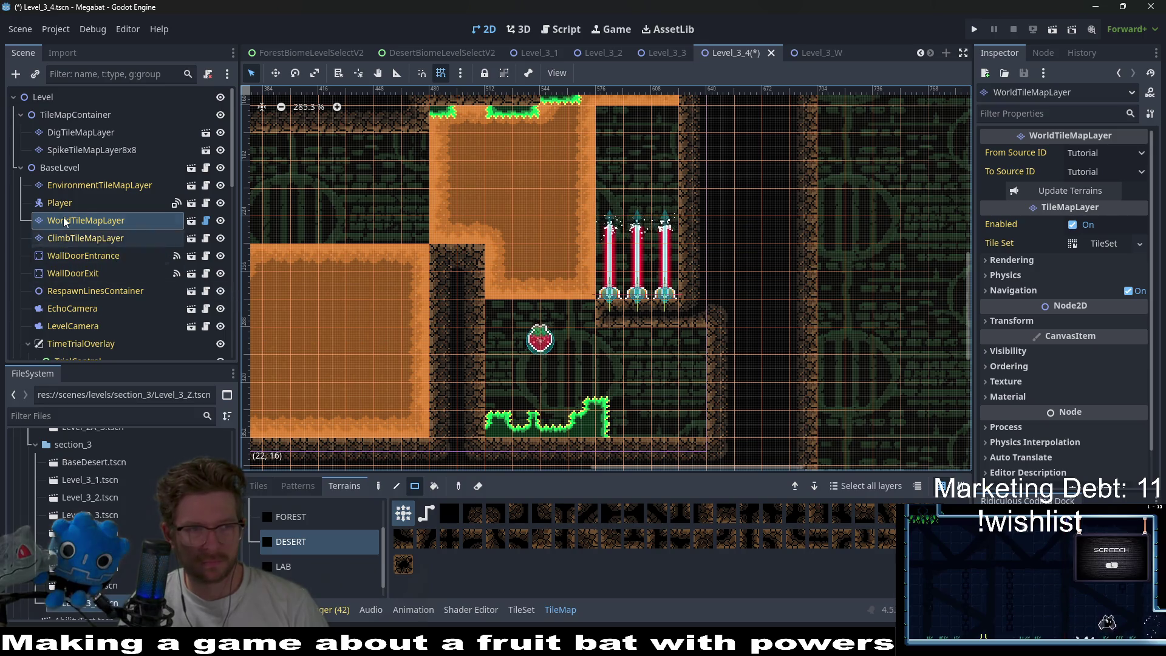
scroll(63, 217, "down", 5)
- Move the Fruit2 strawberry further right inside the walled chamber
left_click(61, 288)
left_click(75, 307)
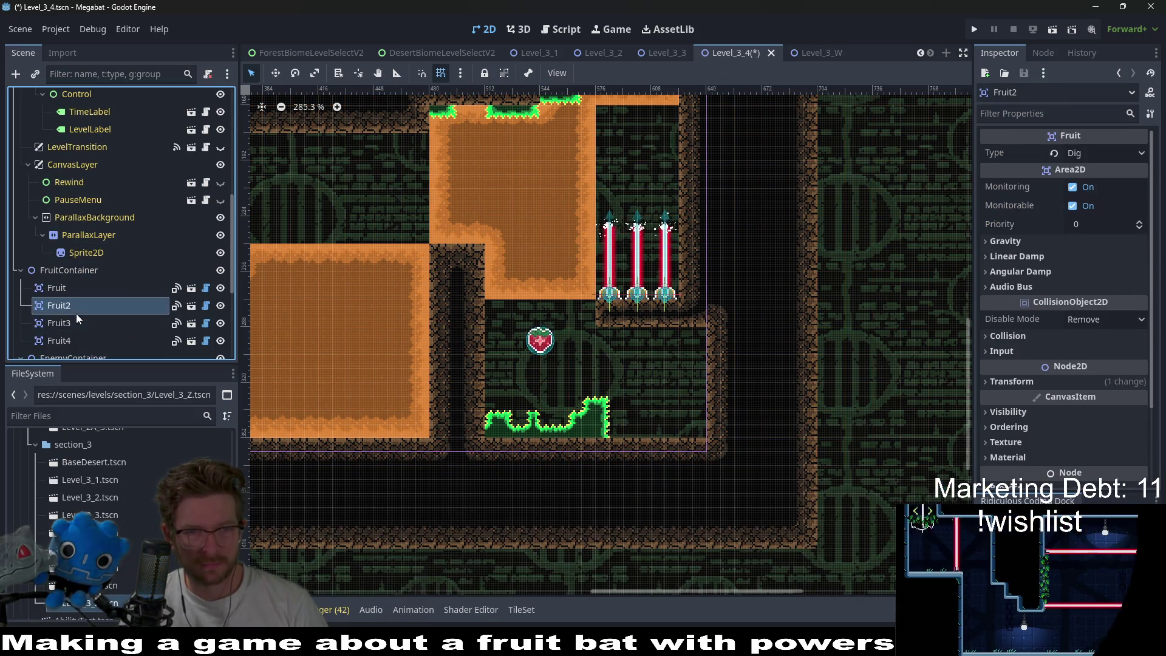
key("w")
left_click_drag(549, 356, 667, 392)
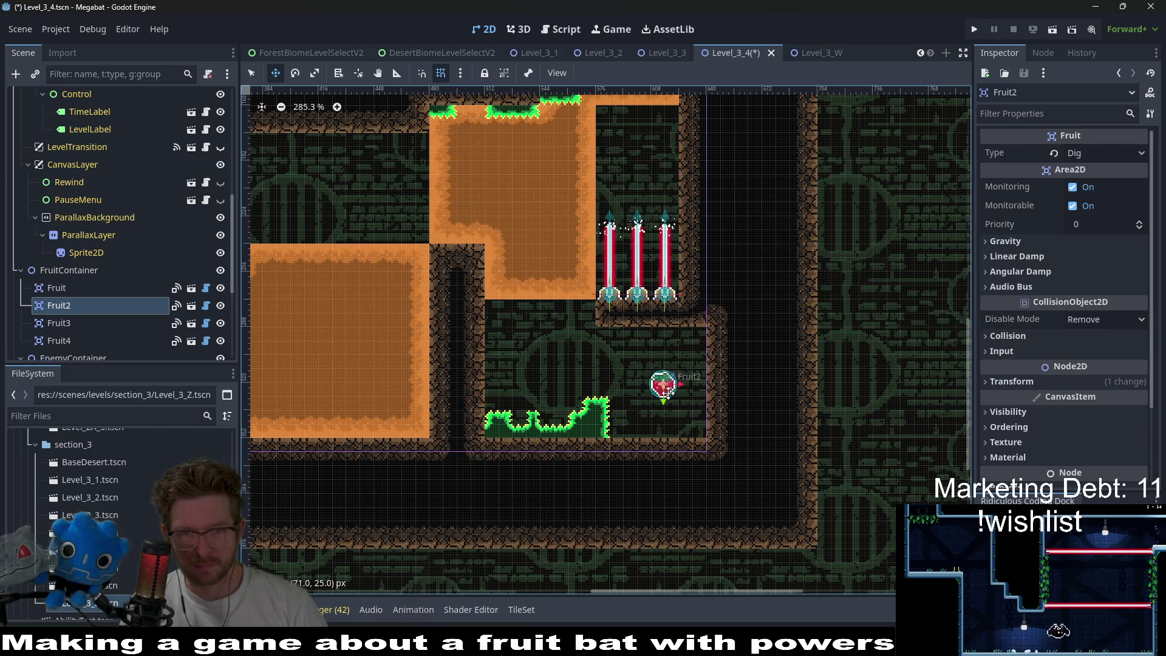
scroll(666, 387, "down", 1)
scroll(203, 262, "up", 5)
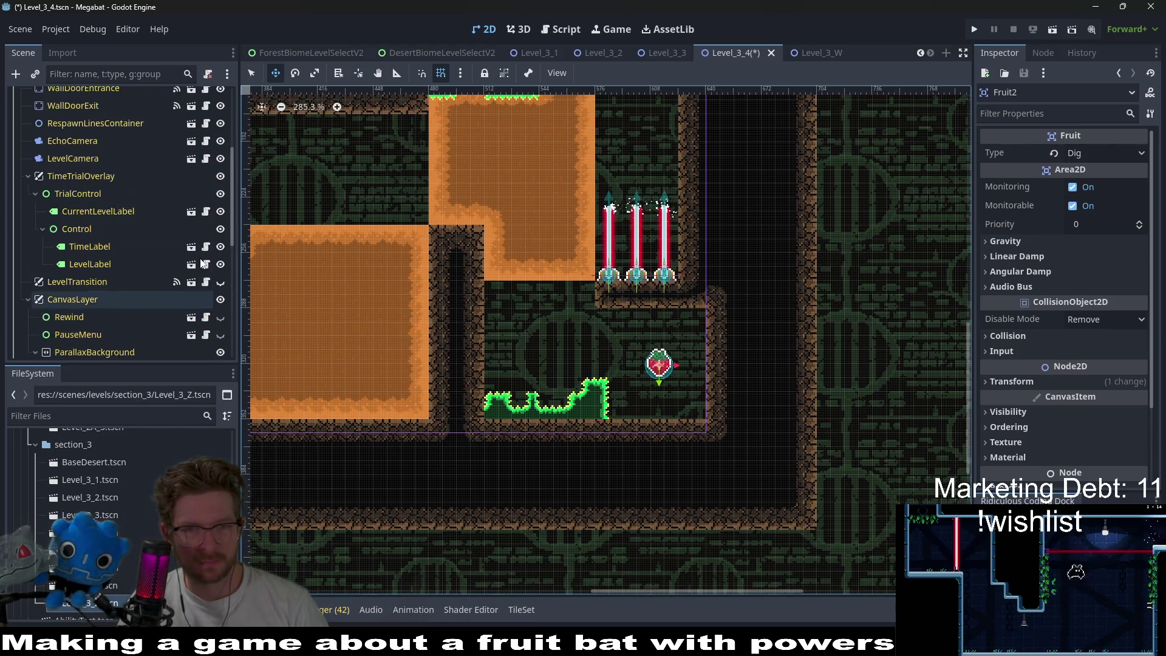
scroll(182, 255, "up", 3)
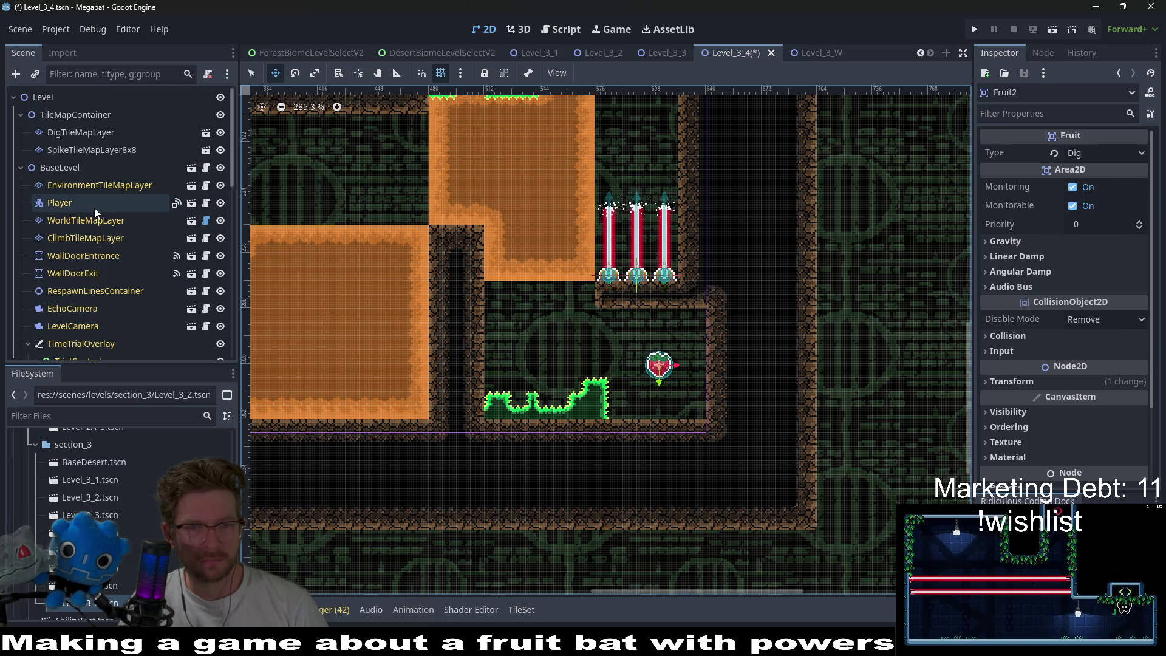
left_click(81, 150)
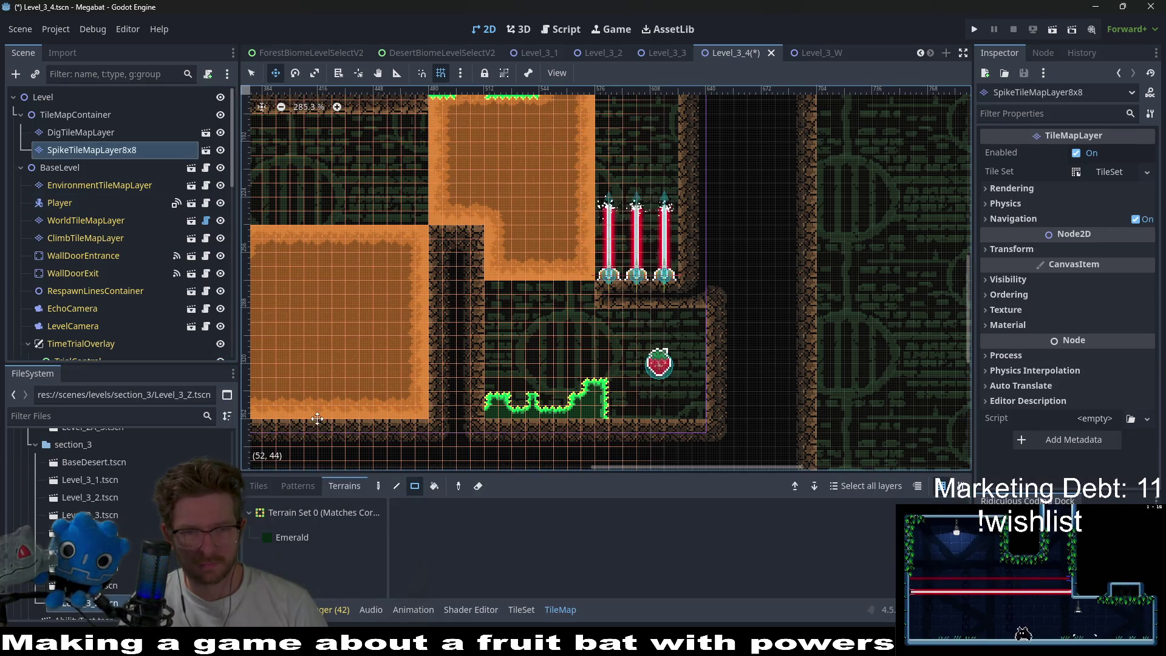
- Extend the Emerald grass platform four cells right and add a 6x2 grass block
left_click(304, 537)
key("q")
left_click_drag(624, 420, 708, 409)
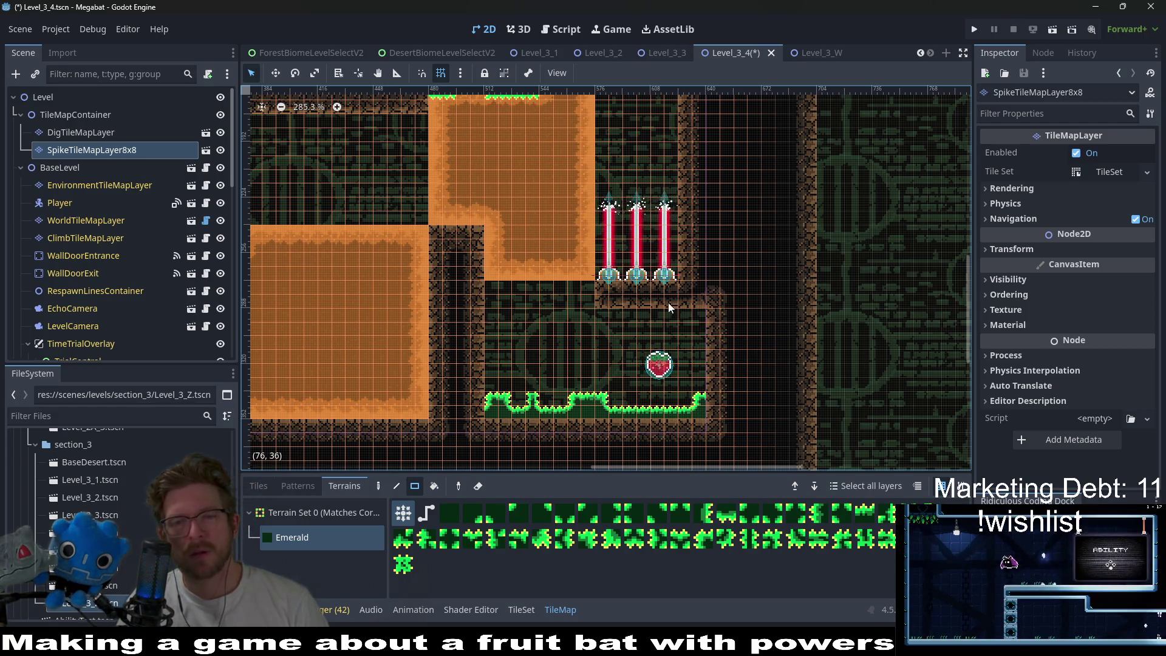
scroll(673, 356, "up", 3)
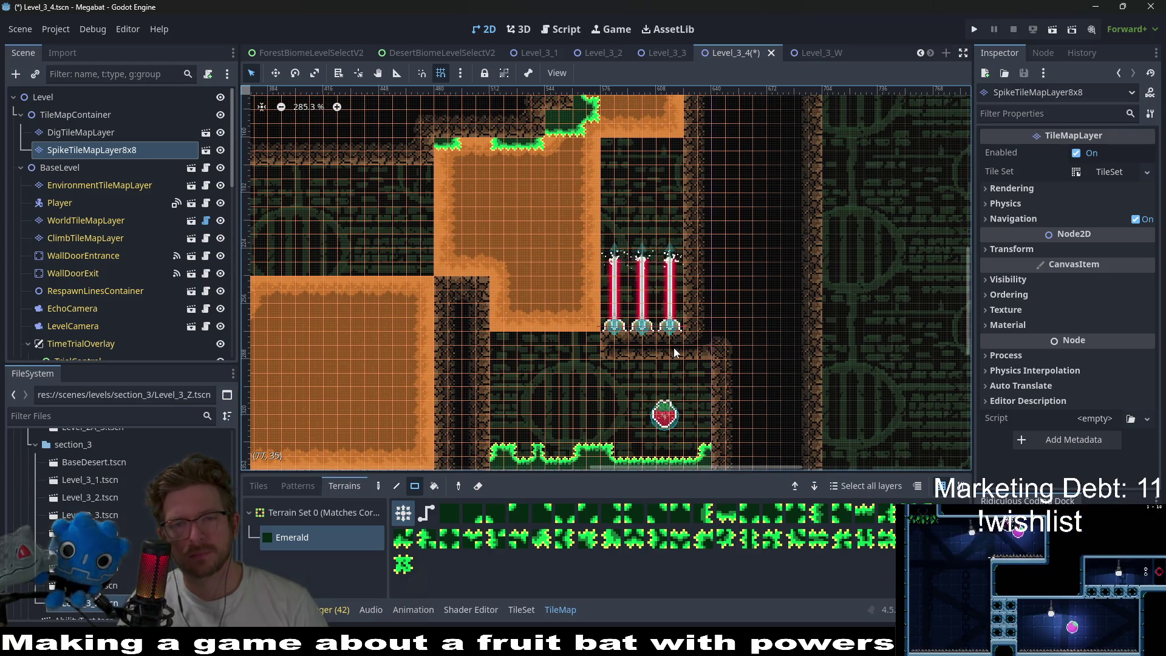
scroll(673, 347, "down", 3)
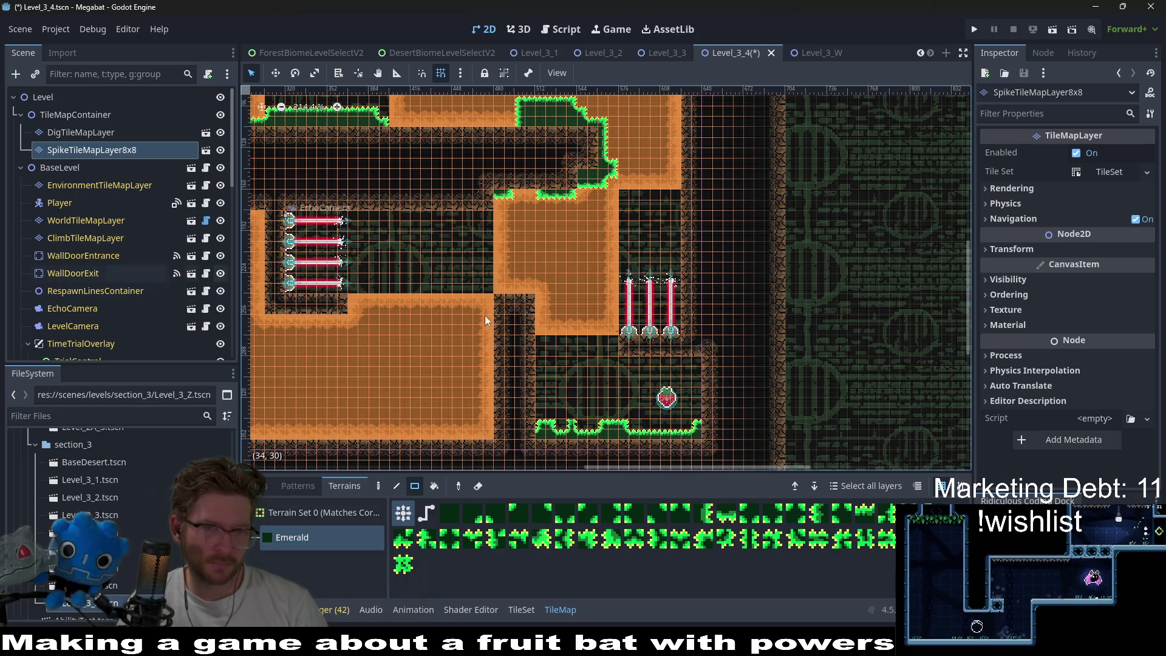
left_click_drag(612, 320, 559, 325)
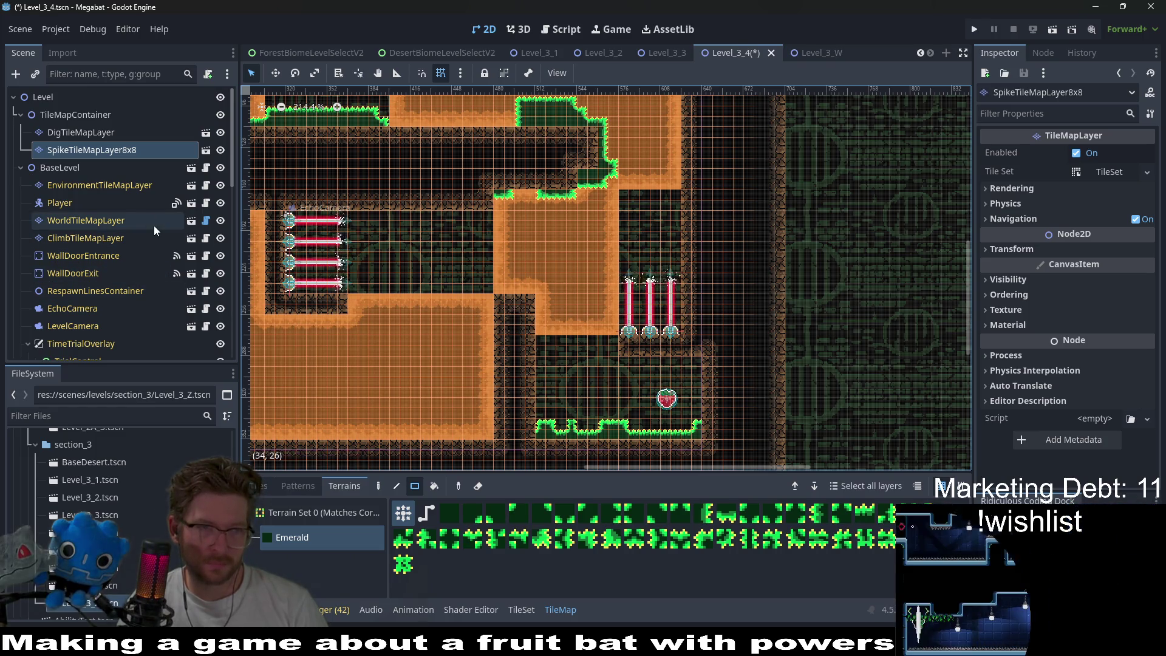
- Remove the bottom row of Desert dirt on DigTileMapLayer and save the scene
left_click(103, 133)
left_click(289, 537)
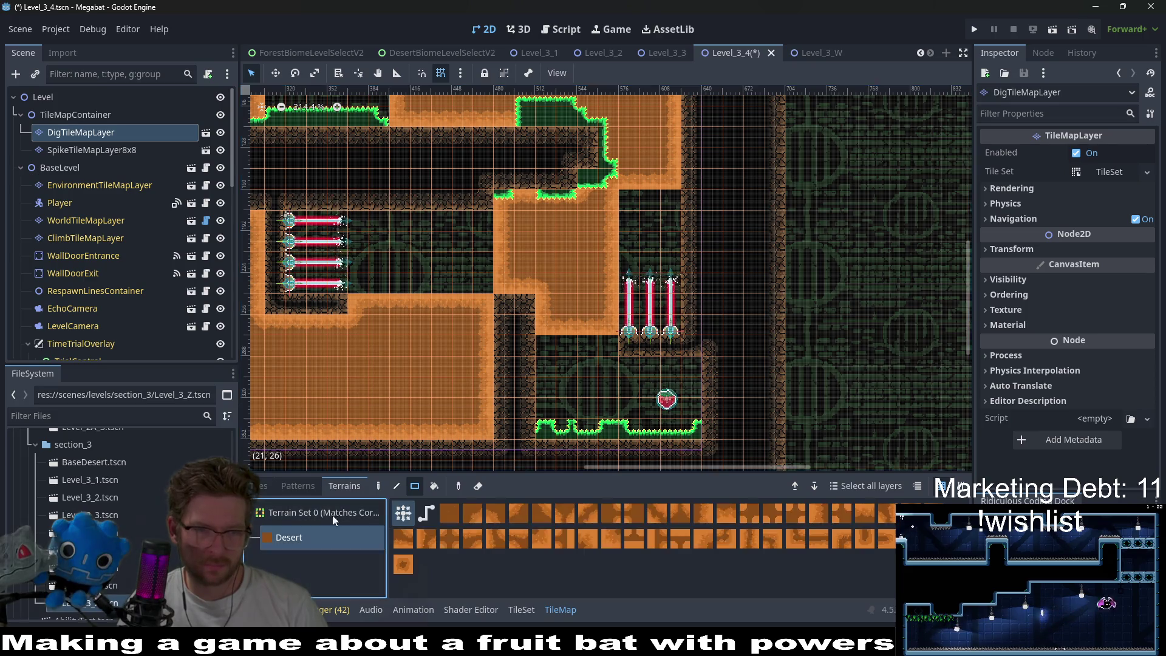
mouse_move(597, 326)
left_mouse_down()
mouse_move(532, 330)
mouse_move(596, 323)
mouse_move(603, 334)
left_mouse_up()
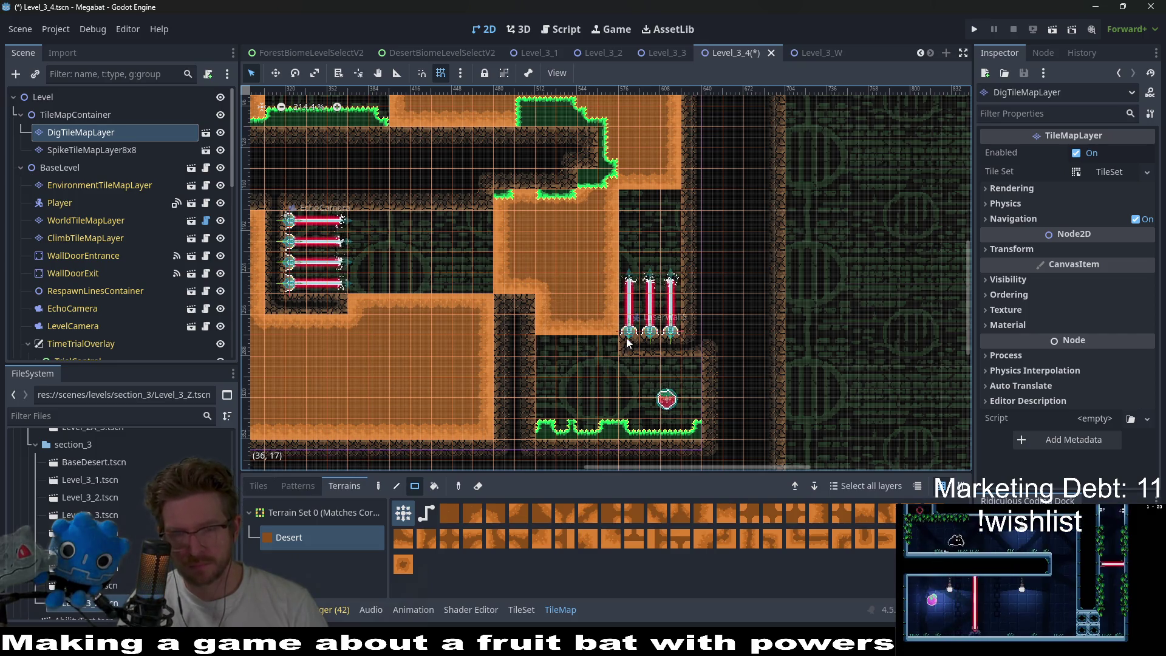
scroll(627, 342, "up", 3)
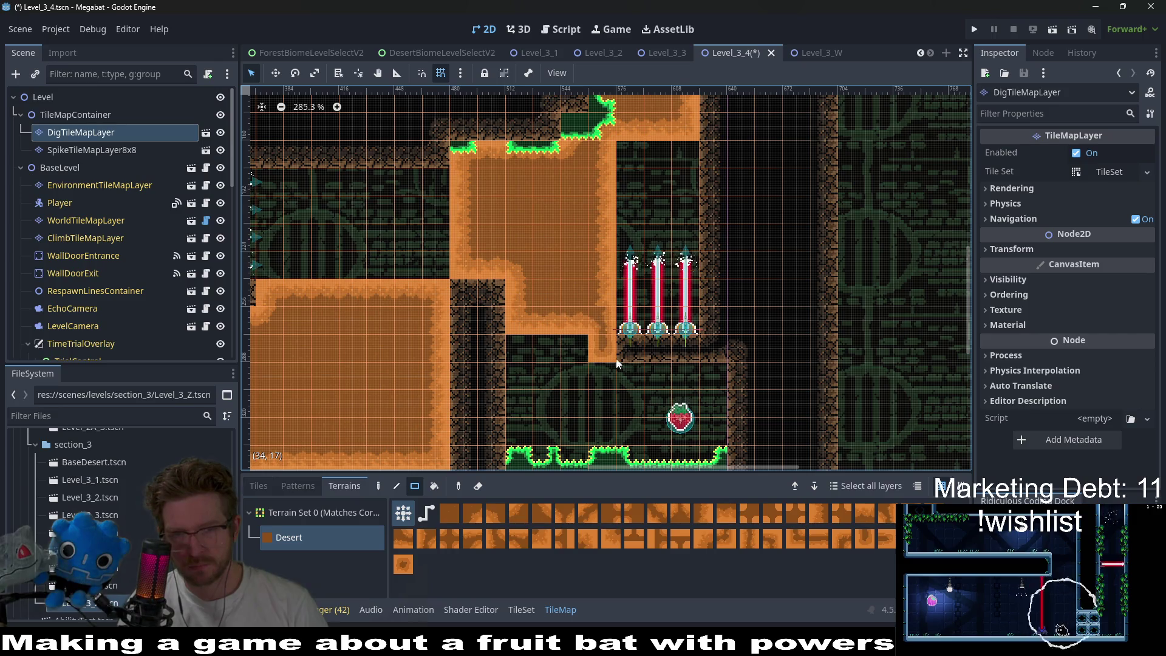
key("ctrl+s")
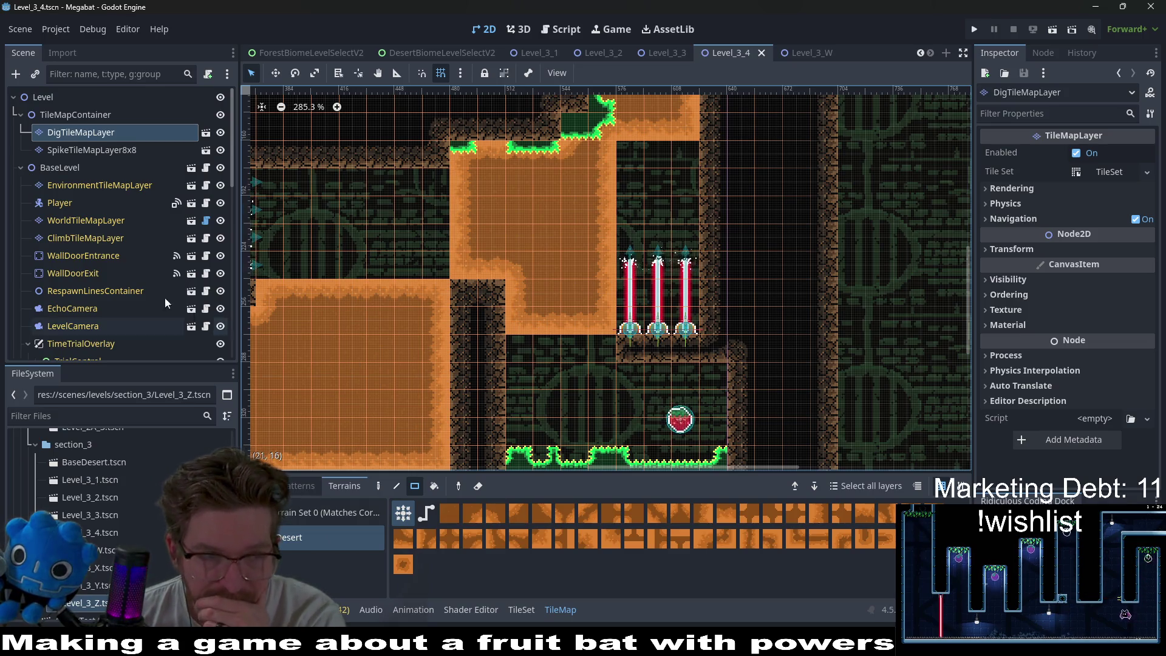
- Nudge Fruit2 slightly up-left within the lower room
scroll(119, 265, "down", 5)
double_click(59, 237)
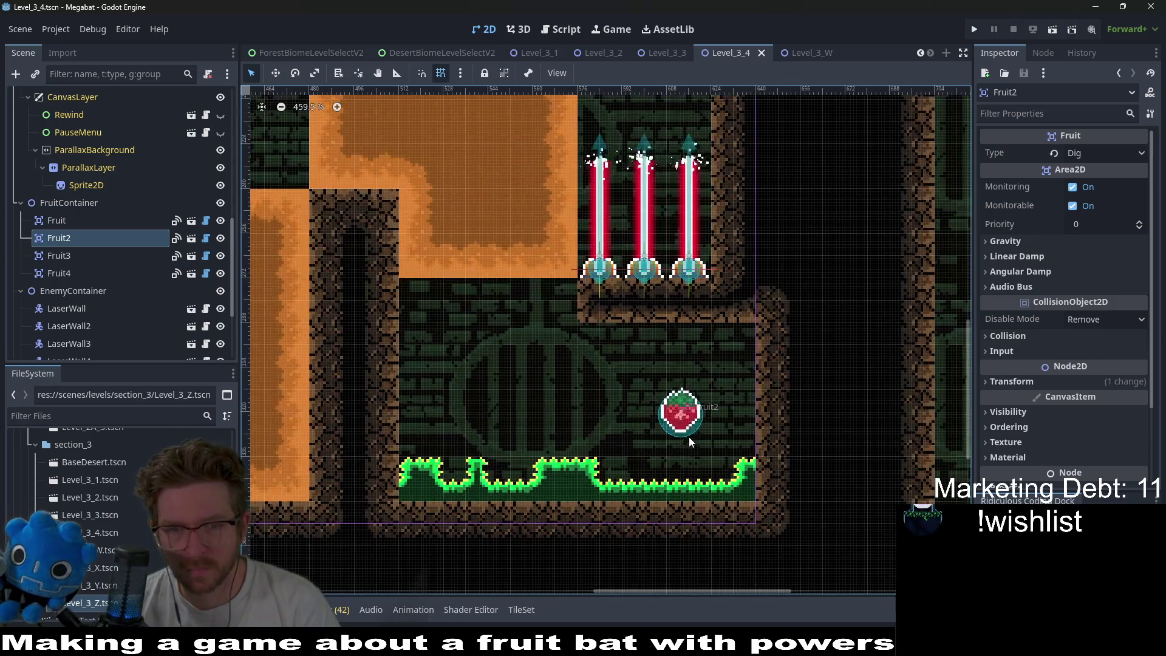
key("w")
left_click_drag(689, 436, 688, 399)
scroll(688, 399, "down", 3)
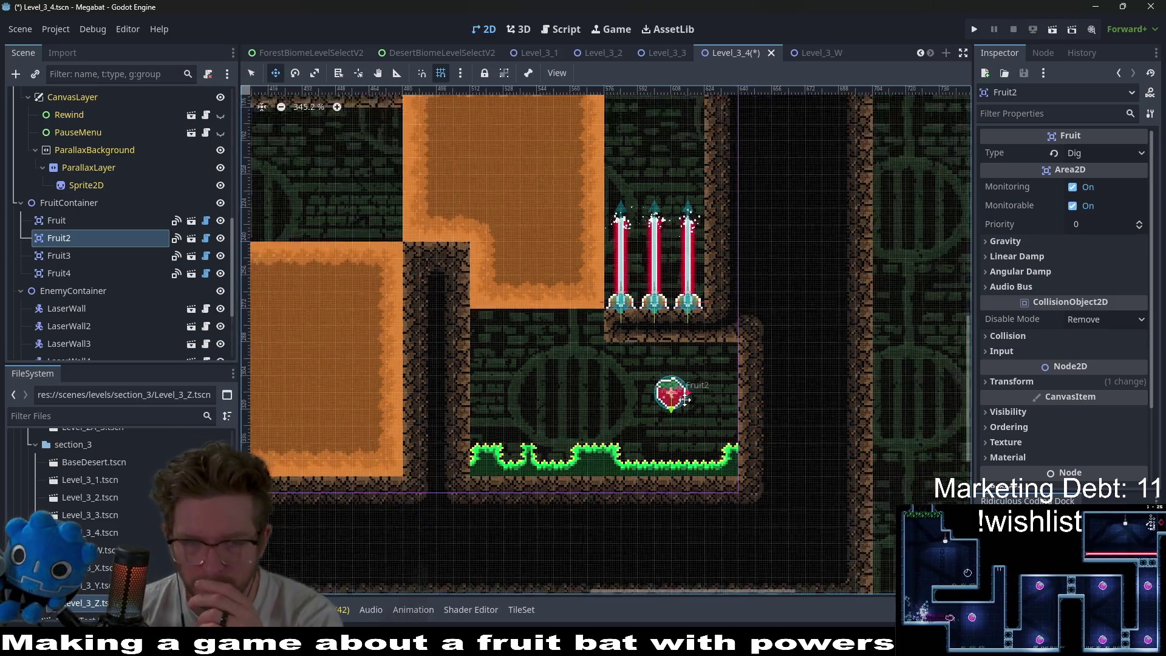
scroll(691, 348, "down", 3)
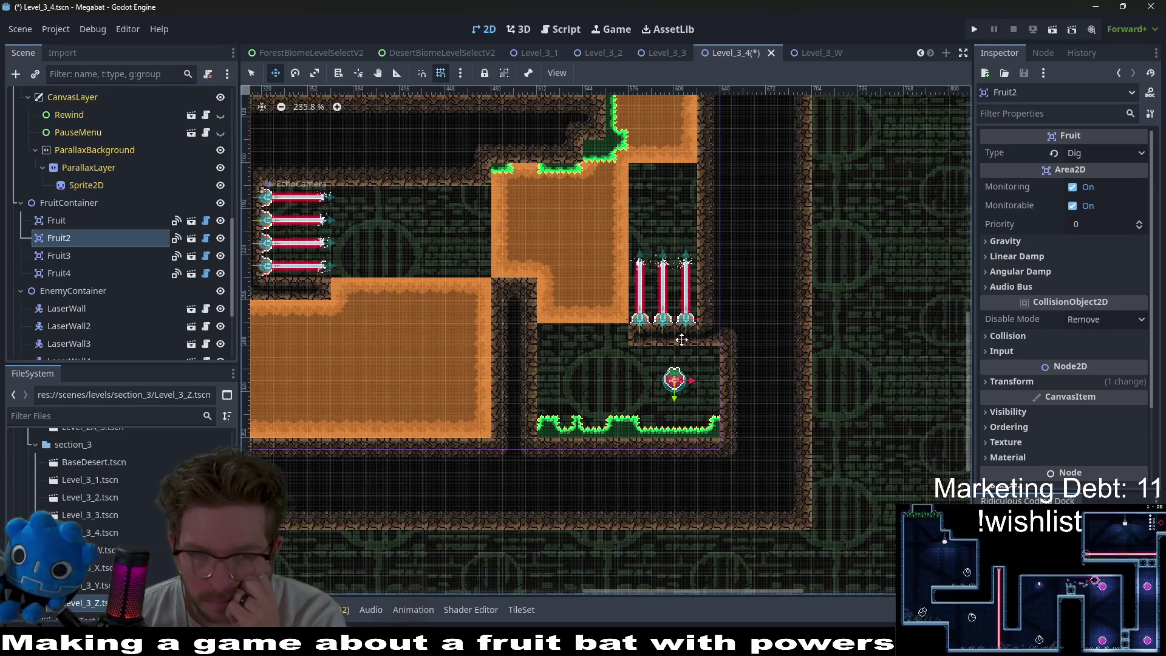
scroll(683, 335, "down", 3)
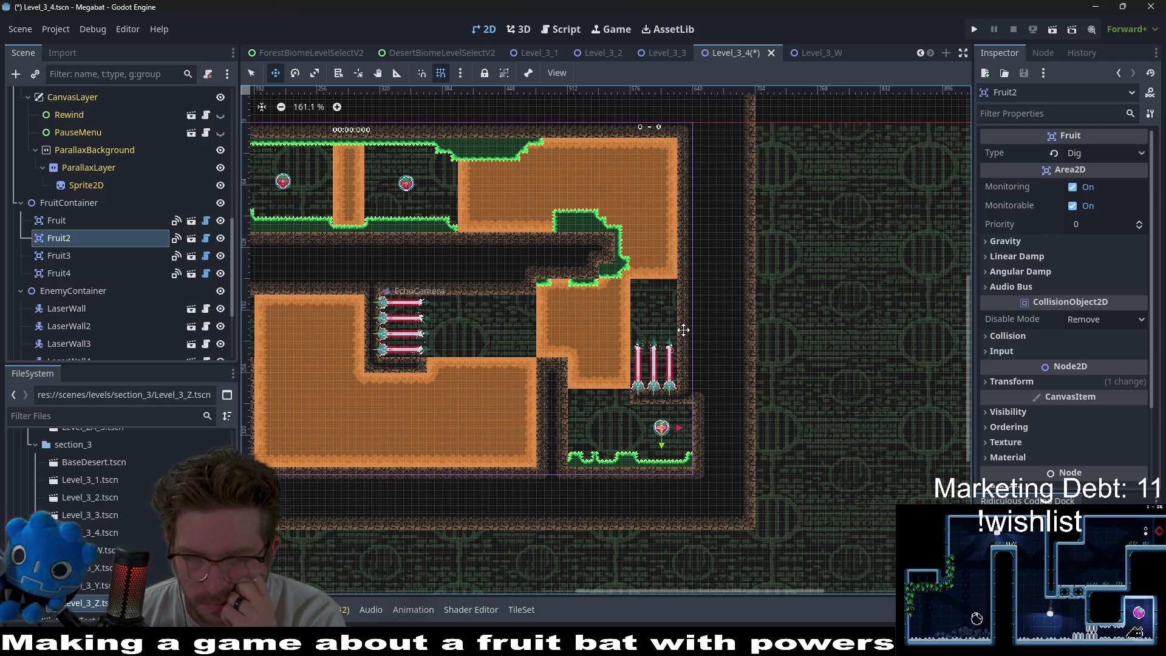
scroll(683, 330, "down", 2)
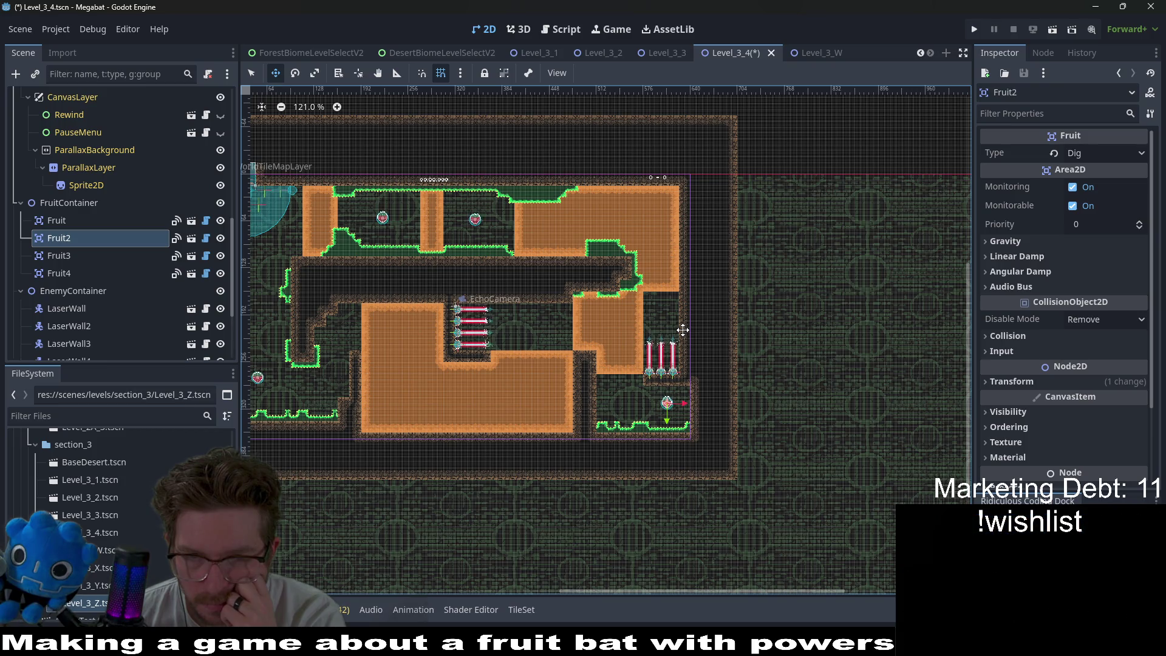
scroll(116, 178, "up", 5)
scroll(104, 173, "up", 5)
- Paint Emerald grass on the upper dirt room's top-right corner on SpikeTileMapLayer8x8
left_click(83, 149)
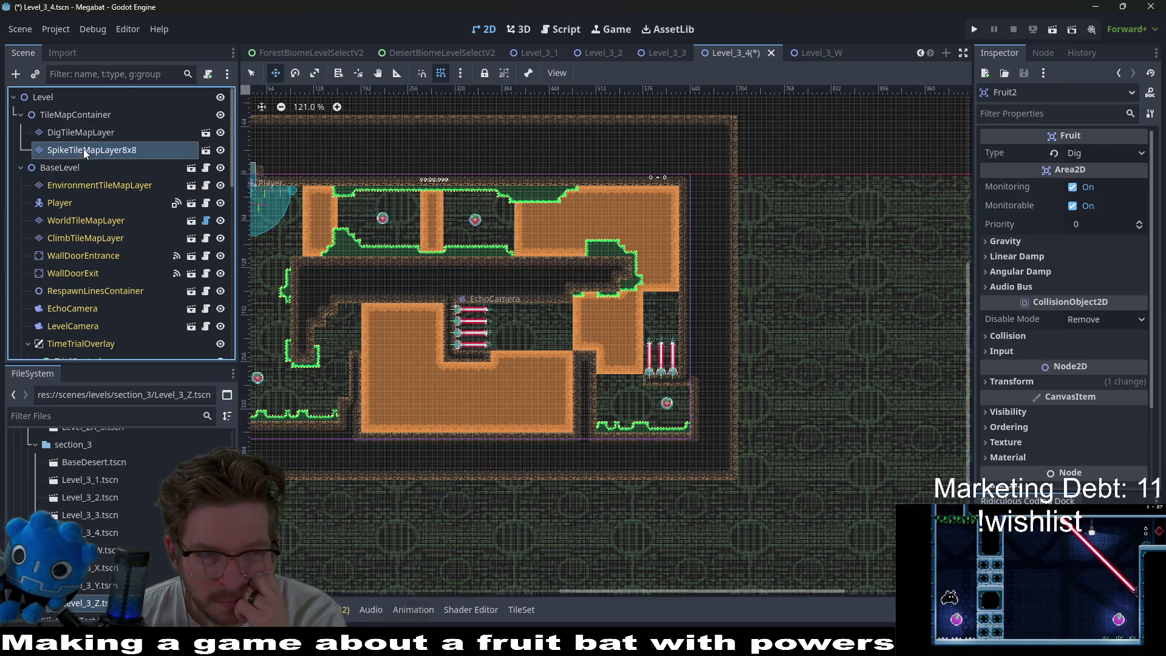
left_click(268, 537)
scroll(674, 234, "up", 6)
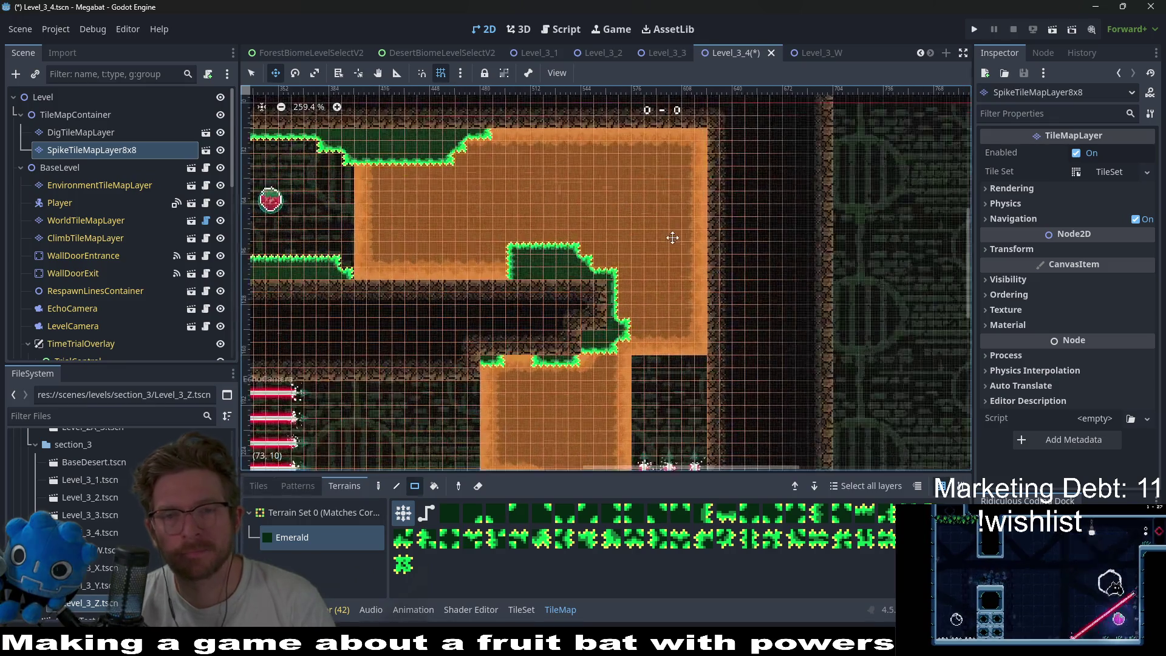
mouse_move(678, 208)
left_mouse_down()
mouse_move(650, 185)
mouse_move(695, 203)
mouse_move(689, 213)
left_mouse_up()
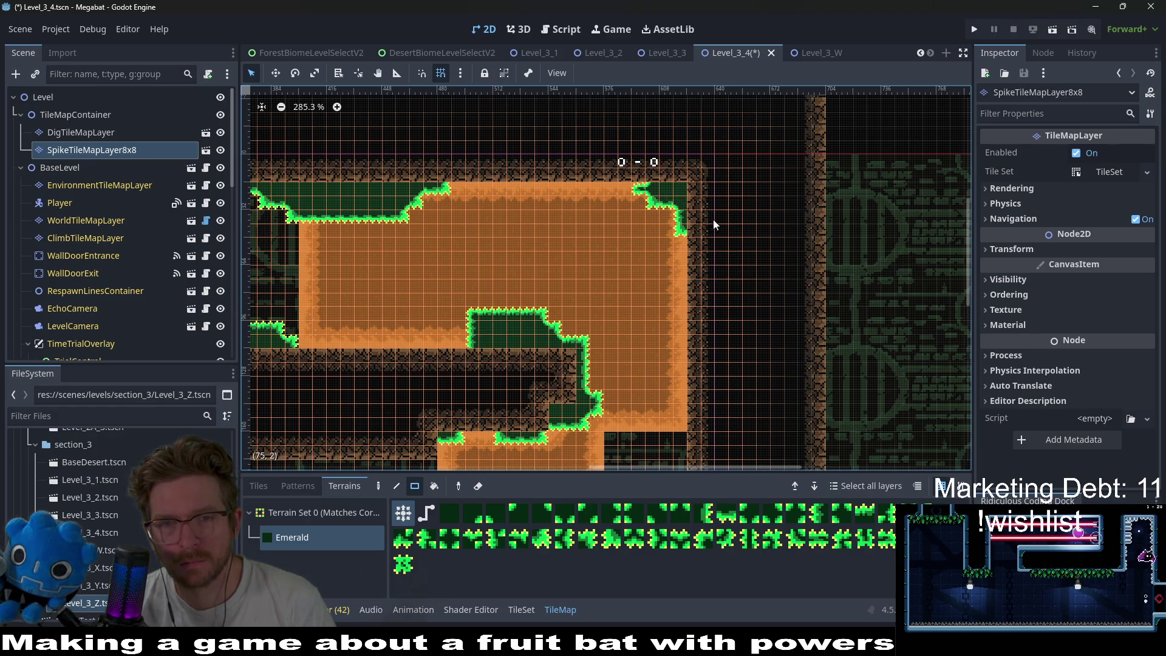
scroll(715, 321, "down", 3)
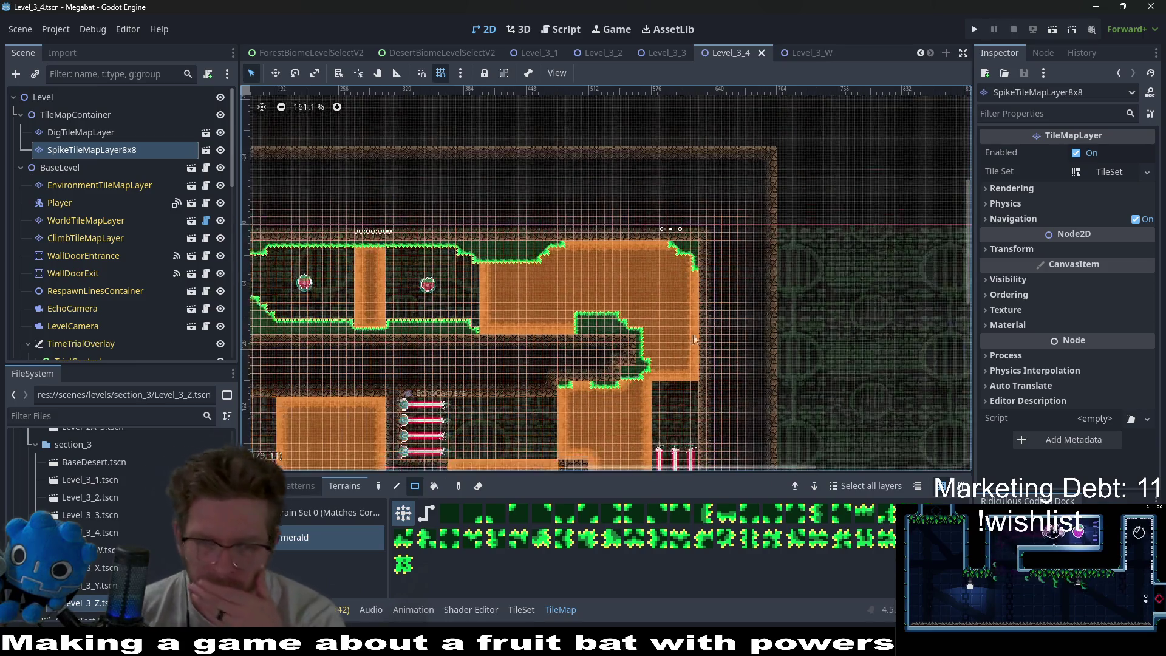
scroll(676, 271, "down", 1)
scroll(676, 271, "down", 1)
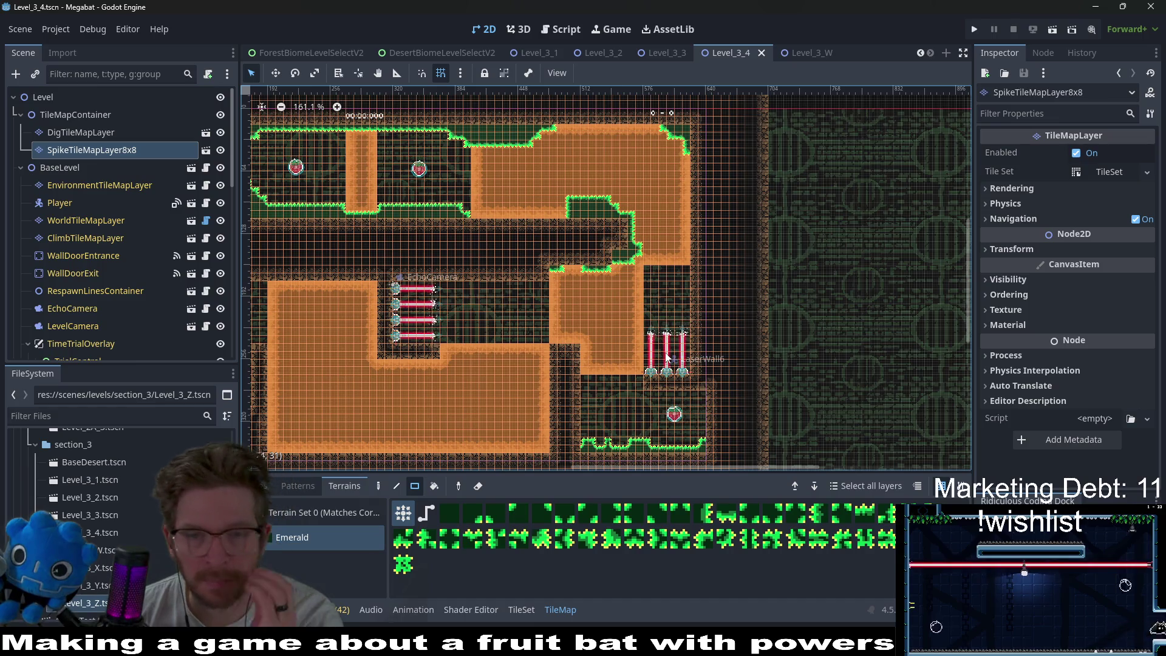
- Erase the entire right dirt column on DigTileMapLayer to open a vertical shaft
left_click(96, 222)
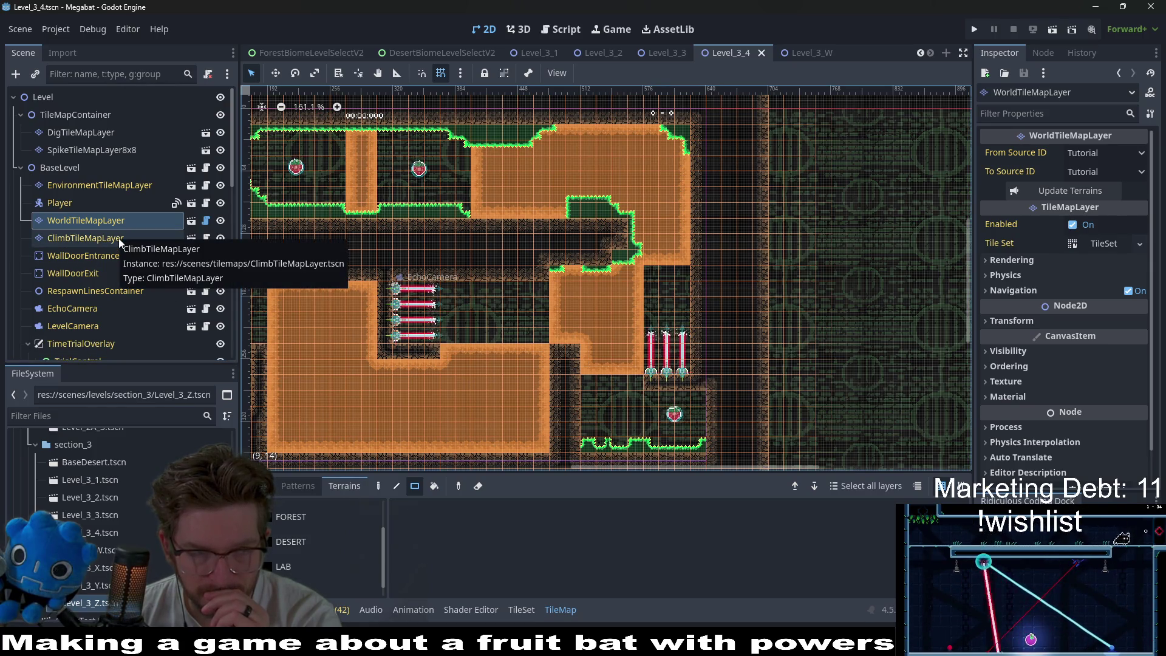
left_click(82, 150)
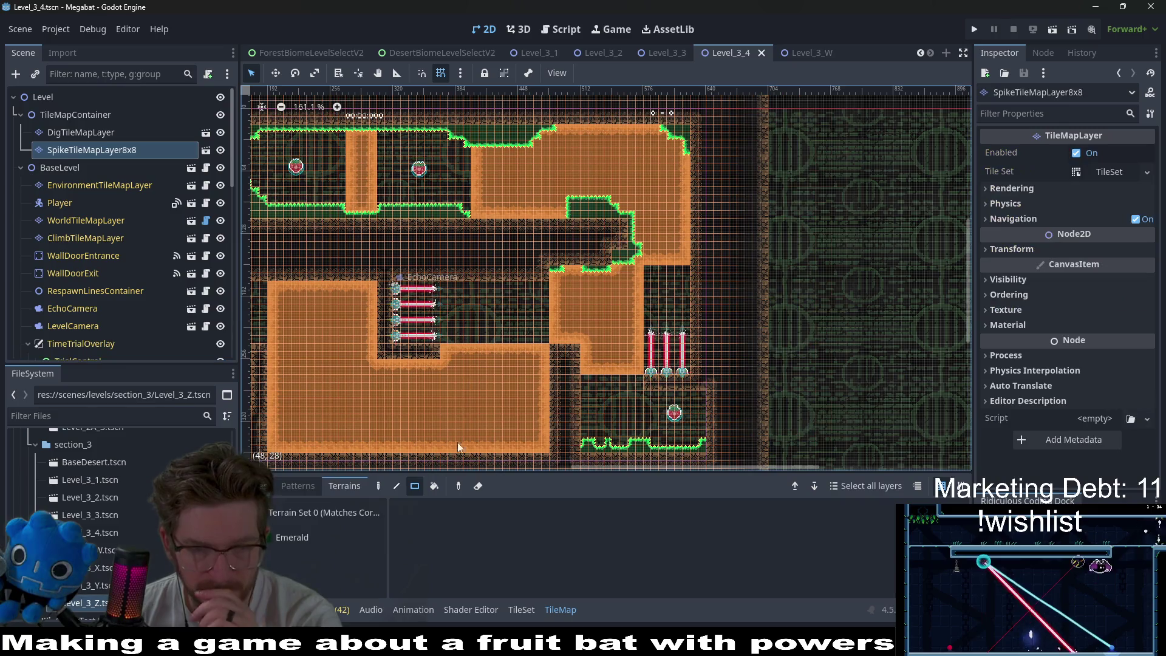
left_click(81, 132)
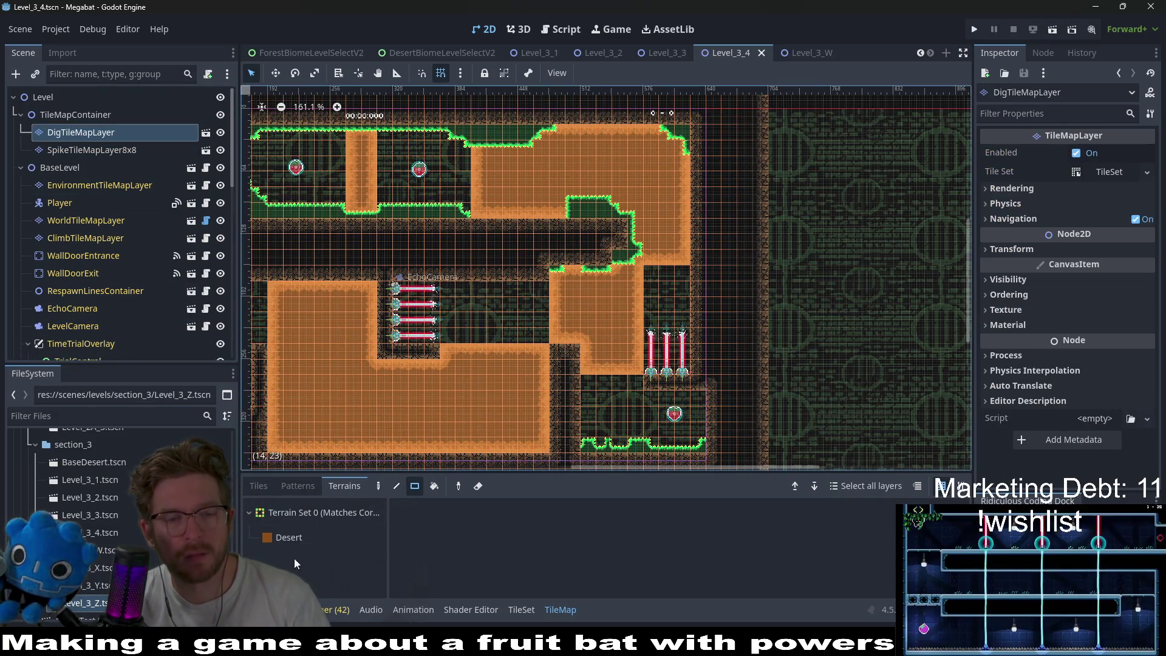
mouse_move(653, 174)
left_mouse_down()
mouse_move(700, 257)
mouse_move(683, 266)
left_mouse_up()
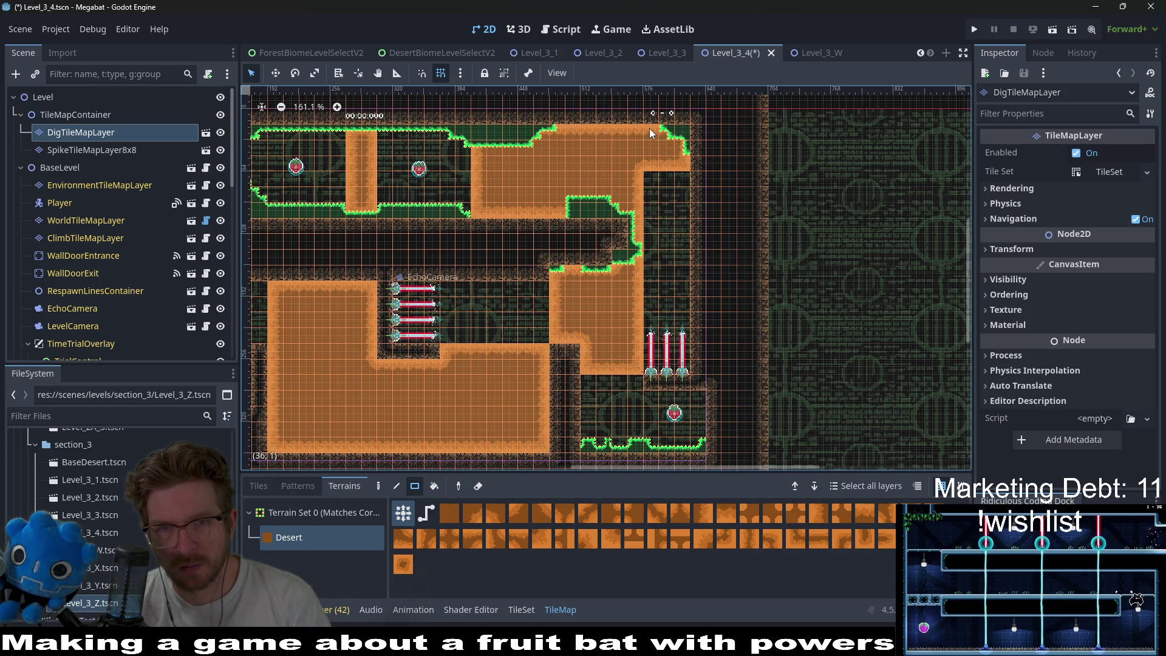
left_click_drag(652, 134, 696, 176)
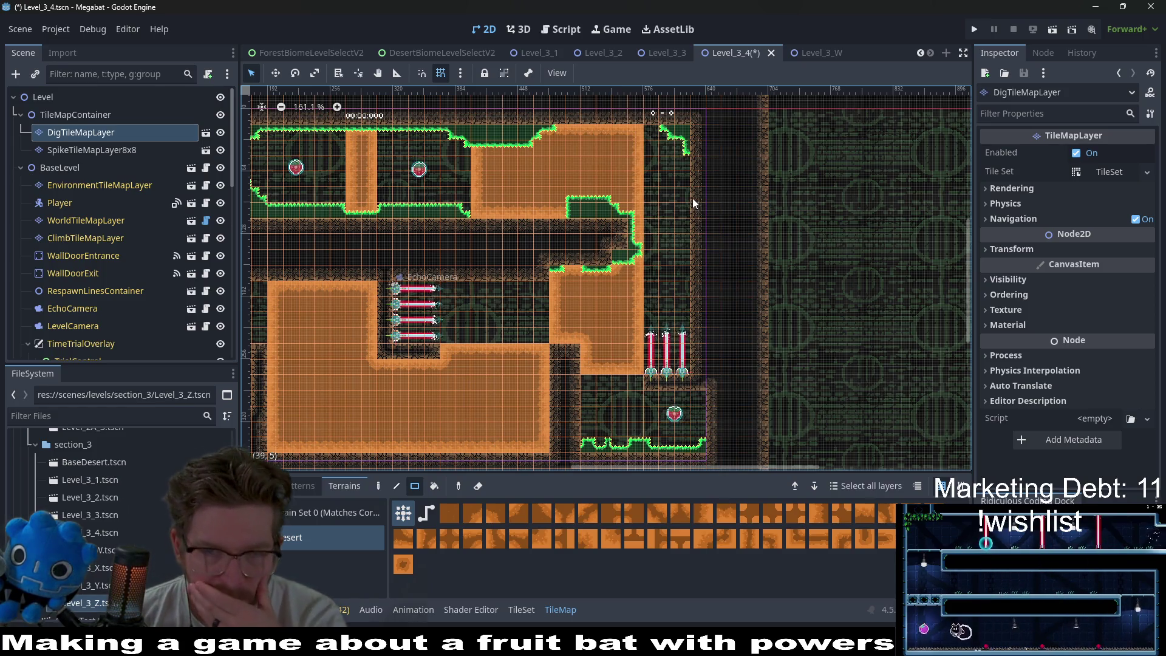
scroll(111, 279, "down", 3)
scroll(111, 278, "down", 8)
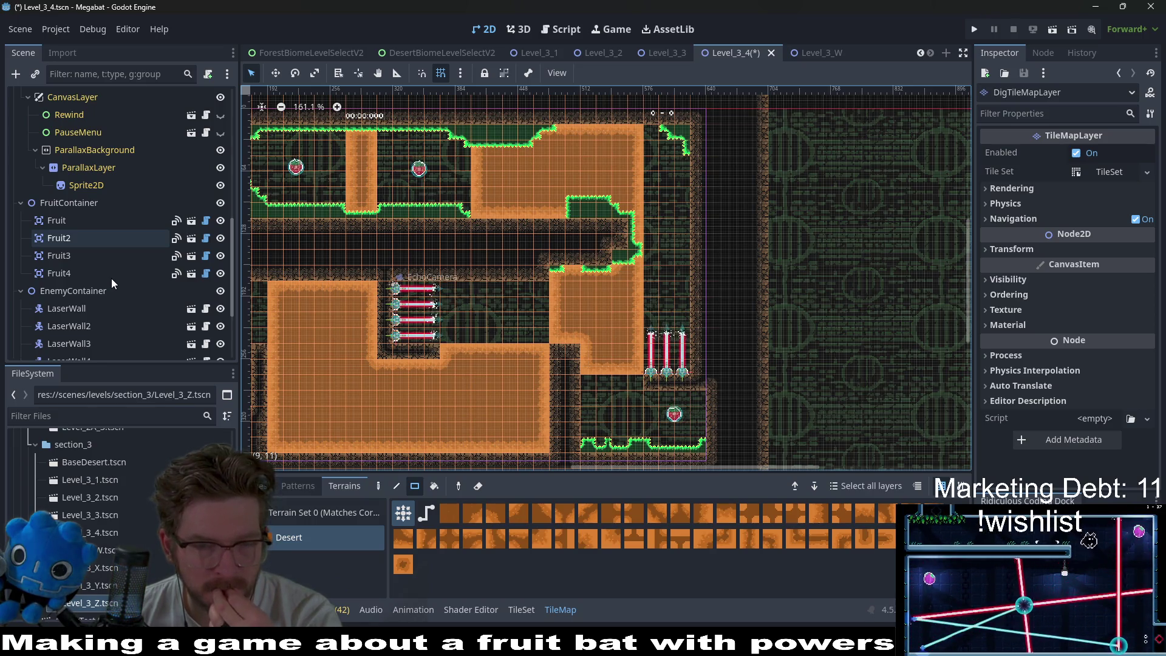
- Check the Fruit4 and Fruit3 properties, then reload the current project
left_click(60, 273)
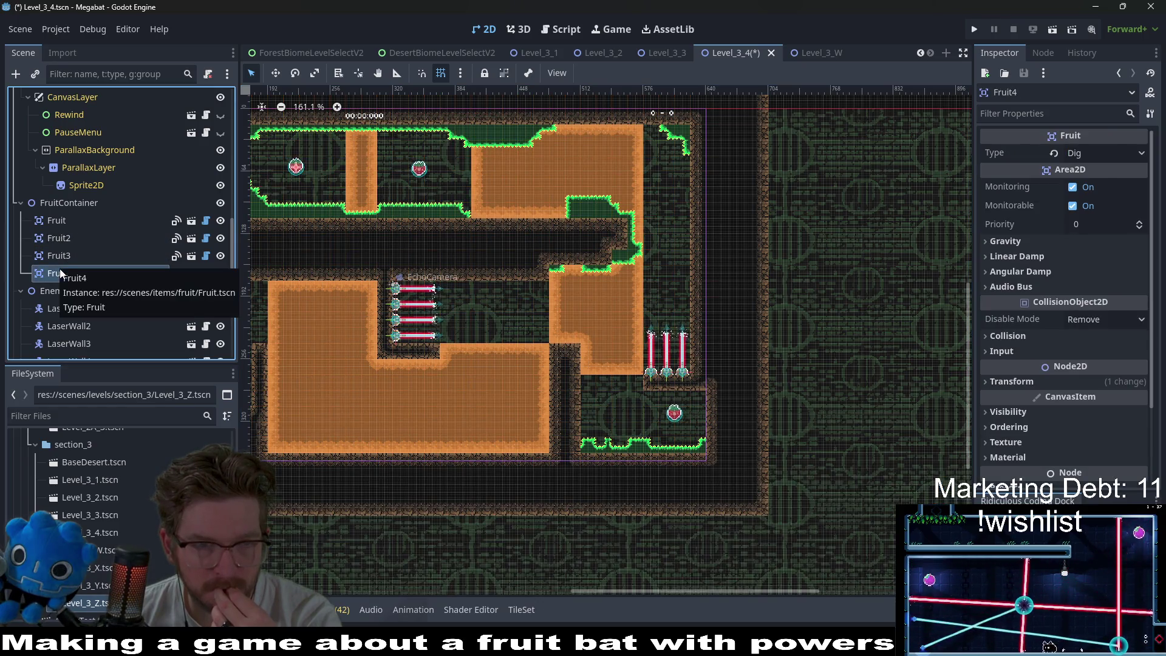
left_click(95, 255)
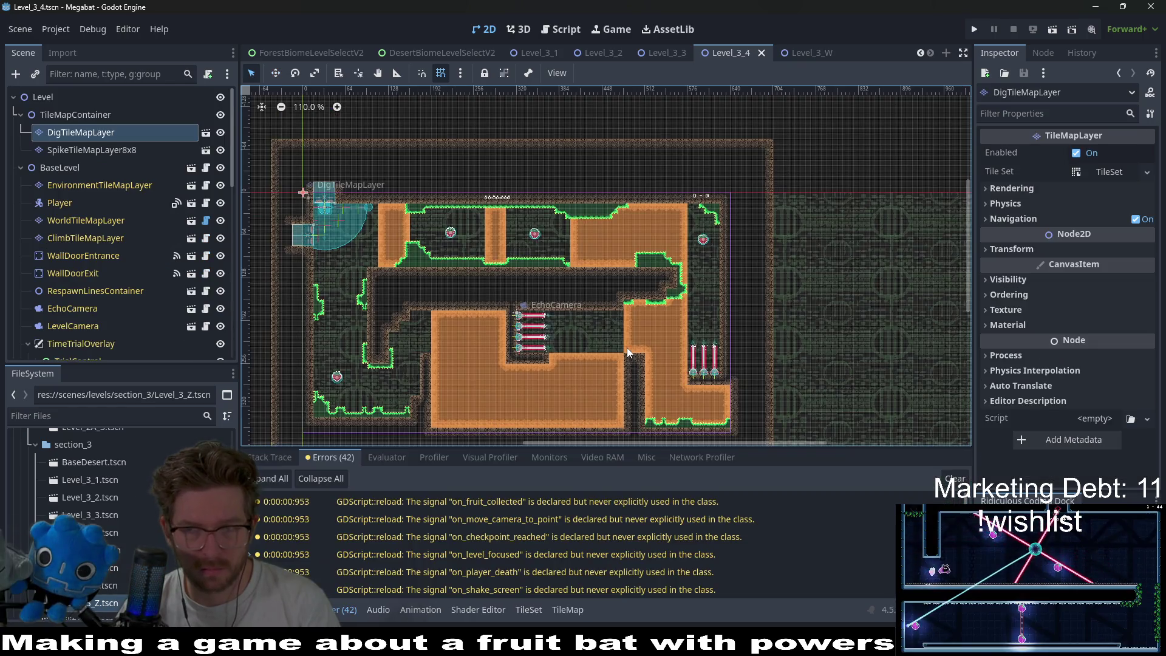
left_click(55, 30)
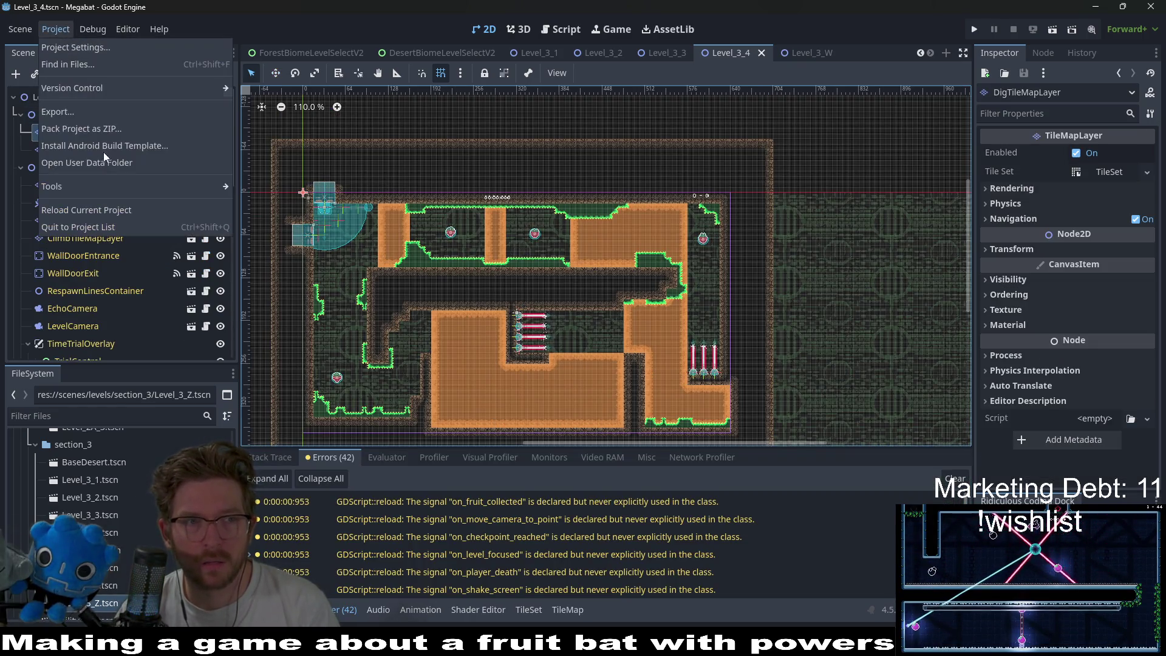
left_click(95, 211)
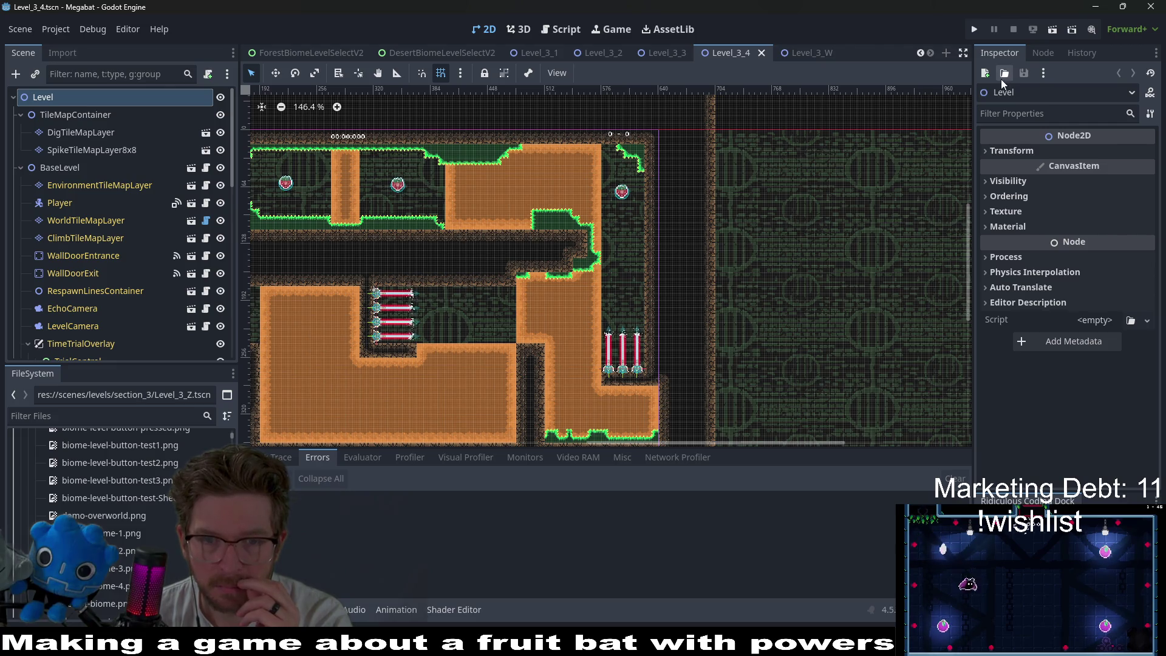
left_click(1047, 36)
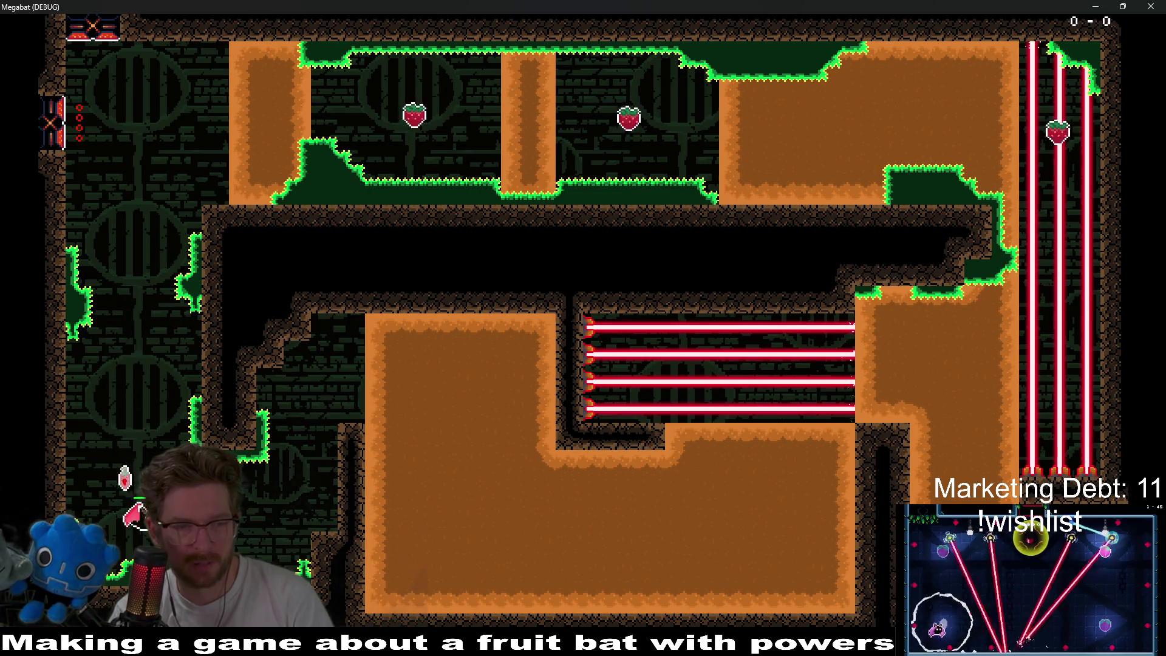
key("Right")
key("Down")
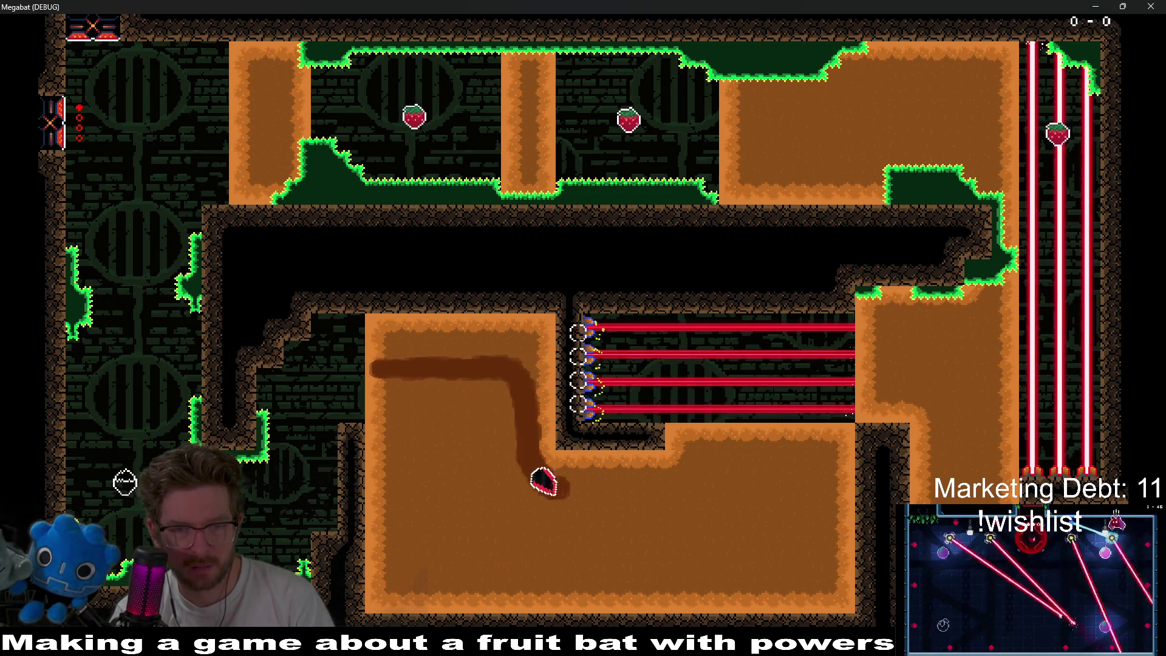
key("Up")
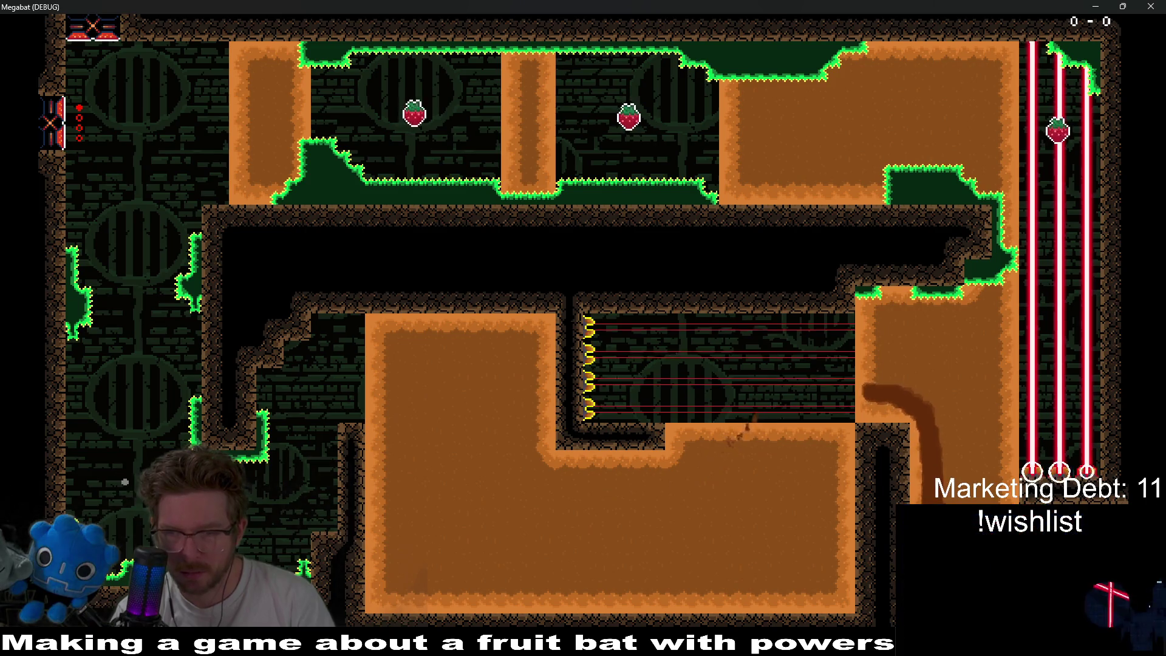
key("Right")
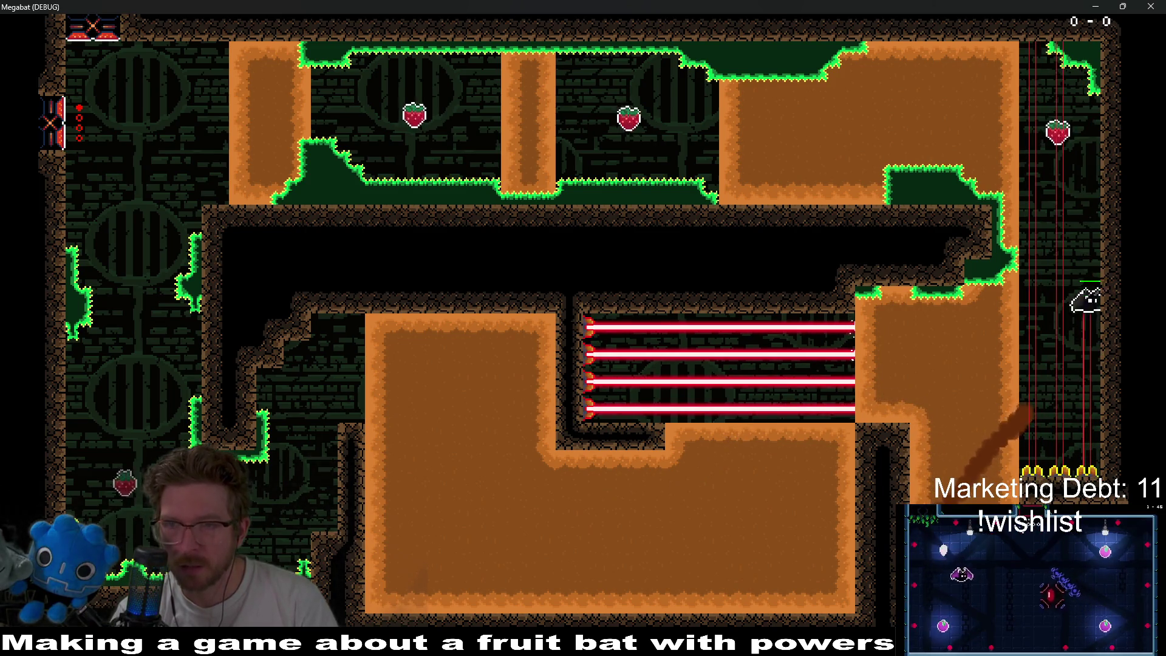
key("Left")
key("Up")
key("Right")
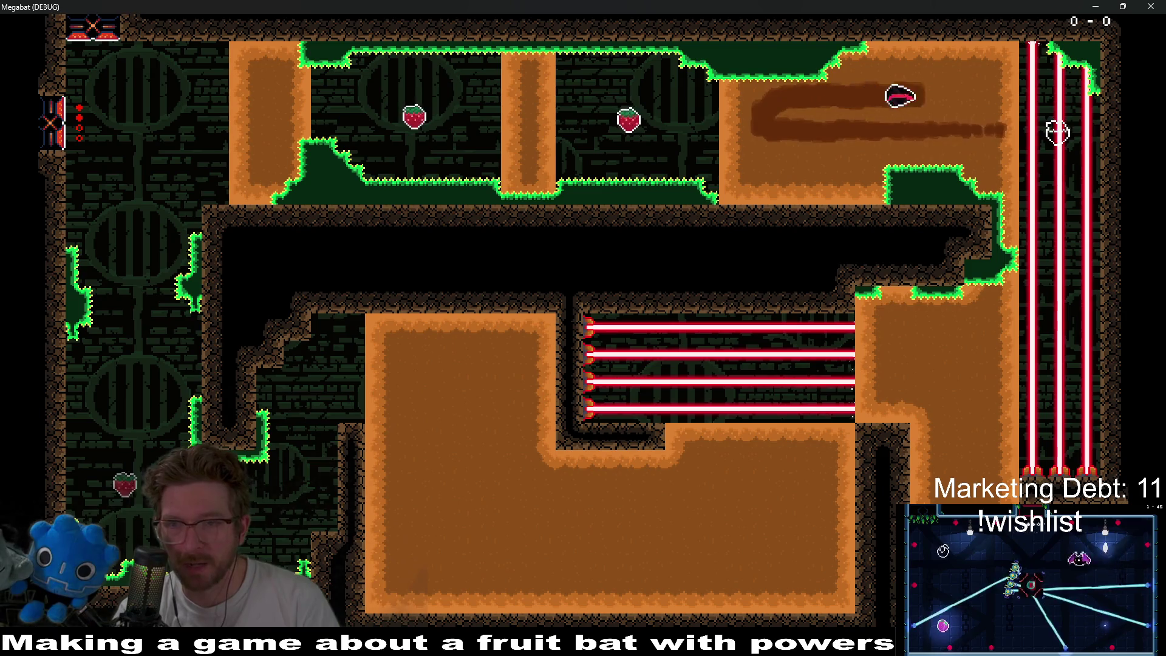
key("Down")
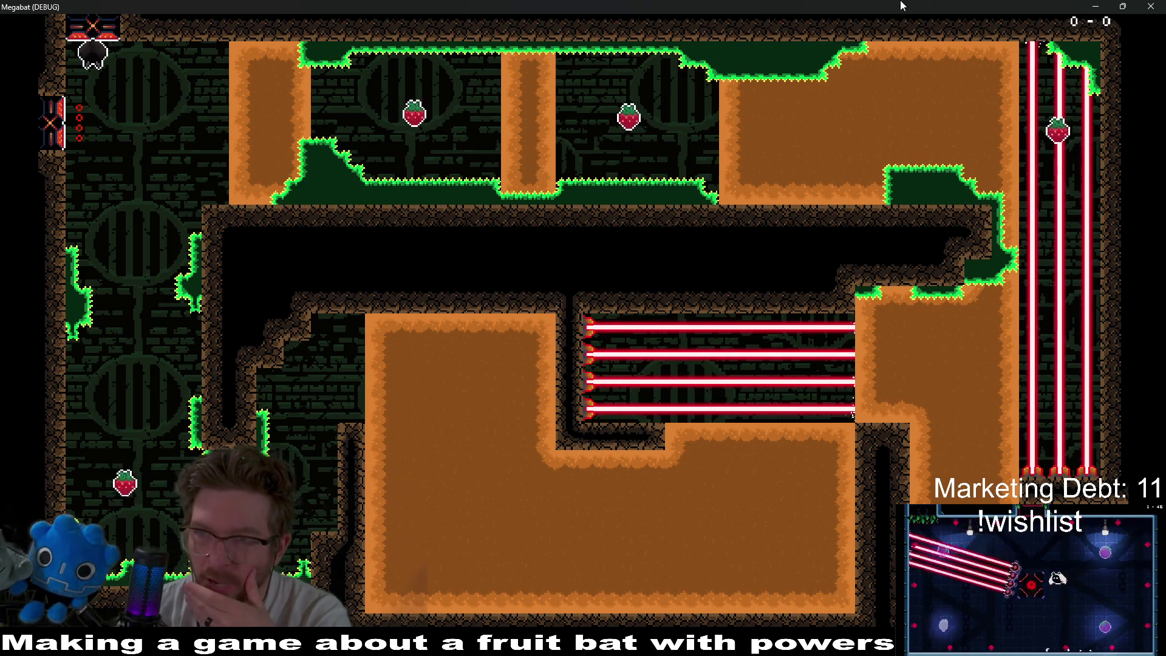
left_click(1151, 7)
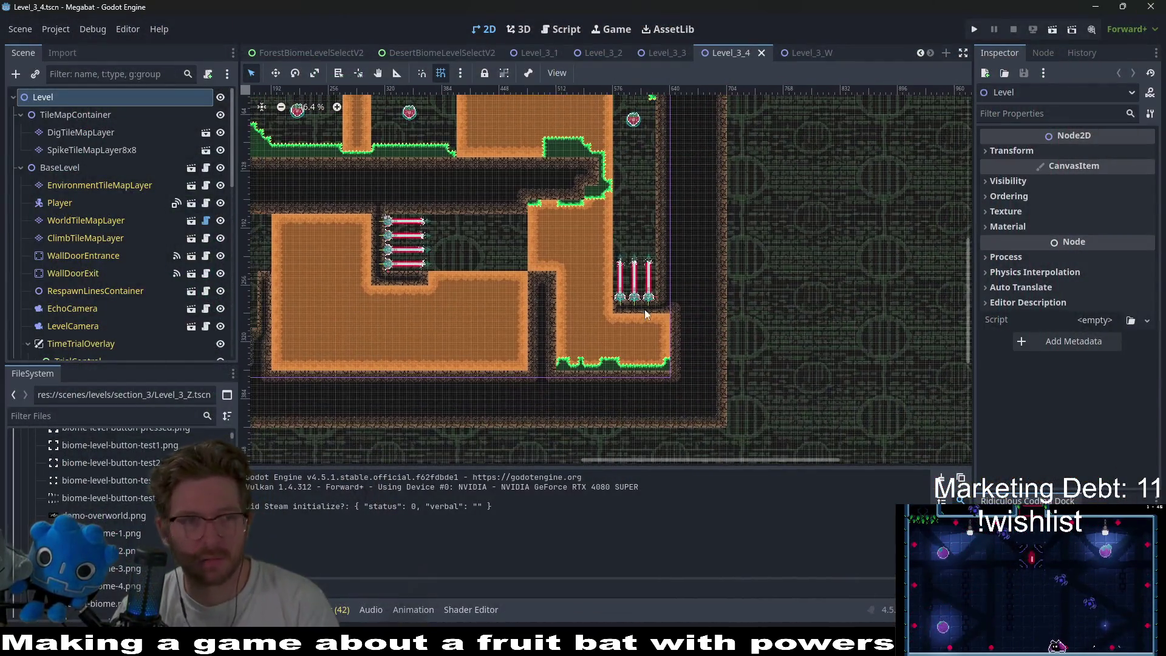
- Inspect the properties of Fruit4 and Fruit3 in the Scene dock
scroll(97, 267, "down", 10)
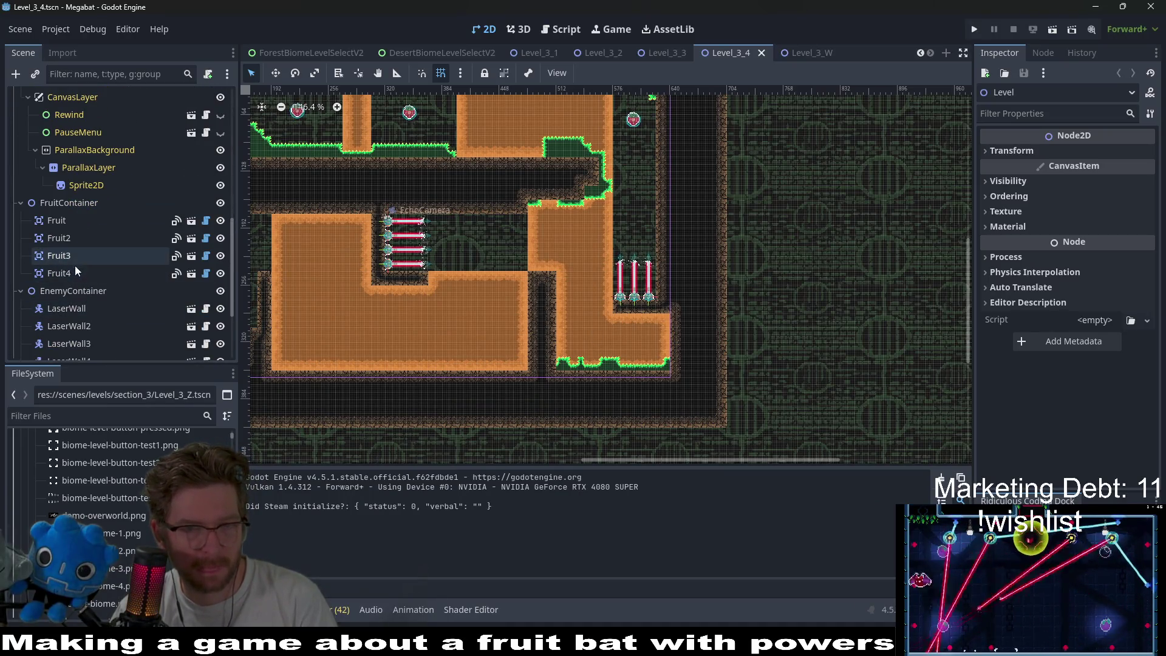
left_click(72, 274)
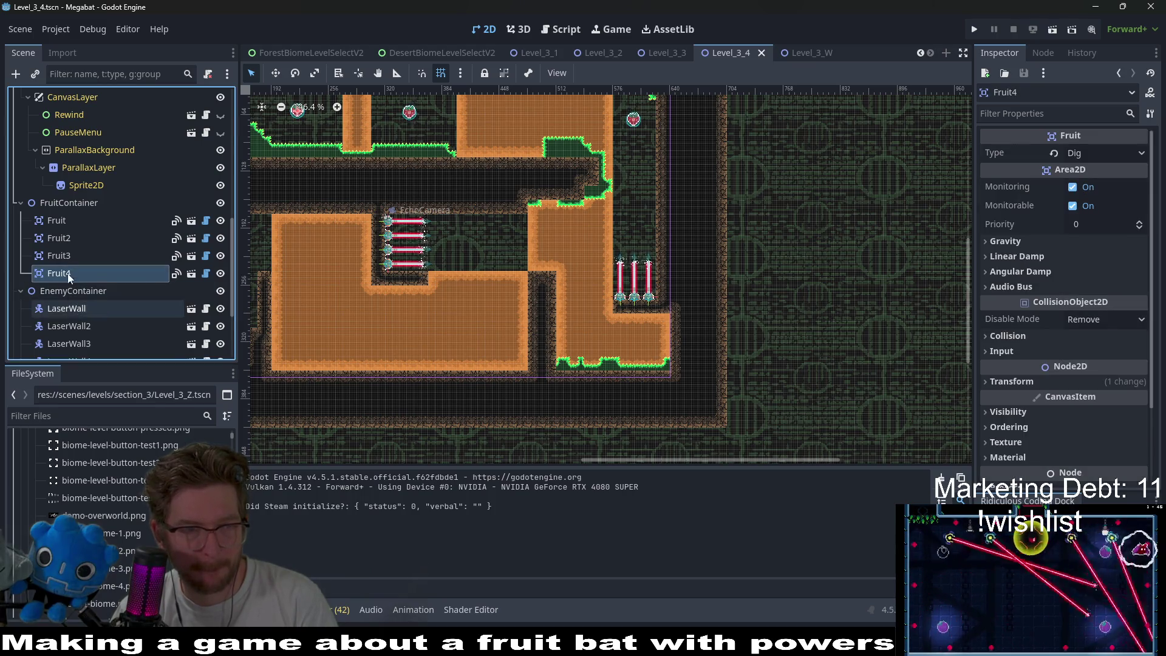
left_click(67, 258)
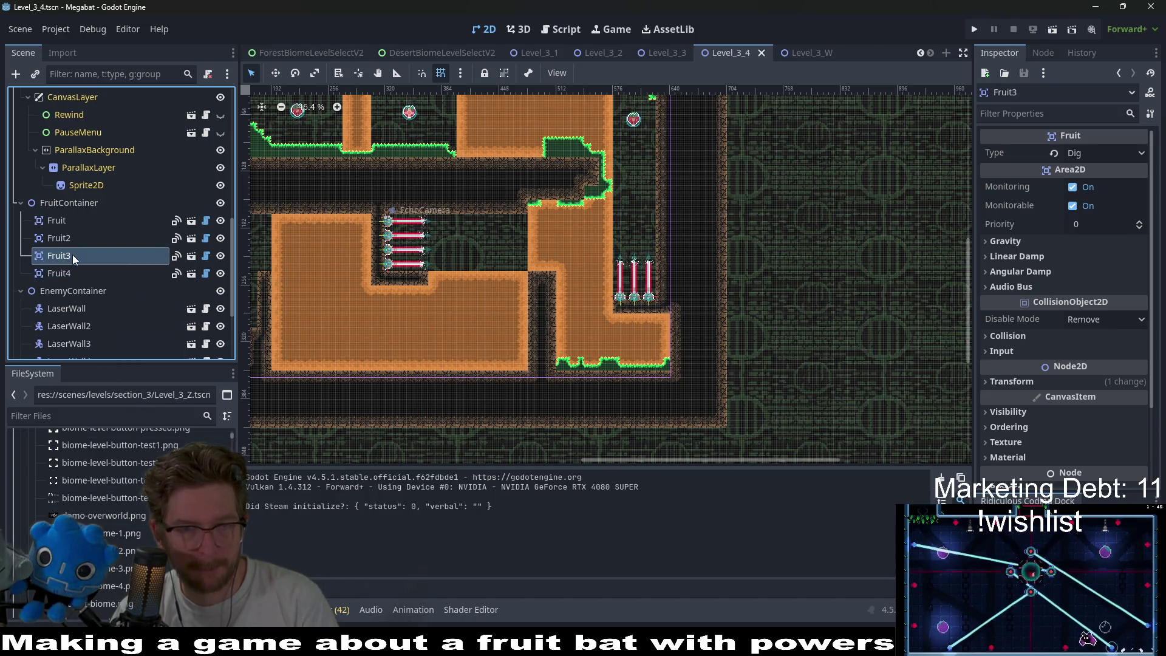
- Select LaserWall5 through LaserWall7 together and frame them in the viewport
left_click(70, 326)
scroll(73, 304, "down", 3)
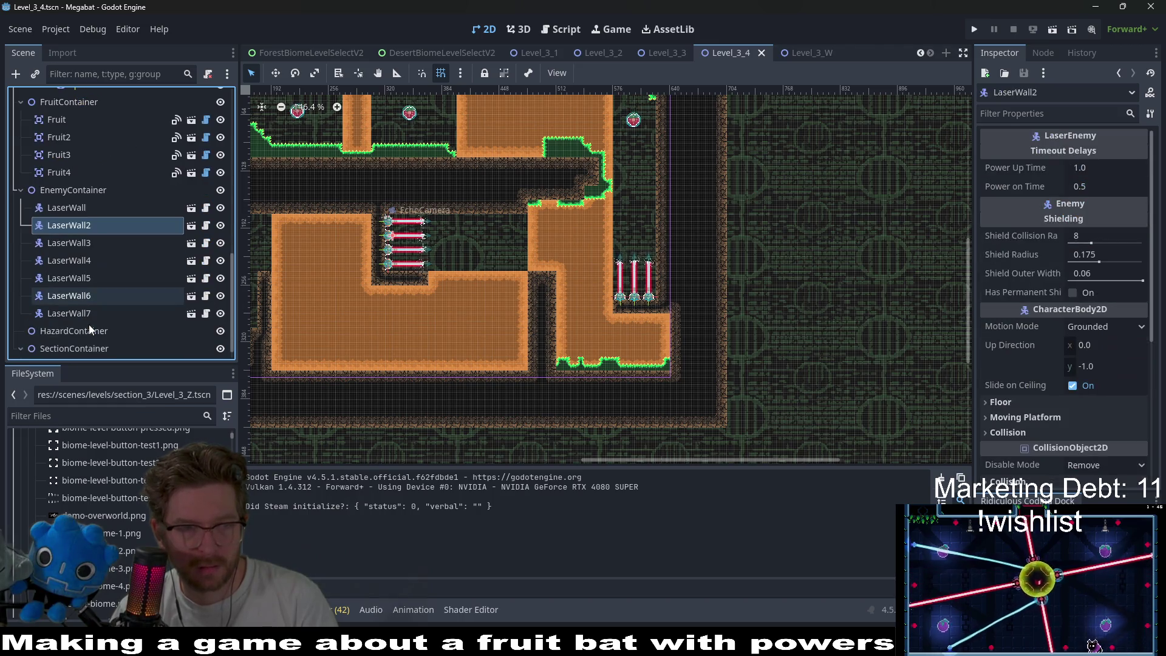
left_click(77, 313)
left_click(81, 296, "shift")
left_click(69, 278, "shift")
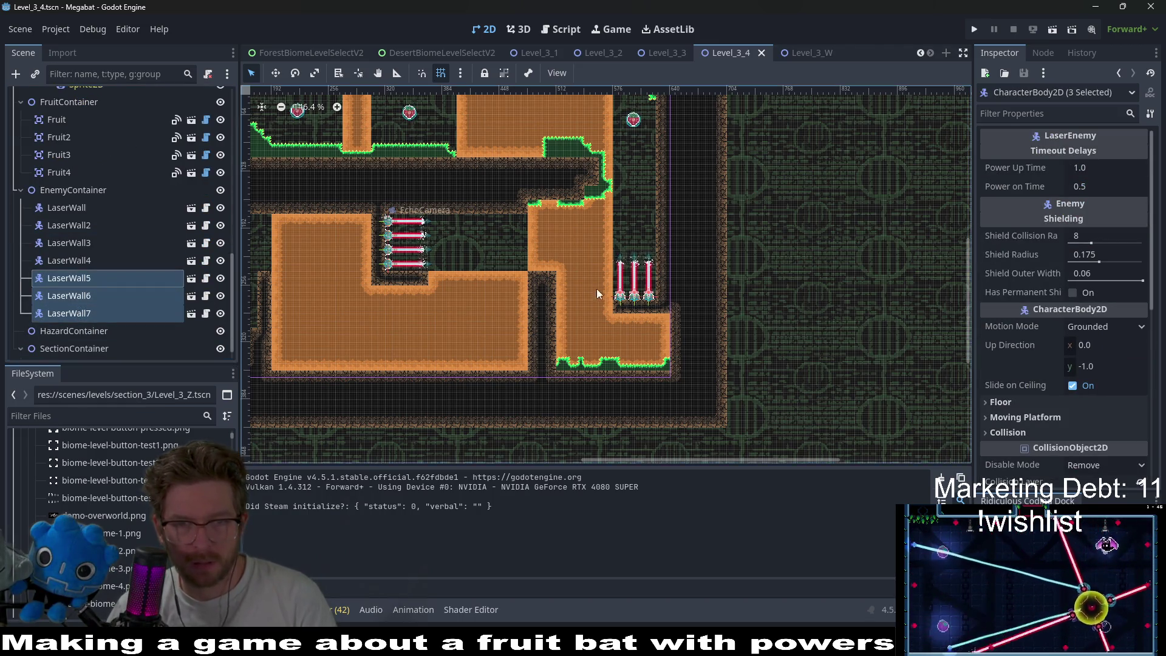
key("w")
scroll(721, 290, "up", 5)
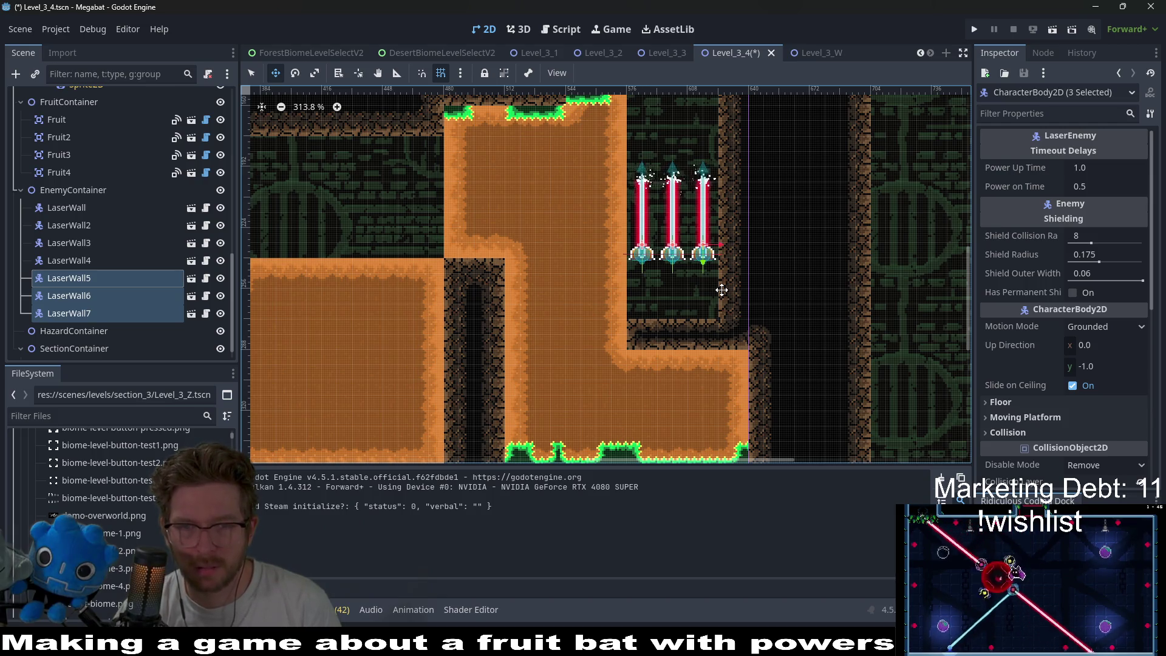
- Nudge LaserWall5–7 down with the arrow key and zoom the view in on them
key("Down")
key("Down")
key("Down")
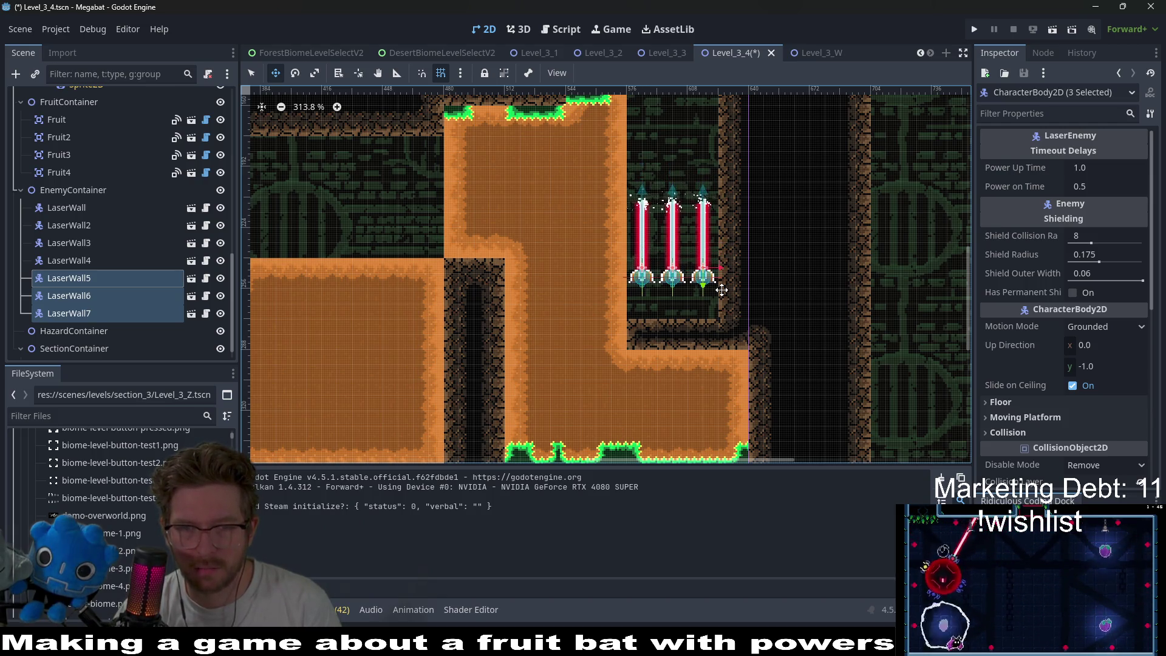
scroll(722, 289, "up", 3)
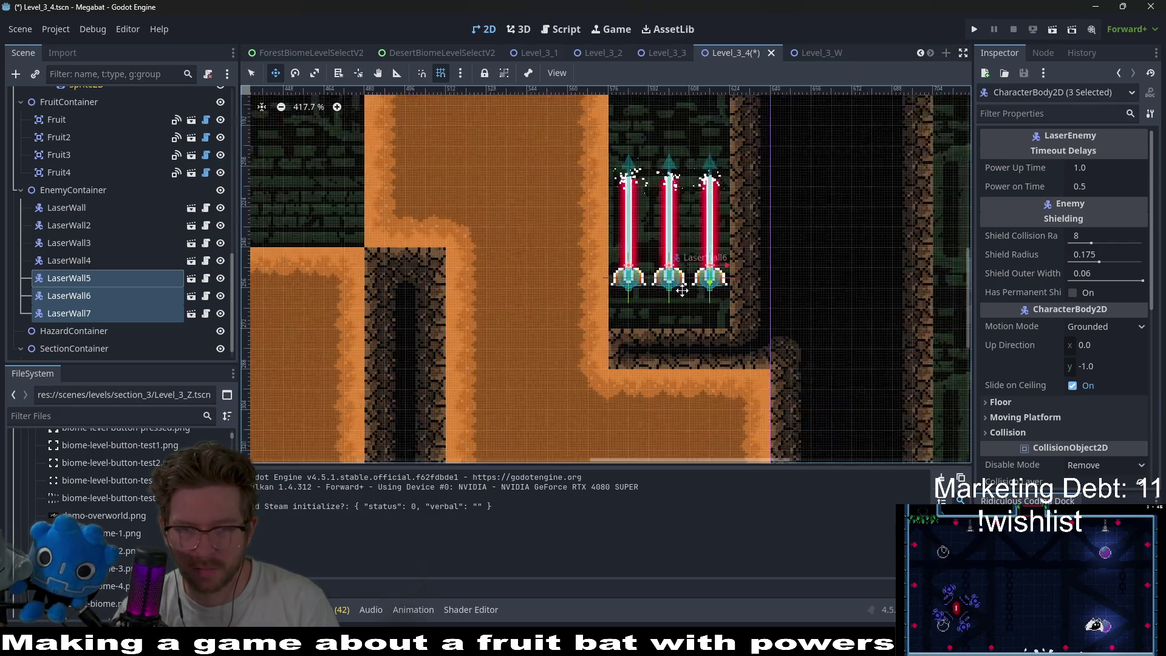
scroll(122, 213, "up", 10)
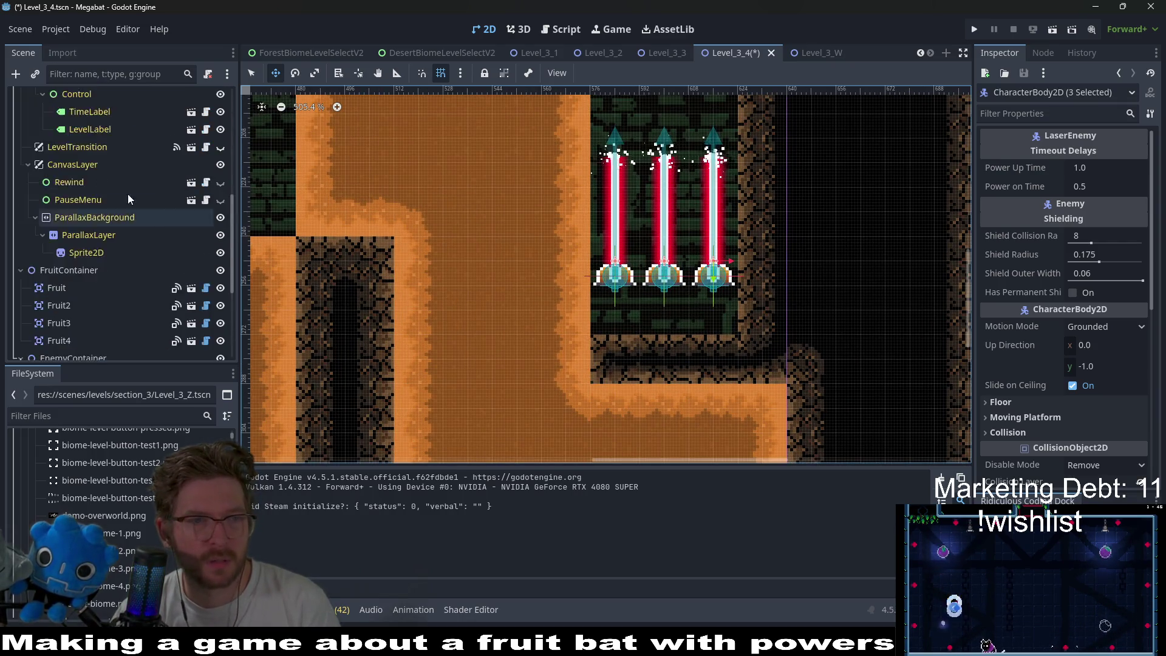
- Paint FOREST terrain cells beneath the laser walls on WorldTileMapLayer
left_click(80, 131)
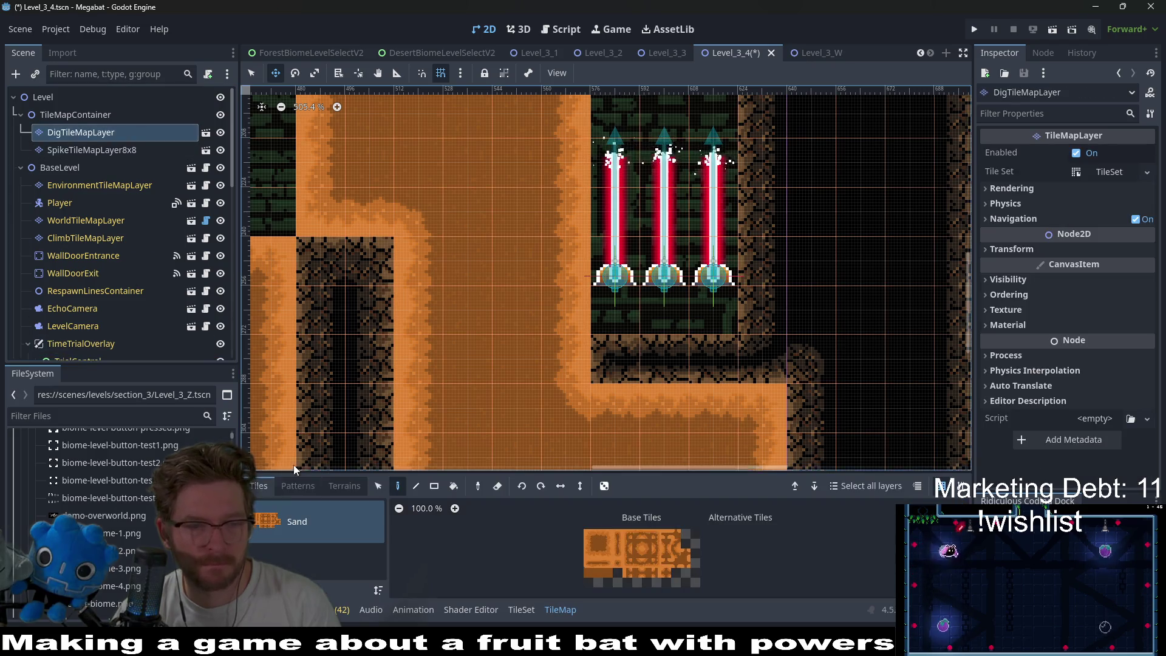
left_click(345, 486)
left_click(289, 538)
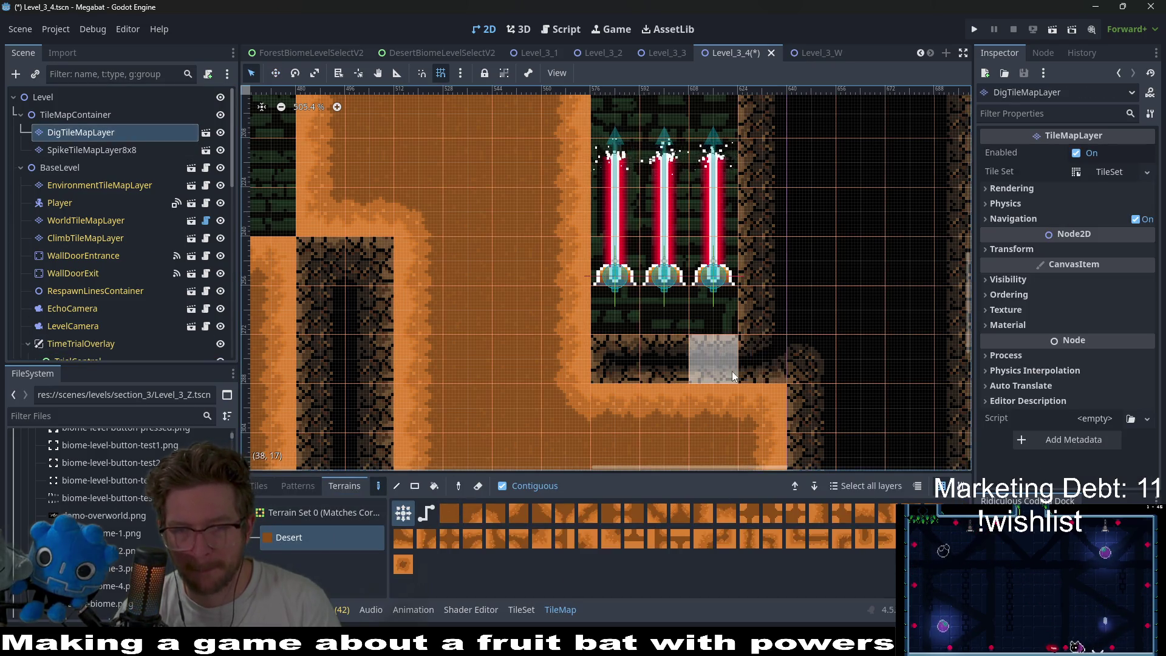
left_click(85, 220)
left_click(291, 562)
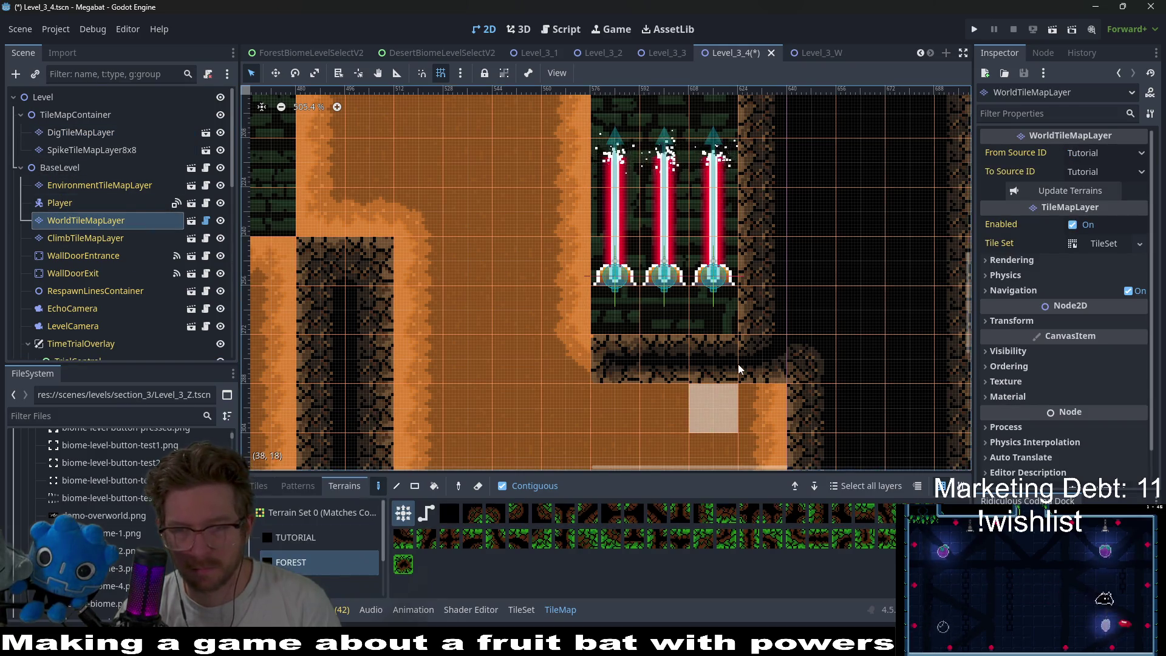
left_click_drag(615, 310, 665, 309)
left_click(716, 322)
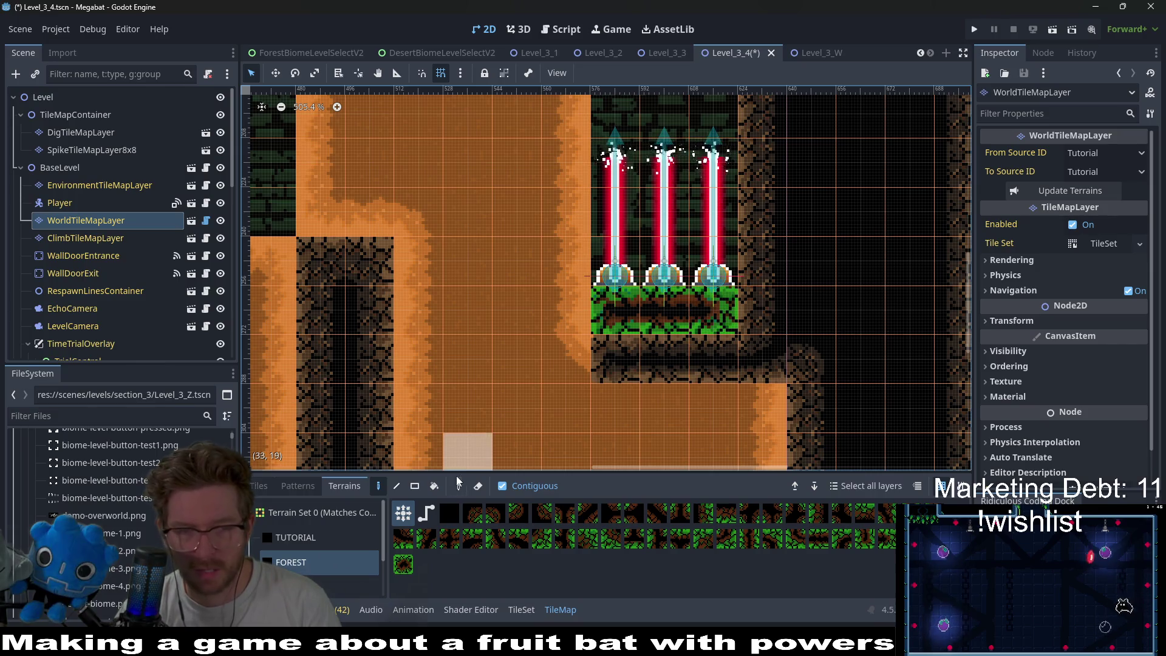
- Repaint the three cells under the lasers as plain wall, save Level_3_4, and run it
left_click(319, 586)
left_click(616, 309)
left_click(665, 310)
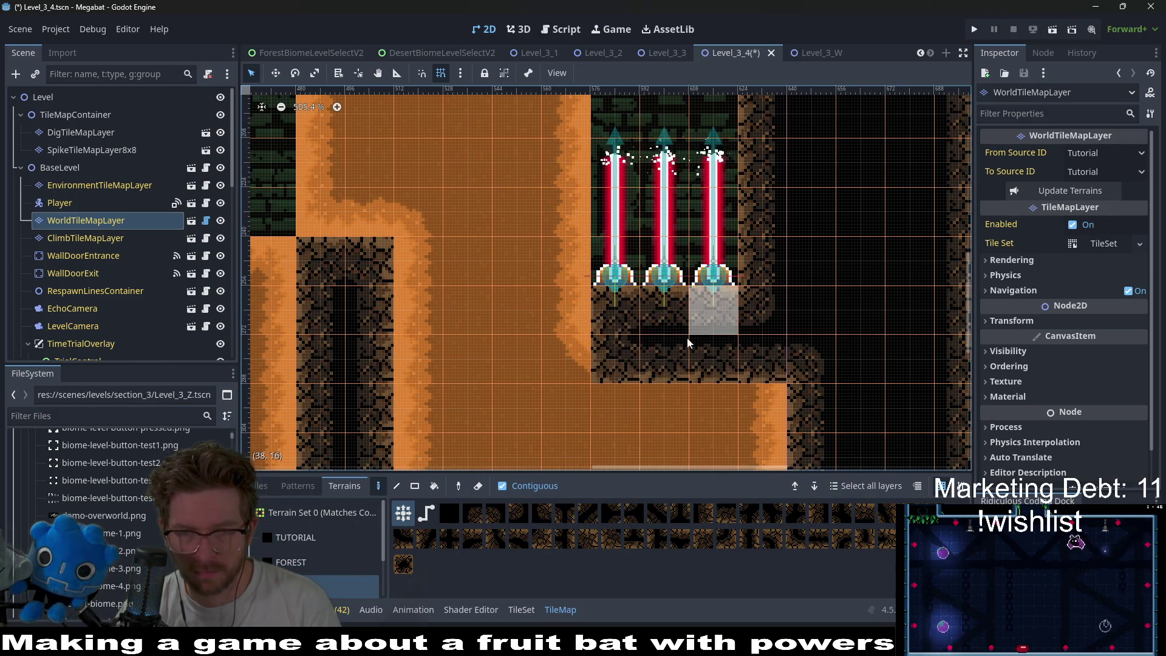
left_click(714, 310)
scroll(729, 365, "down", 5)
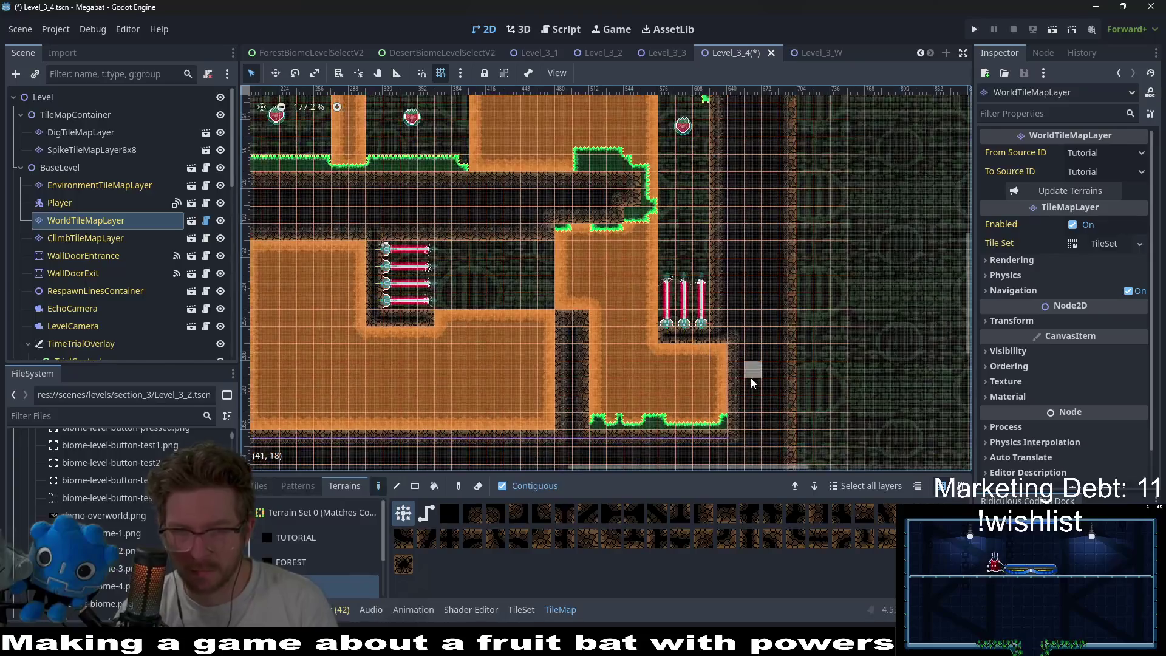
key("ctrl+s")
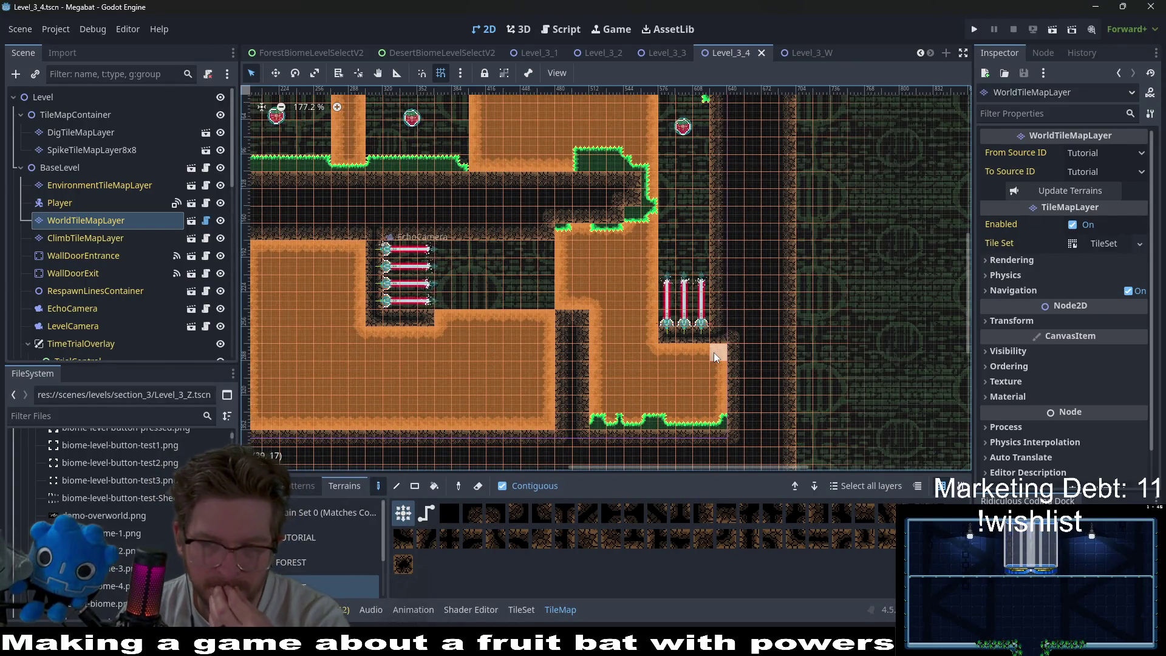
left_click(1052, 29)
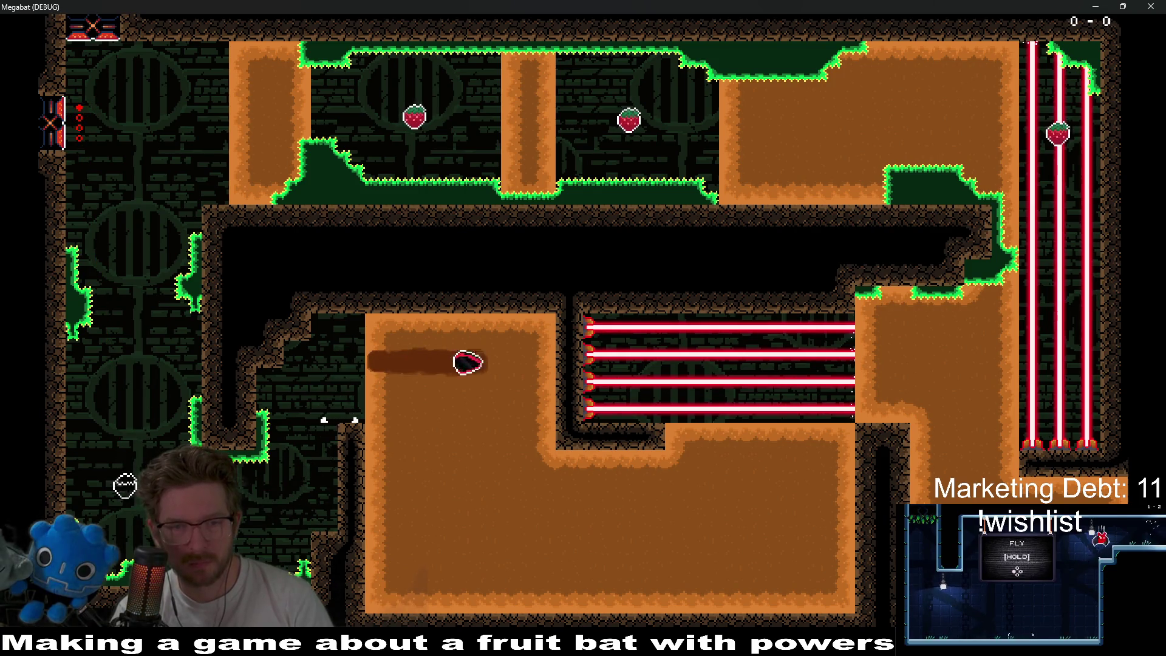
- Burrow briefly into the left dirt block, then restart the level
key("Down")
key("Right")
key("Up")
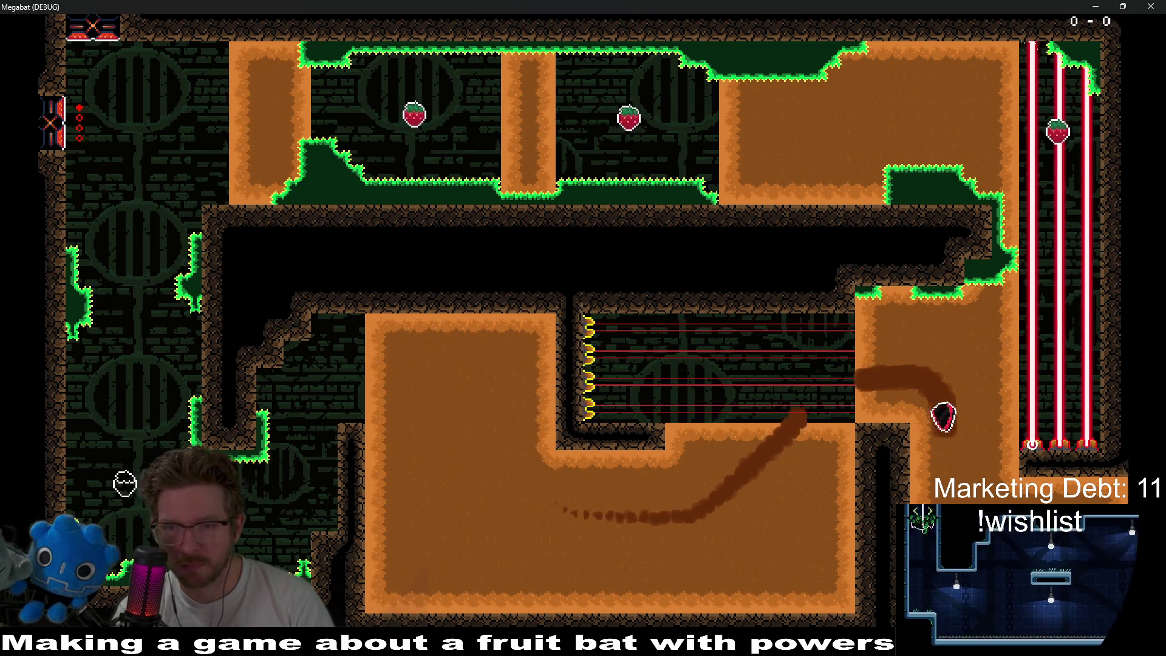
key("Left")
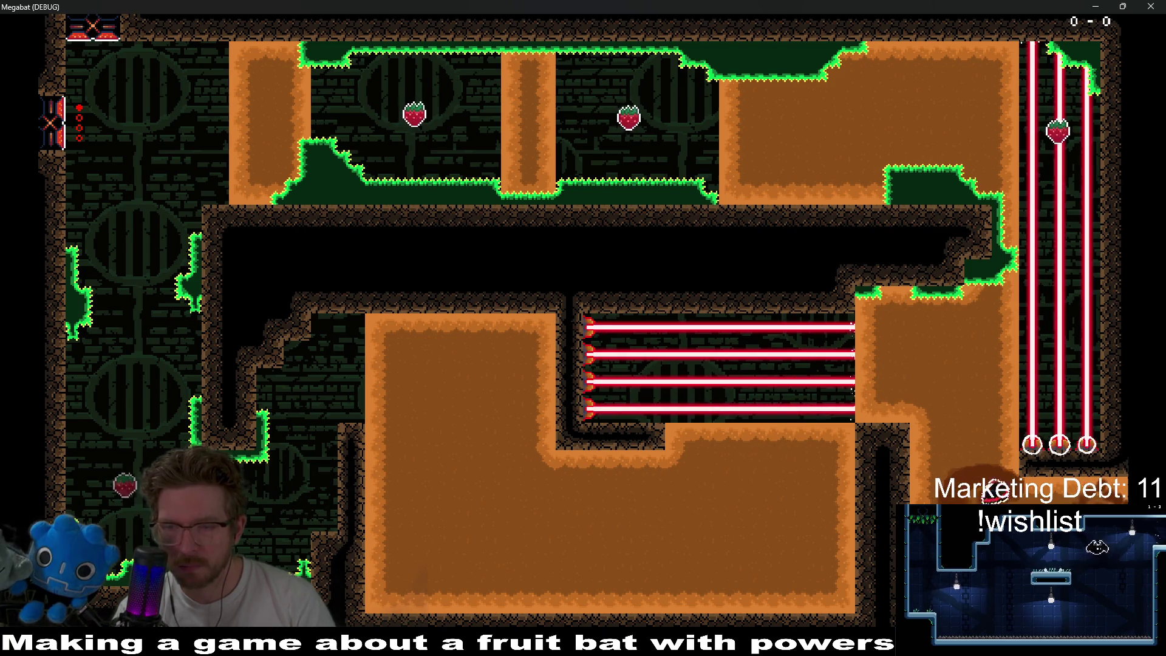
- Tunnel through the lower and right dirt blocks past the lasers toward the top-right strawberry
key("Right")
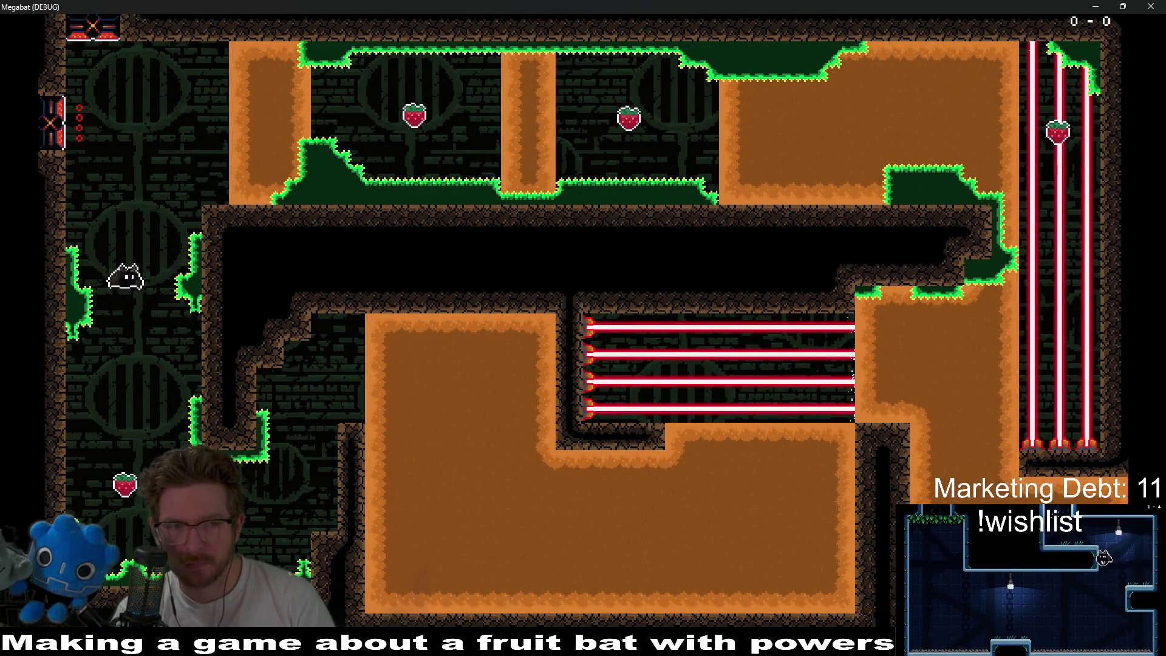
key("Right")
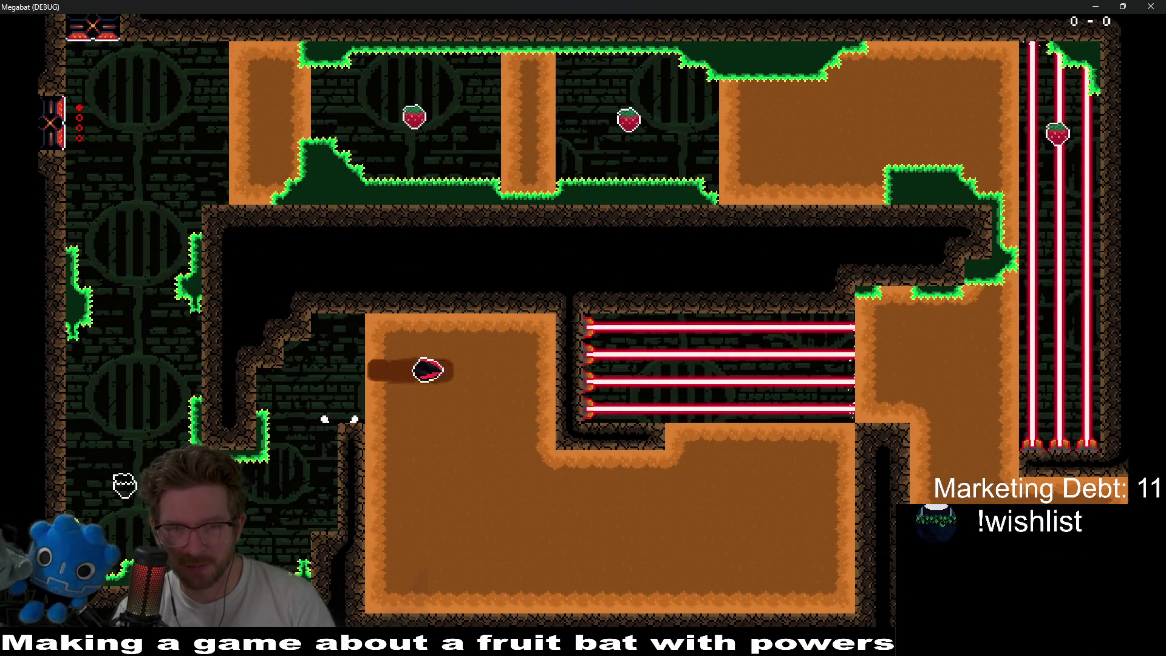
key("Down")
key("Right")
key("Up")
key("Right")
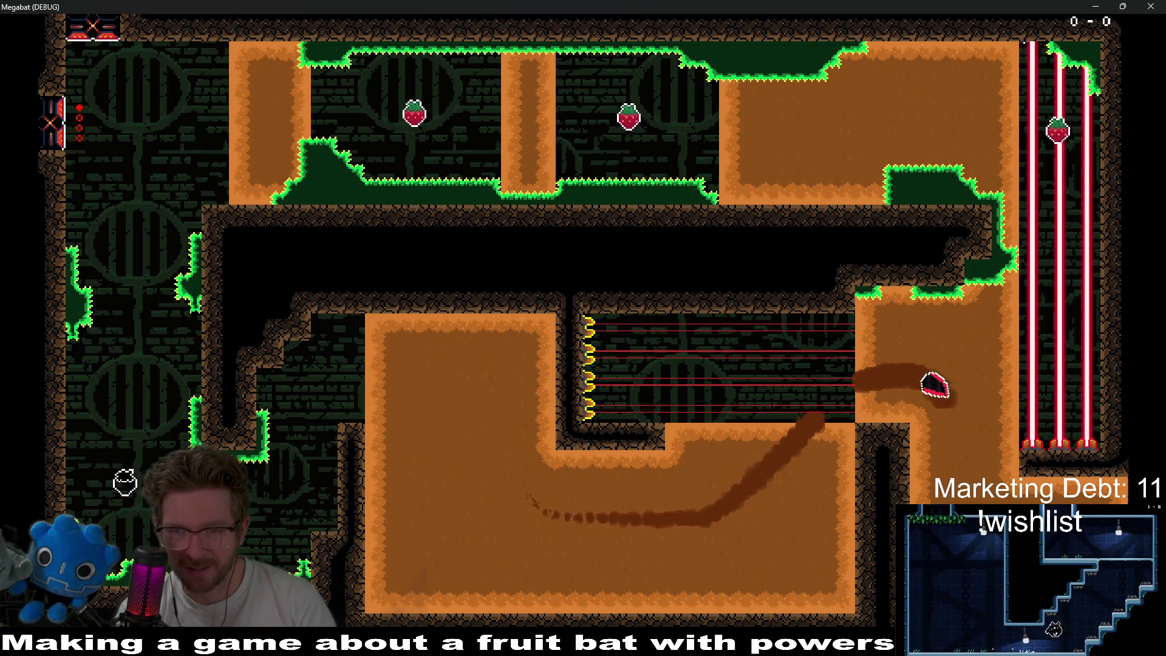
key("Down")
key("Up")
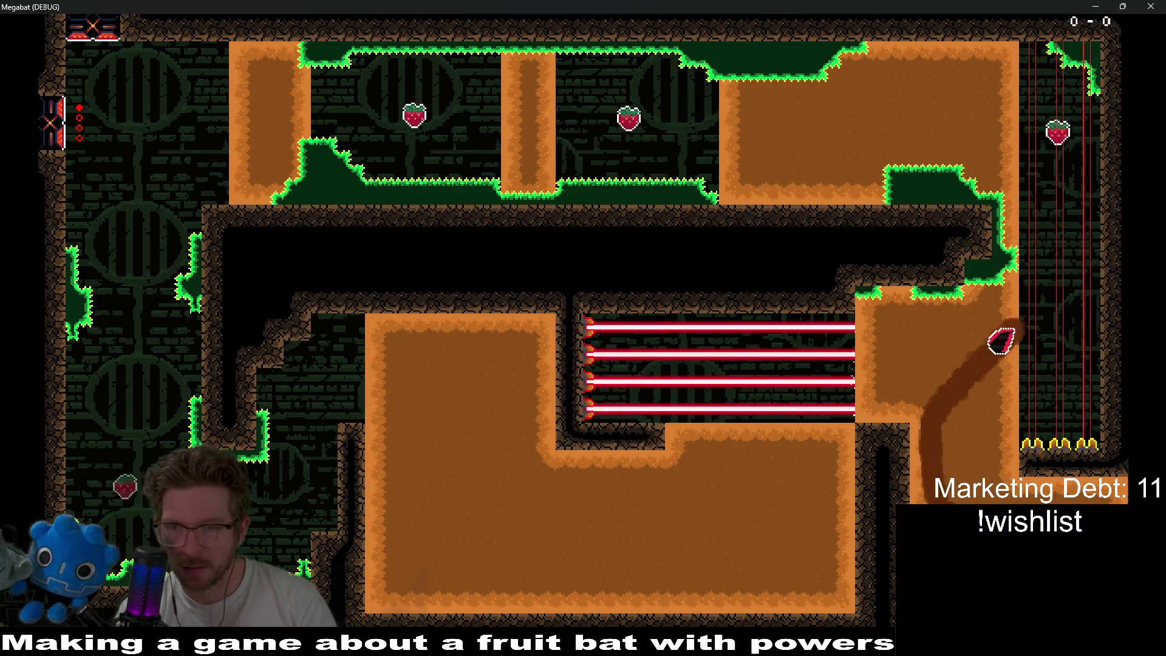
key("Left")
key("Down")
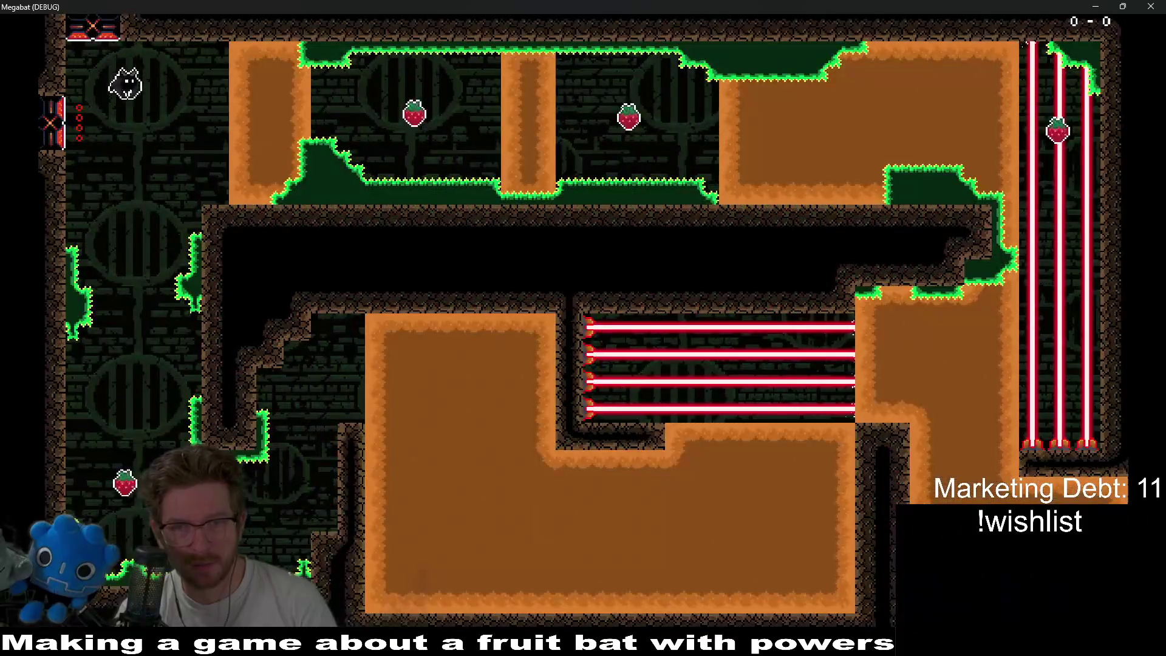
- After respawning, tunnel through the bottom room and right chamber up into the corridor
key("Down")
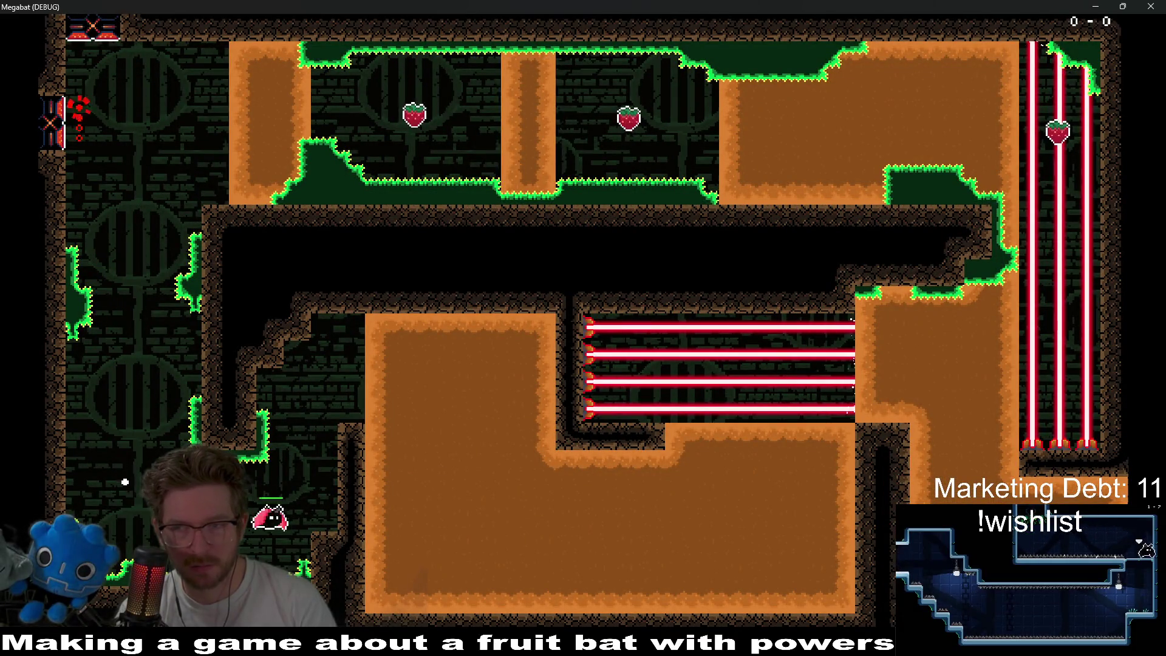
key("Up")
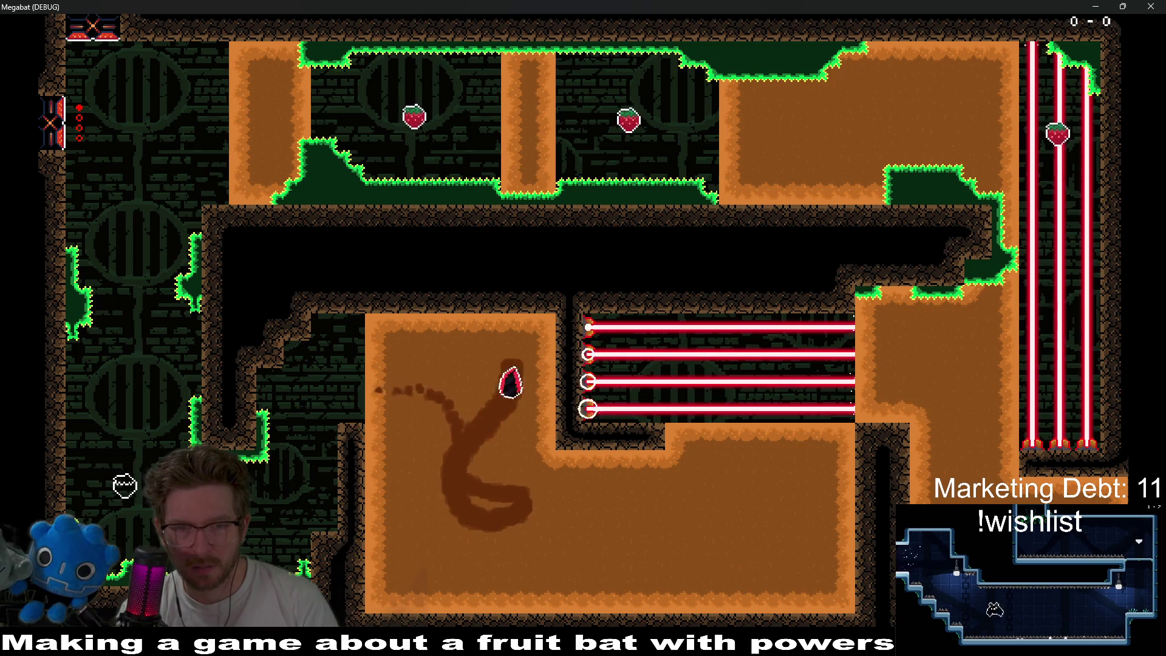
key("Down")
key("Right")
key("Up")
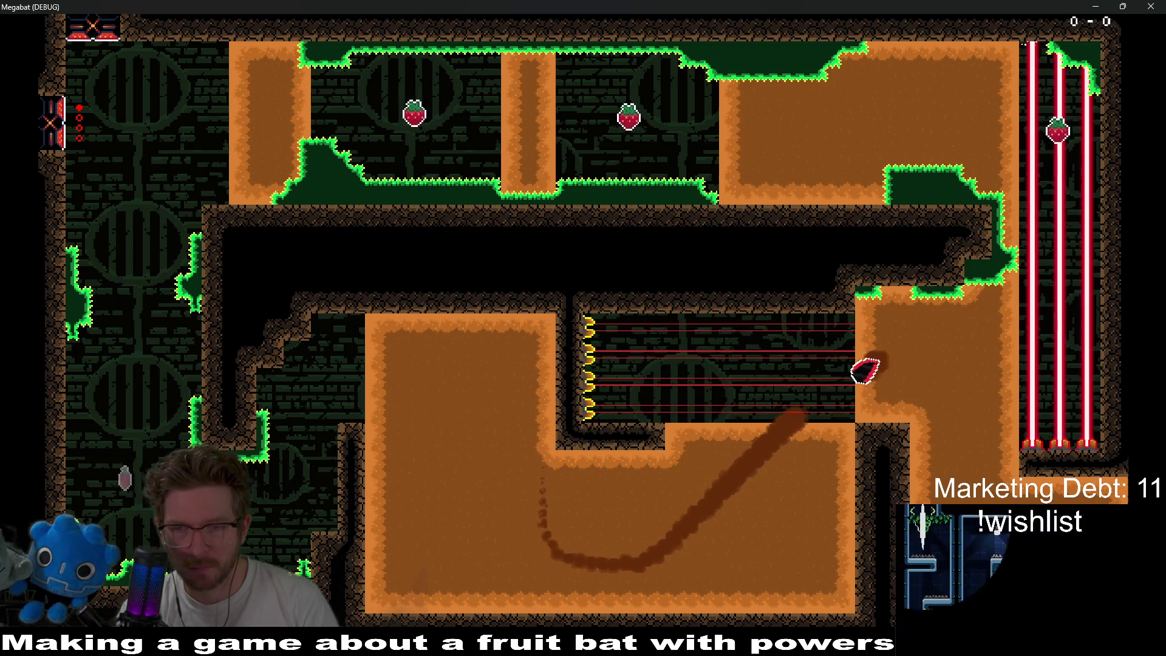
key("Down")
key("Left")
key("Up")
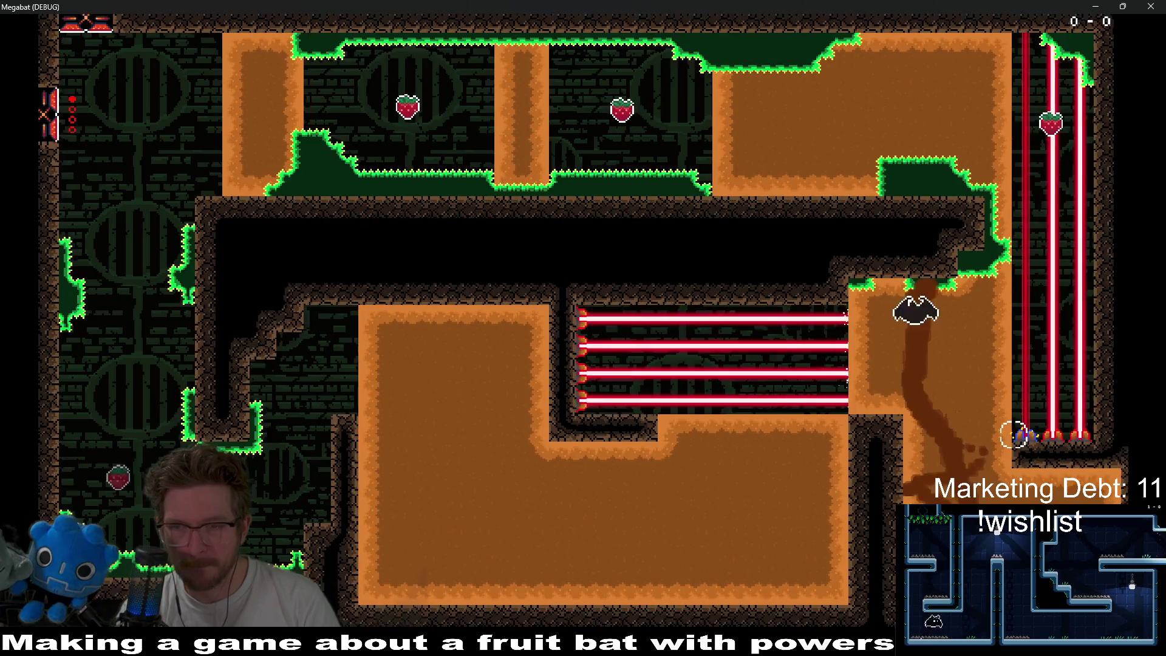
key("Left")
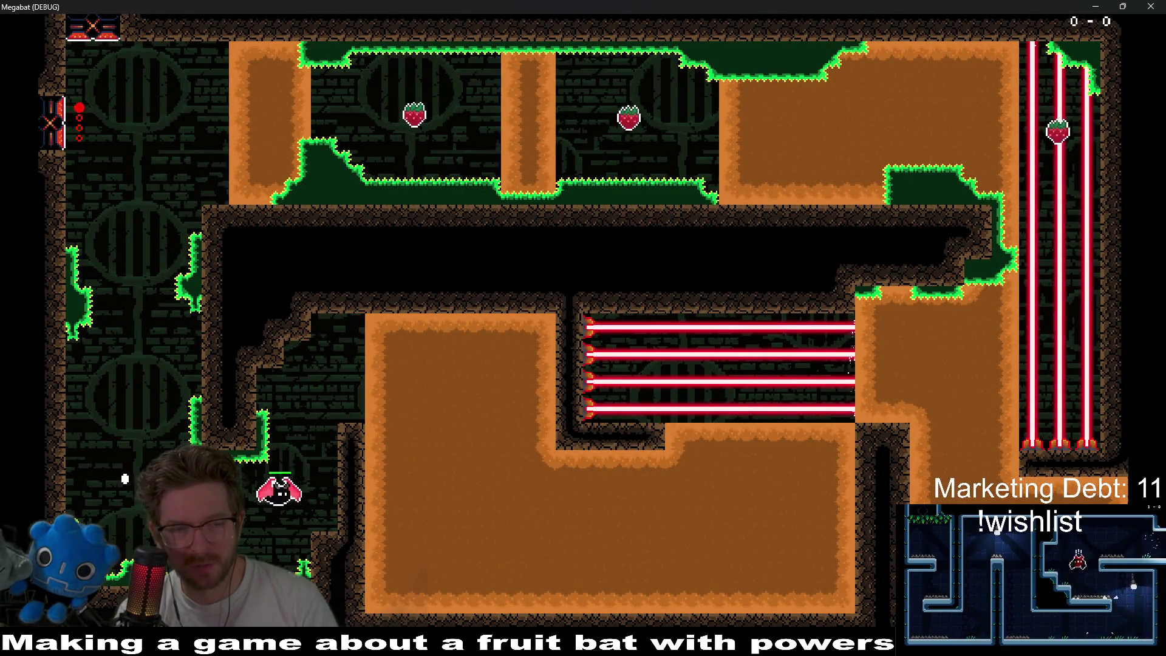
- Tunnel into the laser chamber, grab the lower-left strawberry, and head up the laser corridor
key("Right")
key("Down")
key("Right")
key("Up")
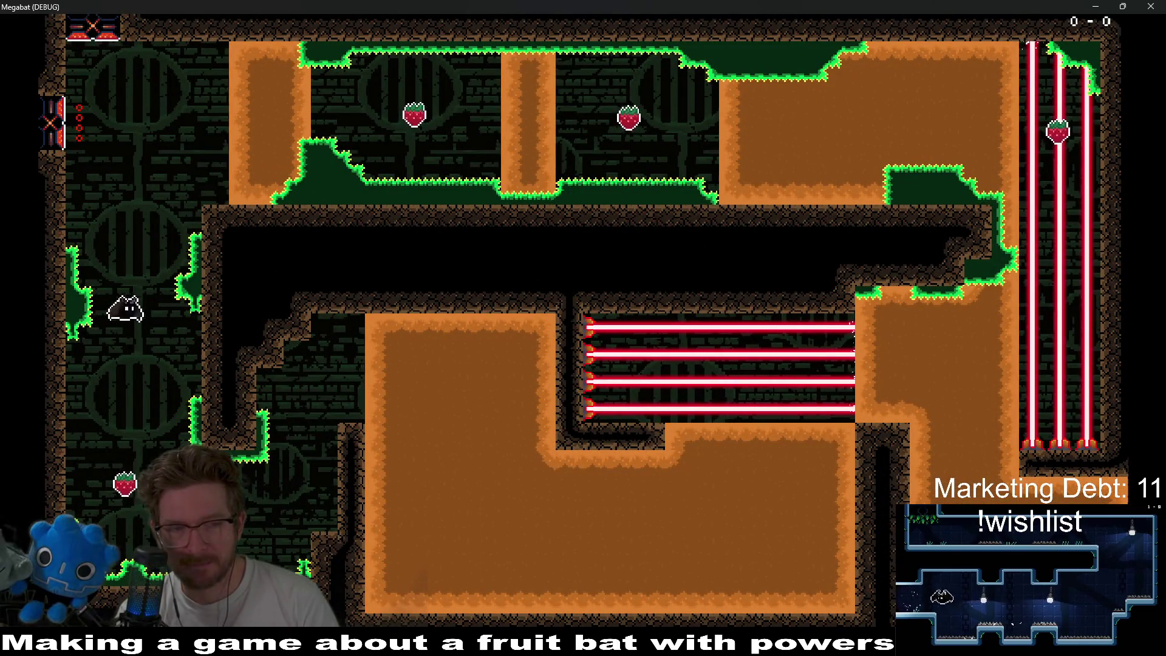
key("Right")
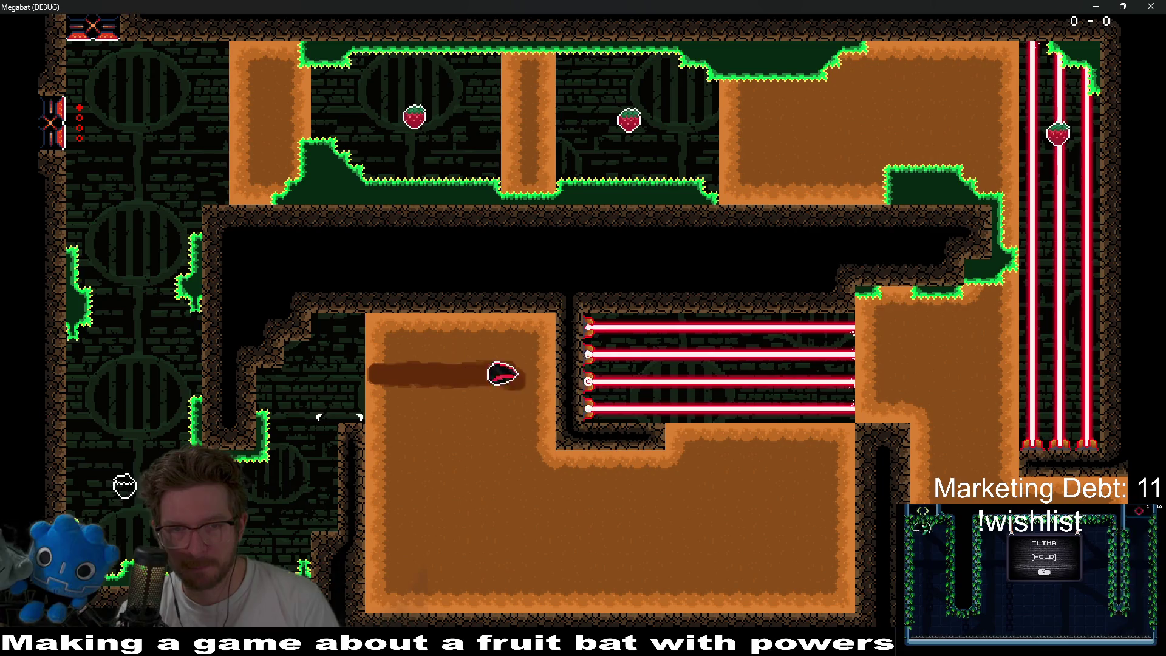
key("Down")
key("Up")
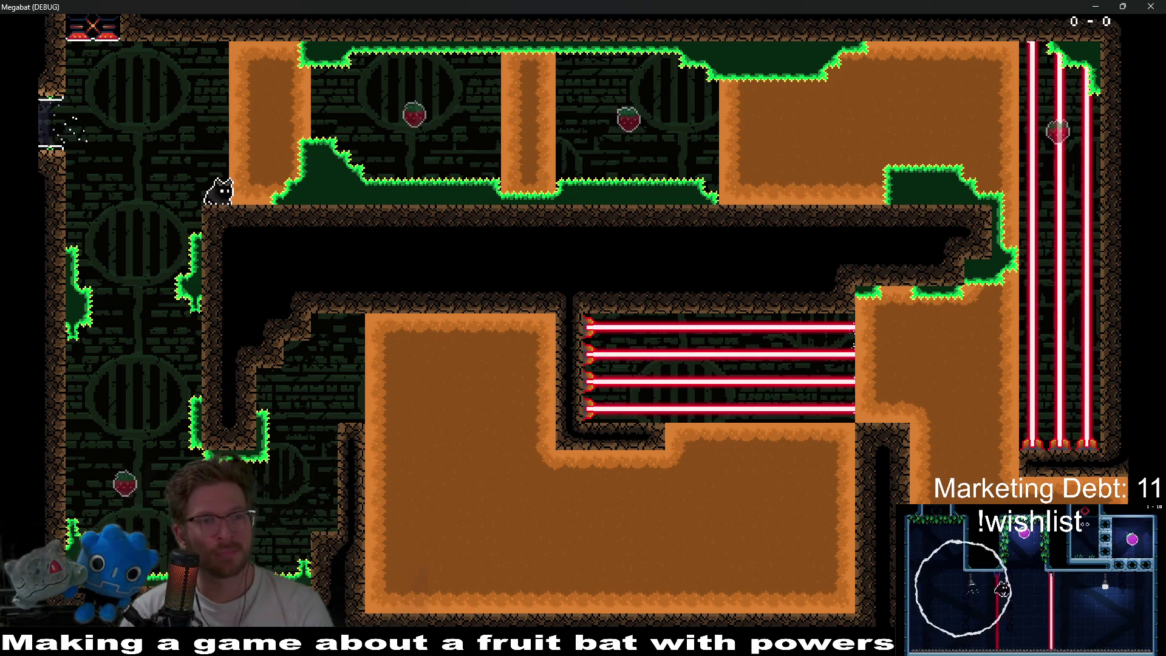
- Eat the lower strawberry, fly up and right, then drop off the left ledge
key("Down")
key("Up")
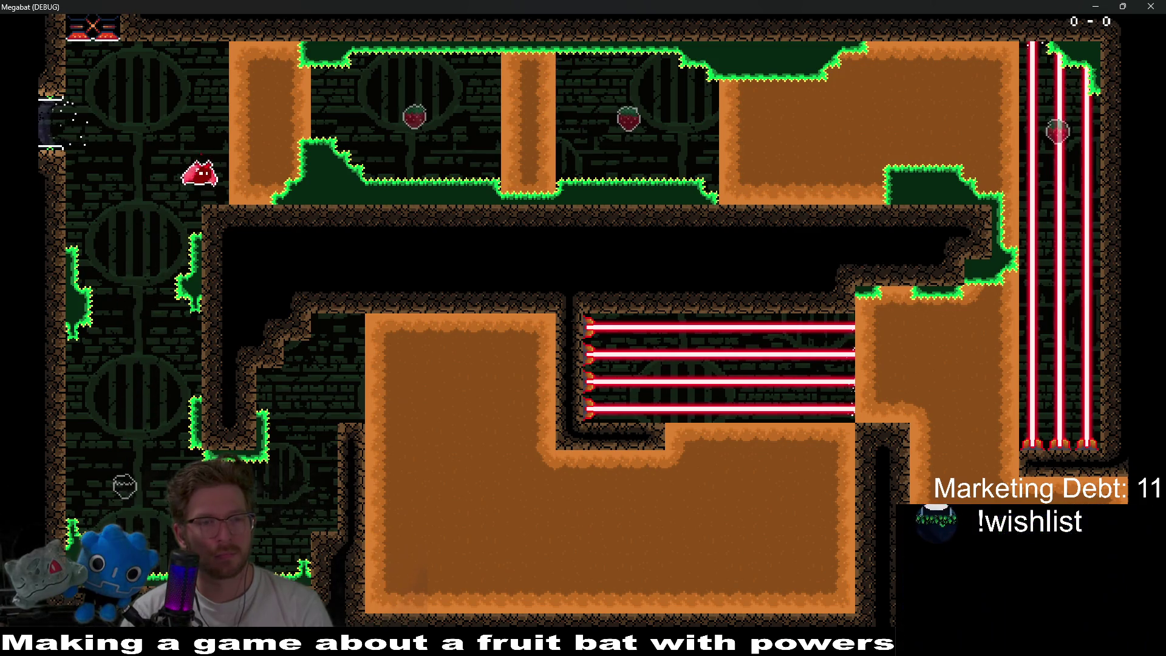
key("Right")
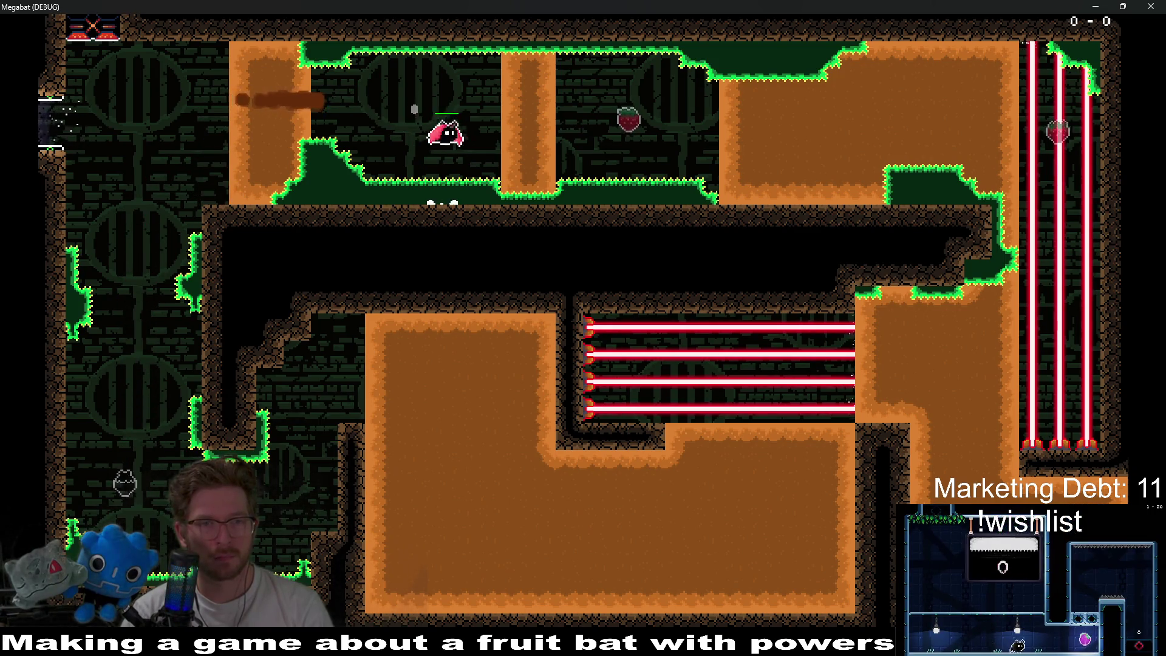
key("Left")
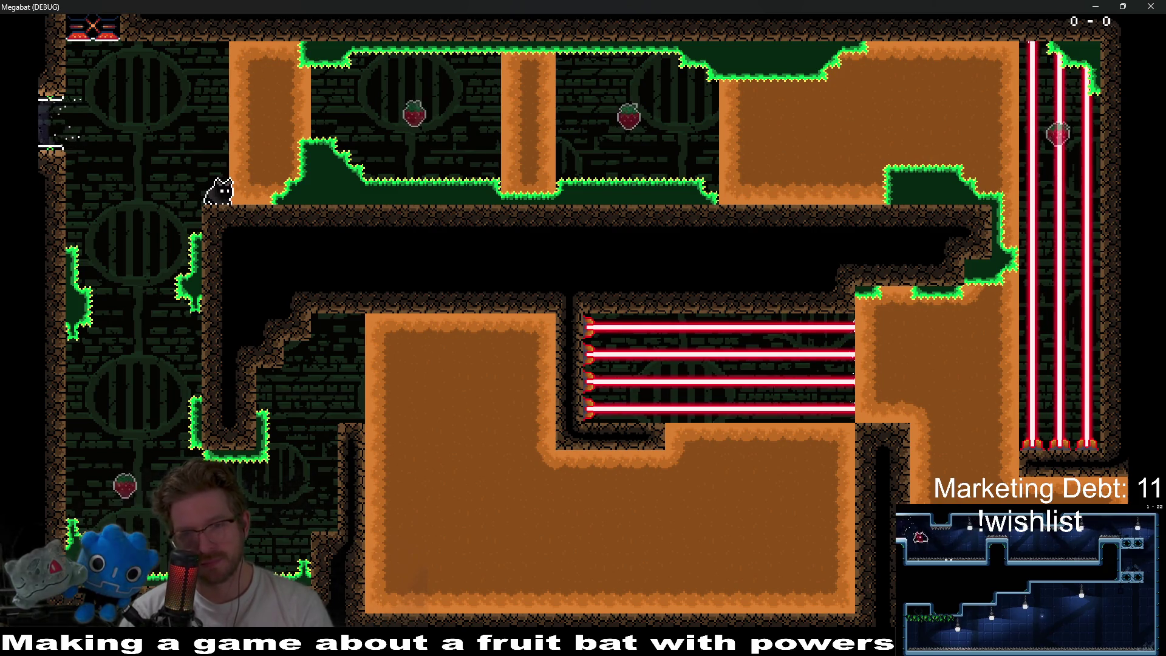
key("Left")
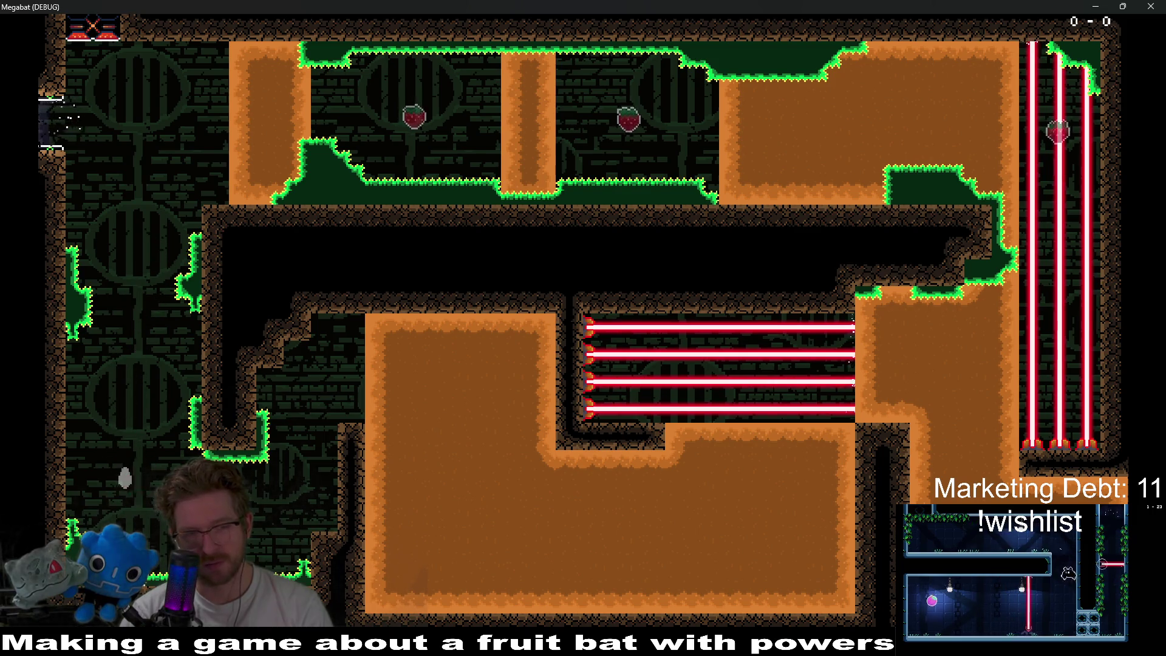
- Tunnel through the dirt to switch off the lasers, climb the shaft, and dig left into the chamber
key("Up")
key("Right")
key("Down")
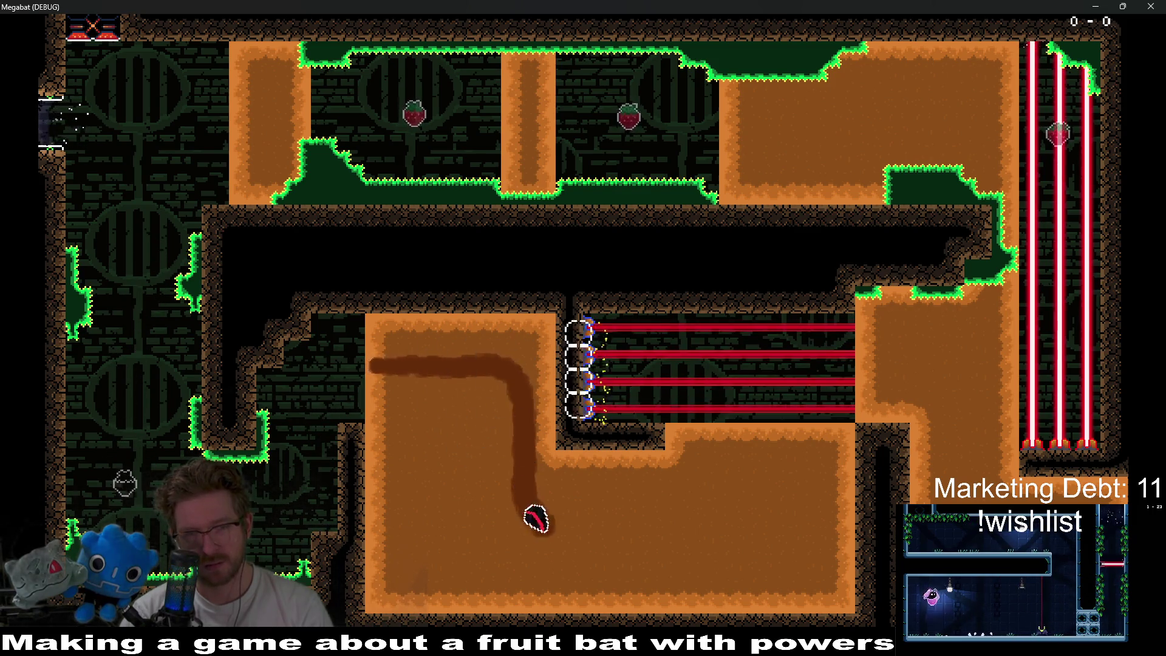
key("Right")
key("Up")
key("Down")
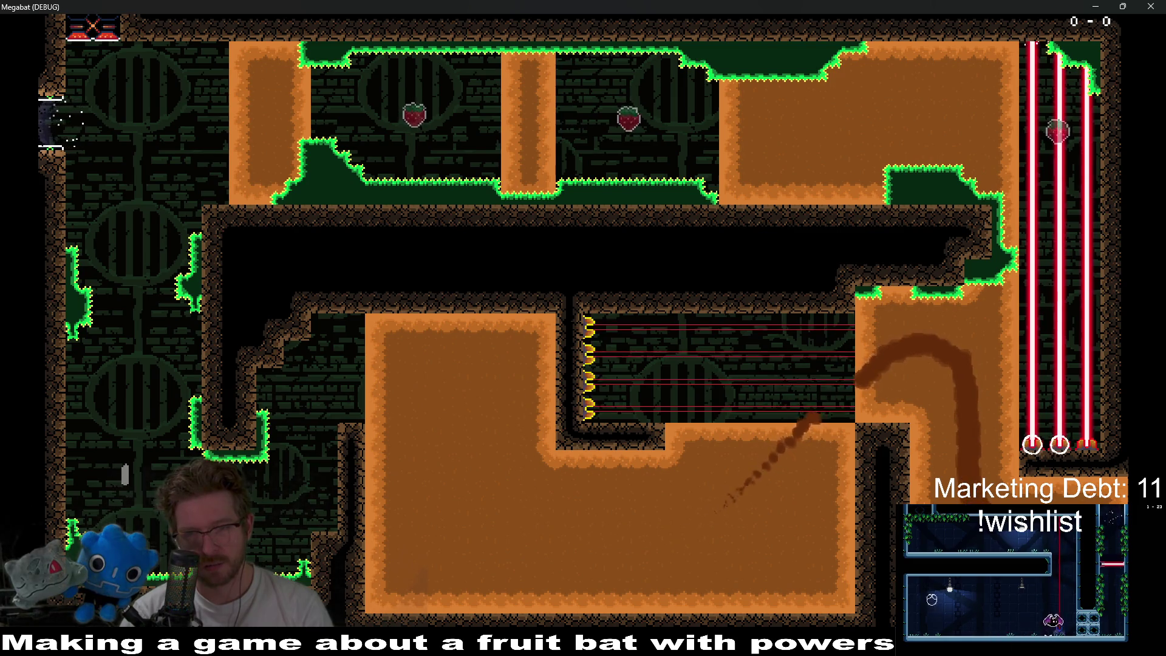
key("Up")
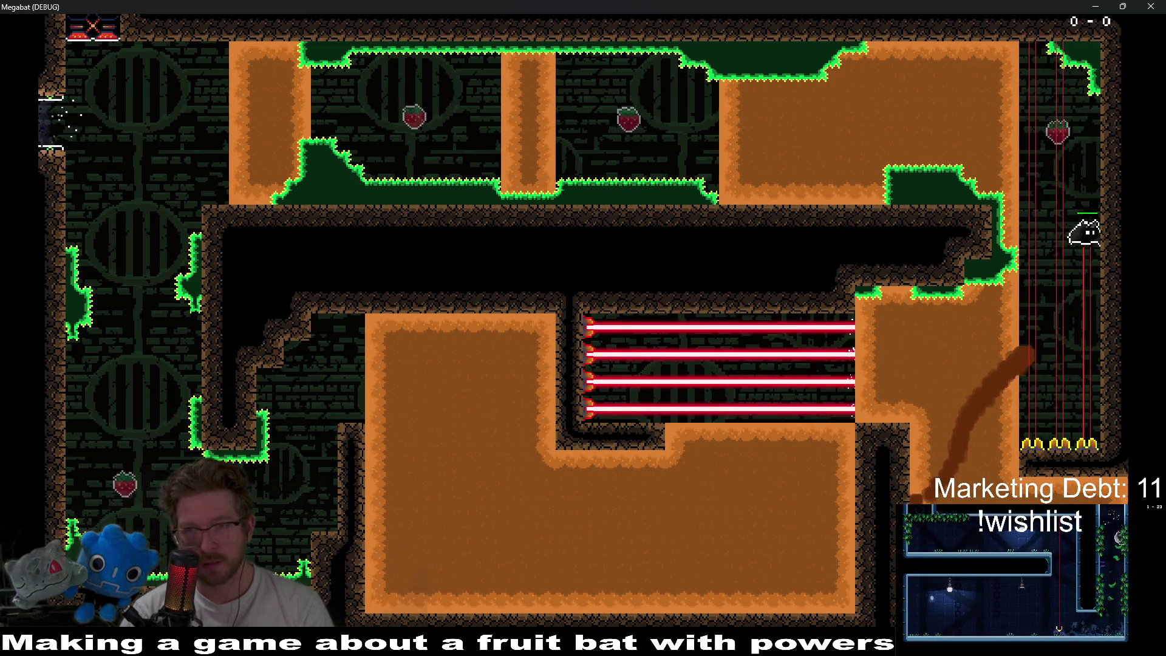
key("Left")
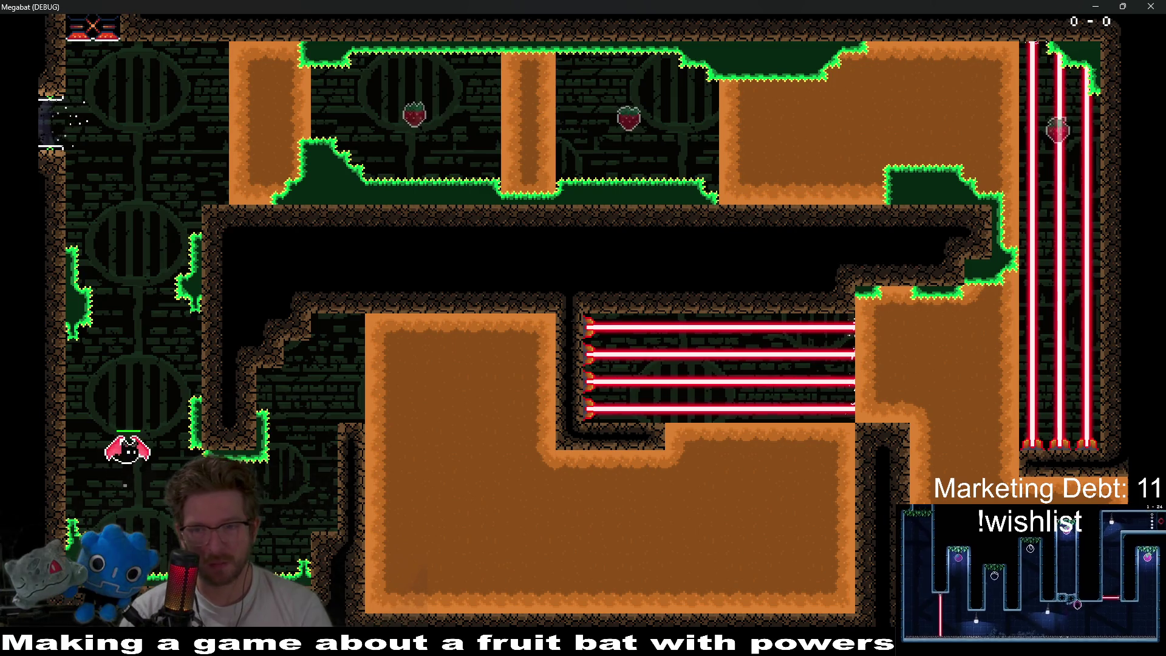
- Pause the game and choose QUIT to return to the editor
key("Escape")
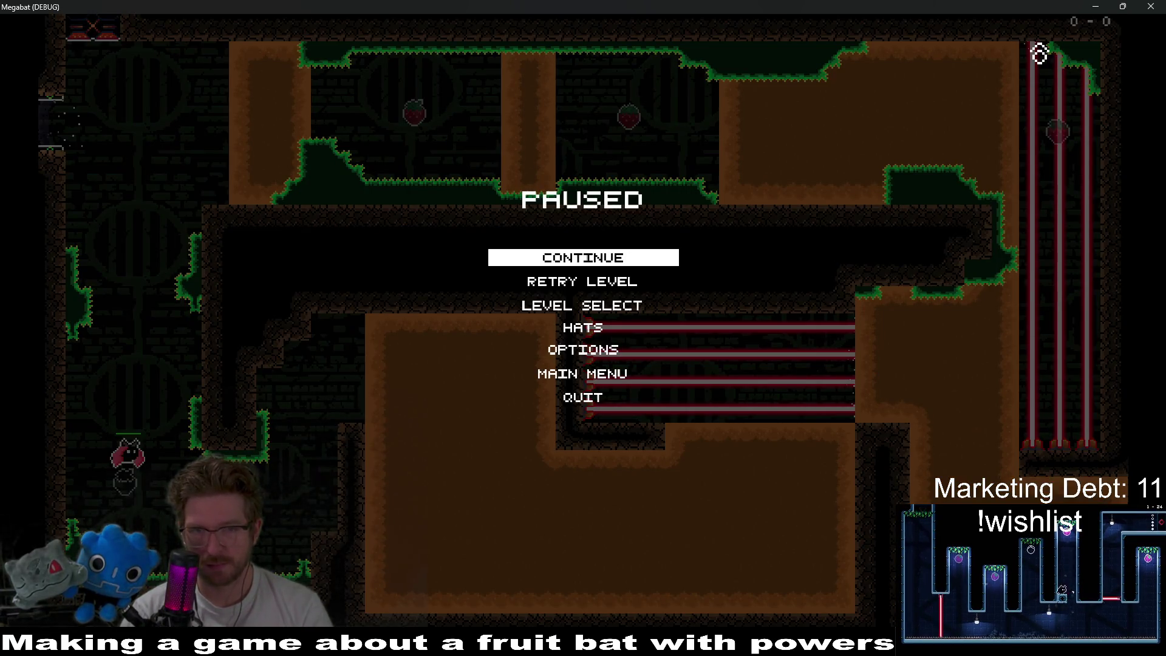
key("Down")
key("Down")
key("Down")
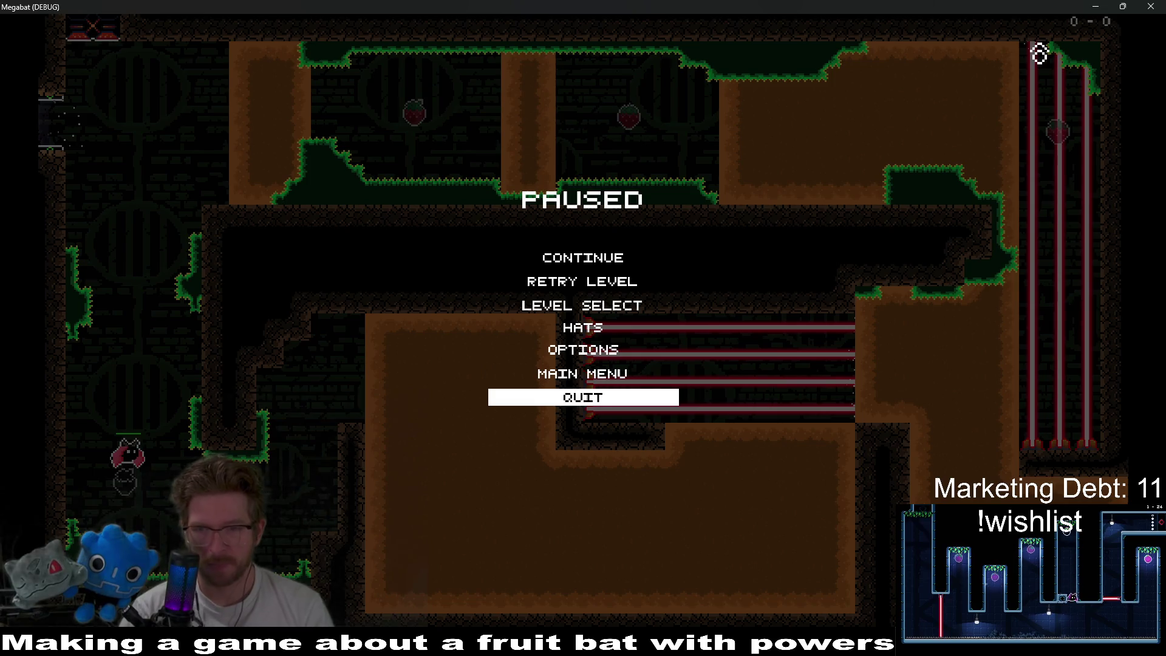
key("Return")
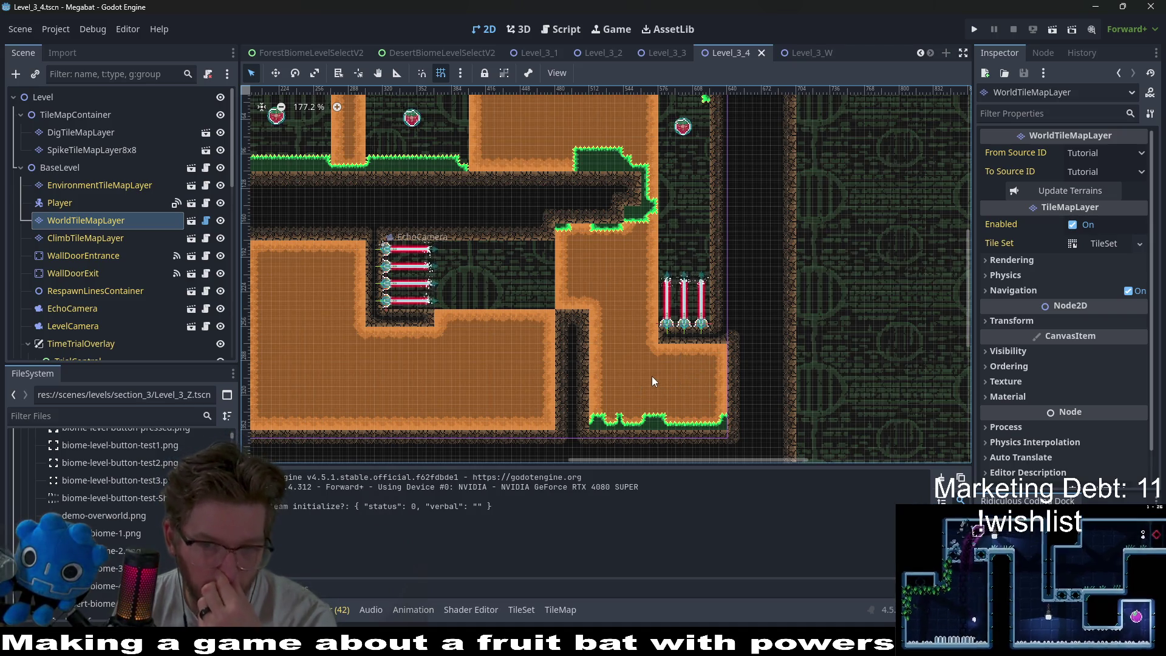
left_click_drag(618, 296, 679, 323)
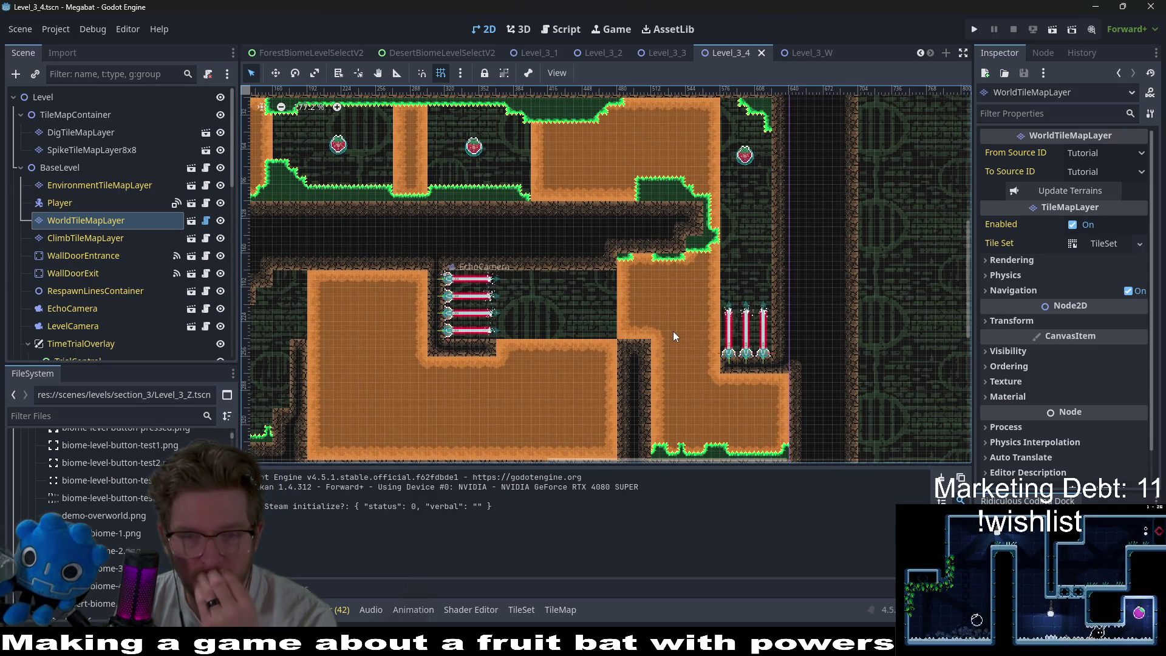
scroll(679, 323, "down", 2)
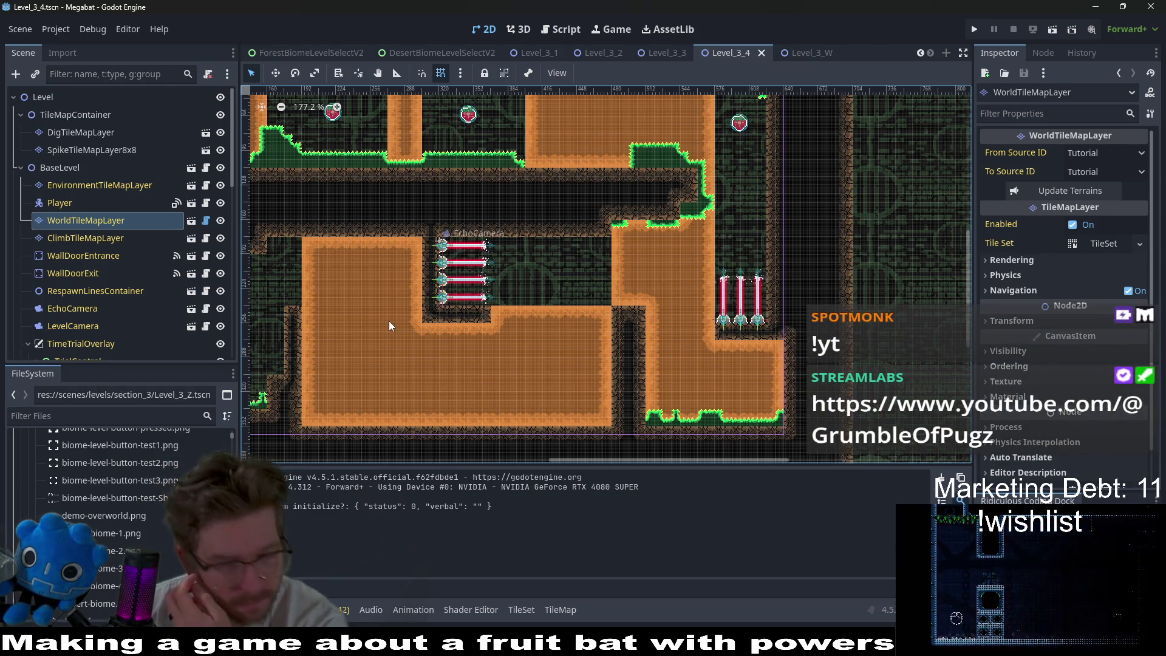
- Paint Emerald grass edging on the spike pit's left wall using SpikeTileMapLayer8x8
left_click(64, 132)
left_click(293, 537)
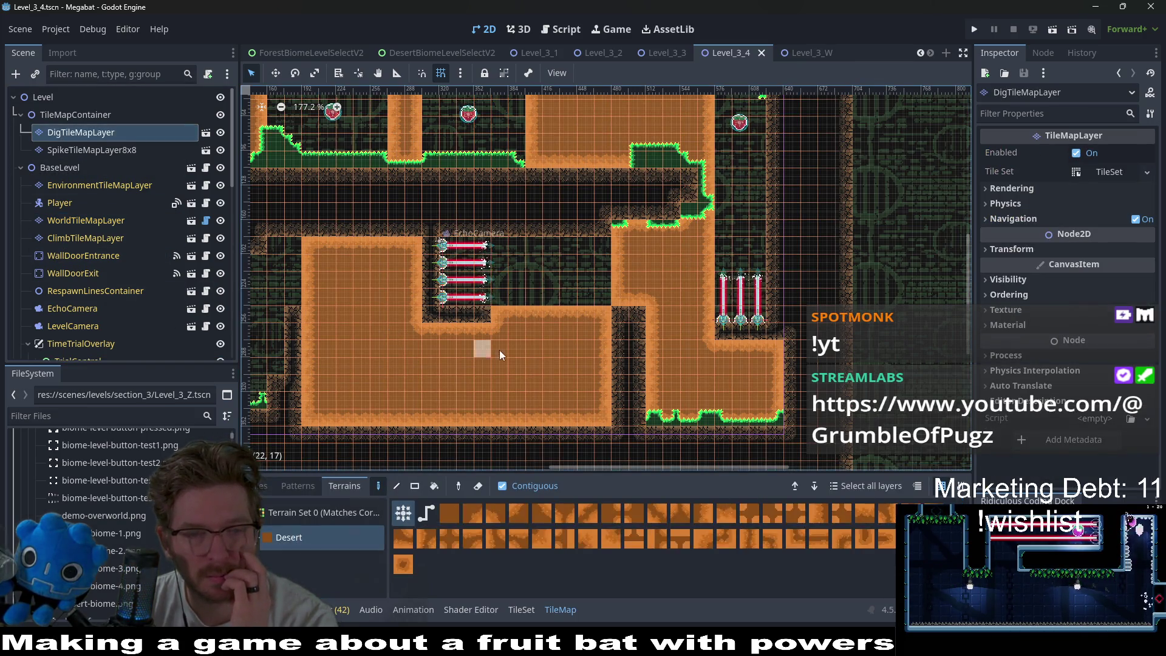
left_click(91, 150)
left_click(288, 537)
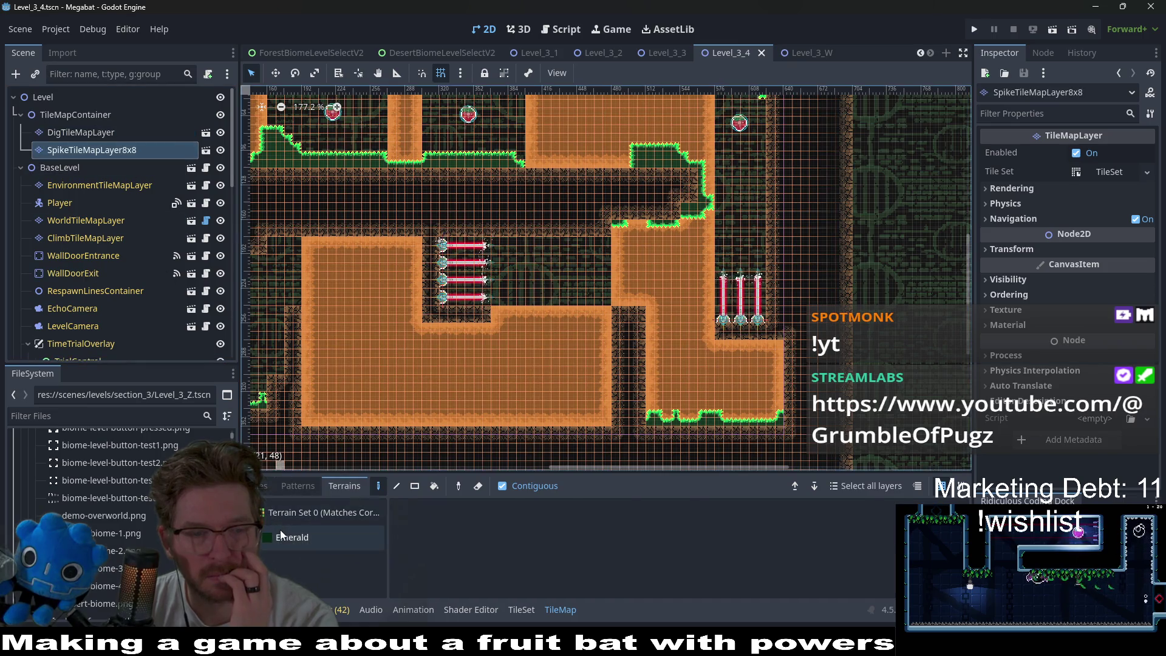
scroll(616, 355, "up", 1)
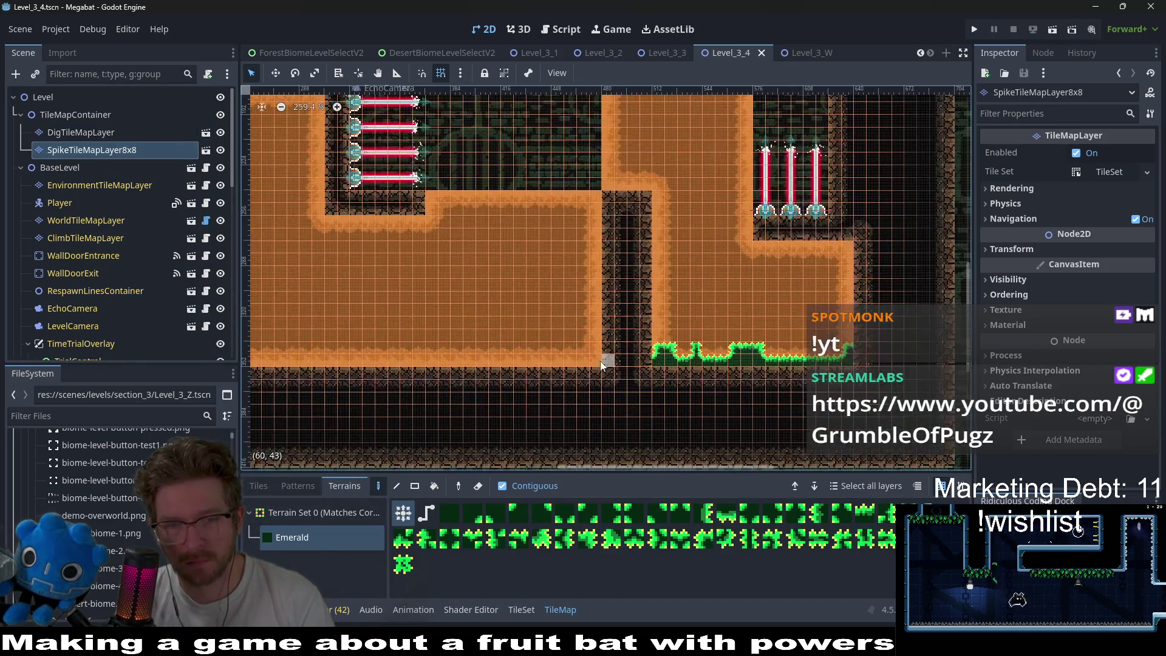
scroll(606, 359, "up", 1)
mouse_move(564, 382)
left_mouse_down()
mouse_move(586, 365)
mouse_move(550, 369)
mouse_move(599, 336)
left_mouse_up()
- Paint Emerald grass on the big dirt block's lower-left corner and save Level_3_4
scroll(602, 333, "down", 2)
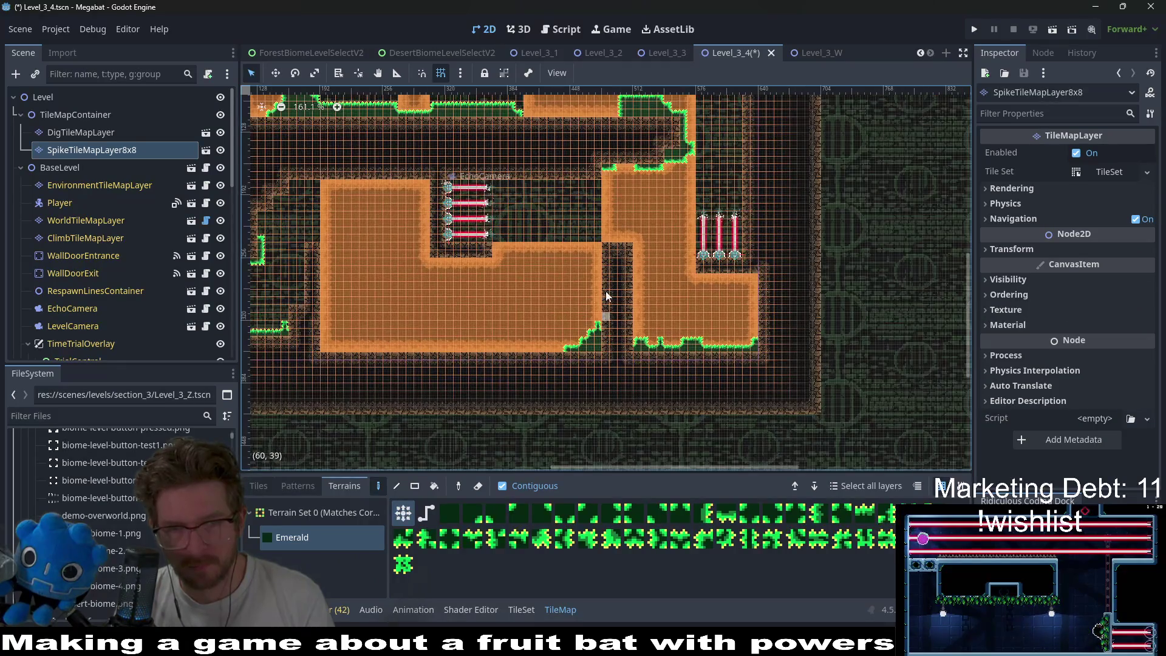
scroll(486, 191, "left", 3)
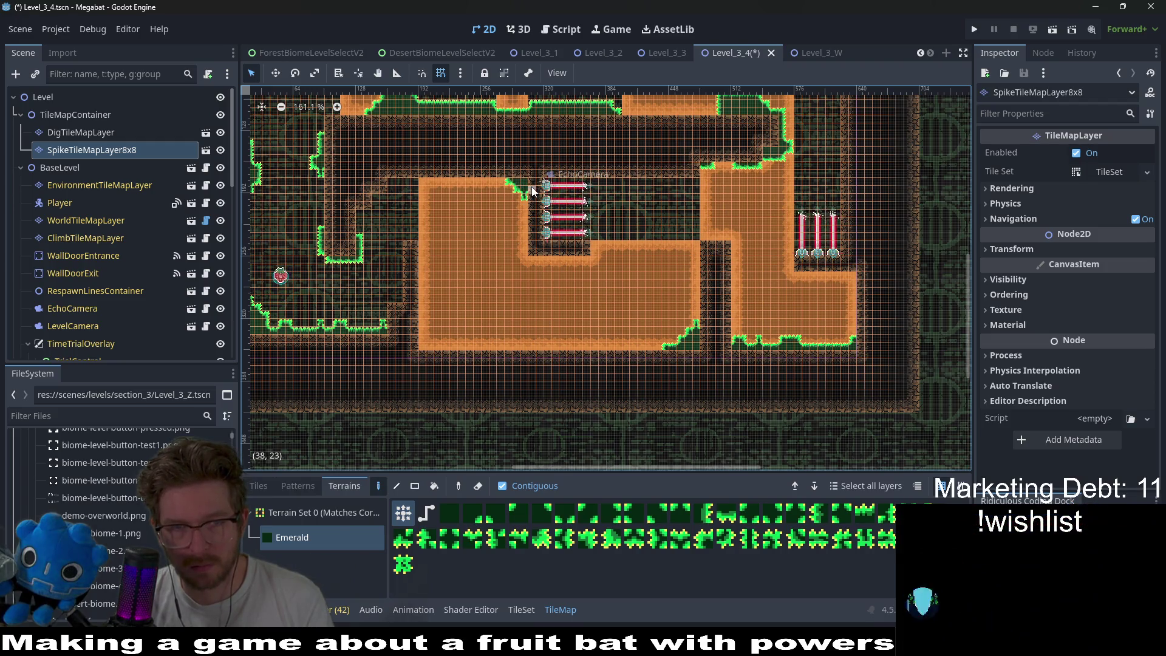
scroll(532, 191, "up", 3)
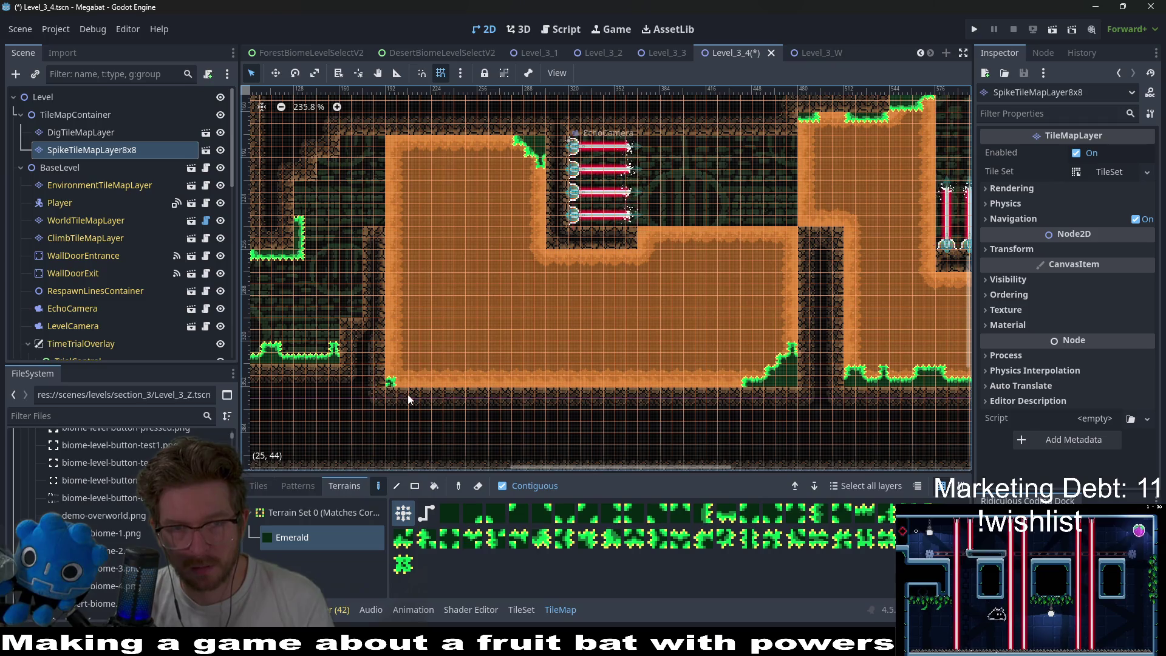
mouse_move(410, 386)
left_mouse_down()
mouse_move(386, 364)
mouse_move(434, 390)
left_mouse_up()
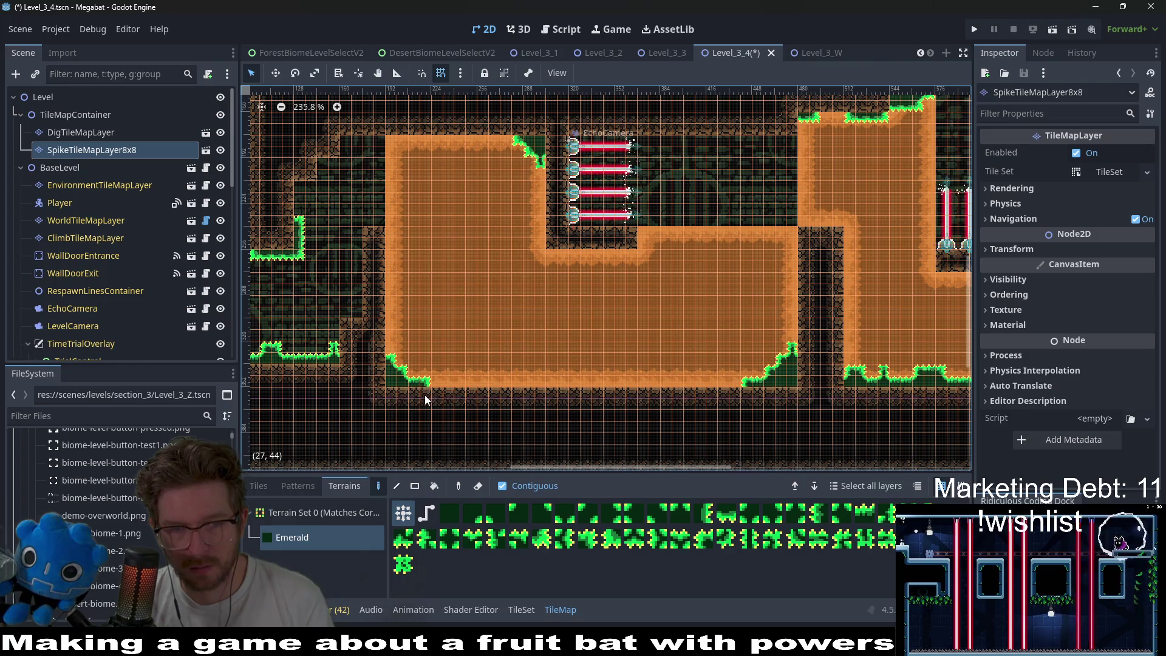
scroll(422, 358, "down", 3)
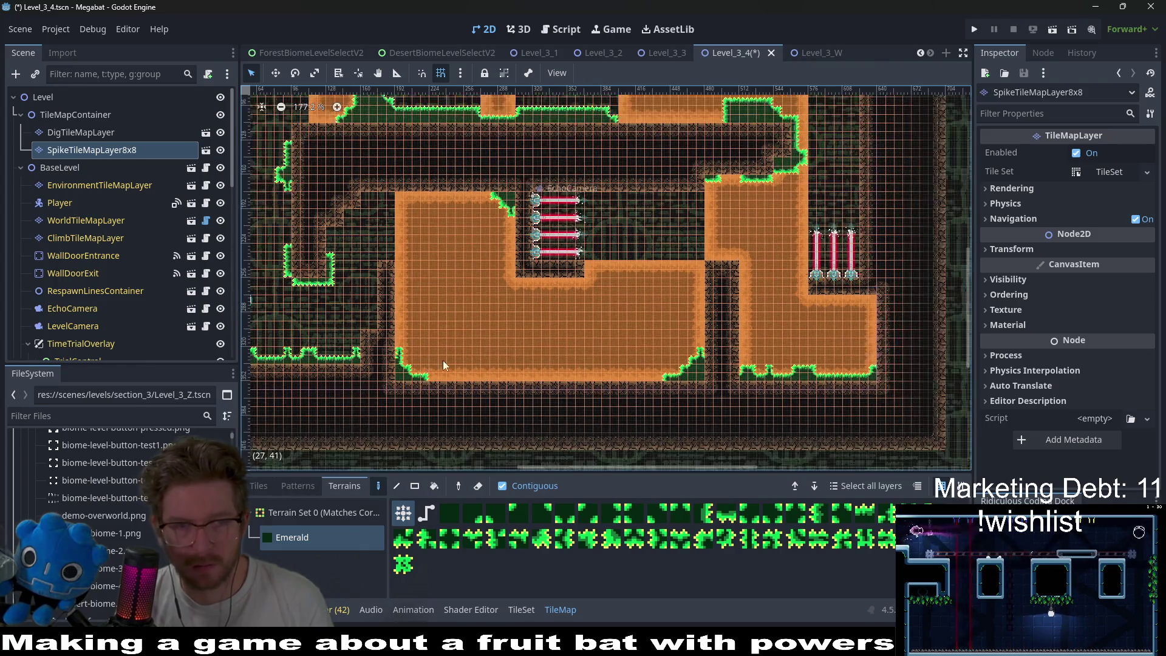
key("ctrl+s")
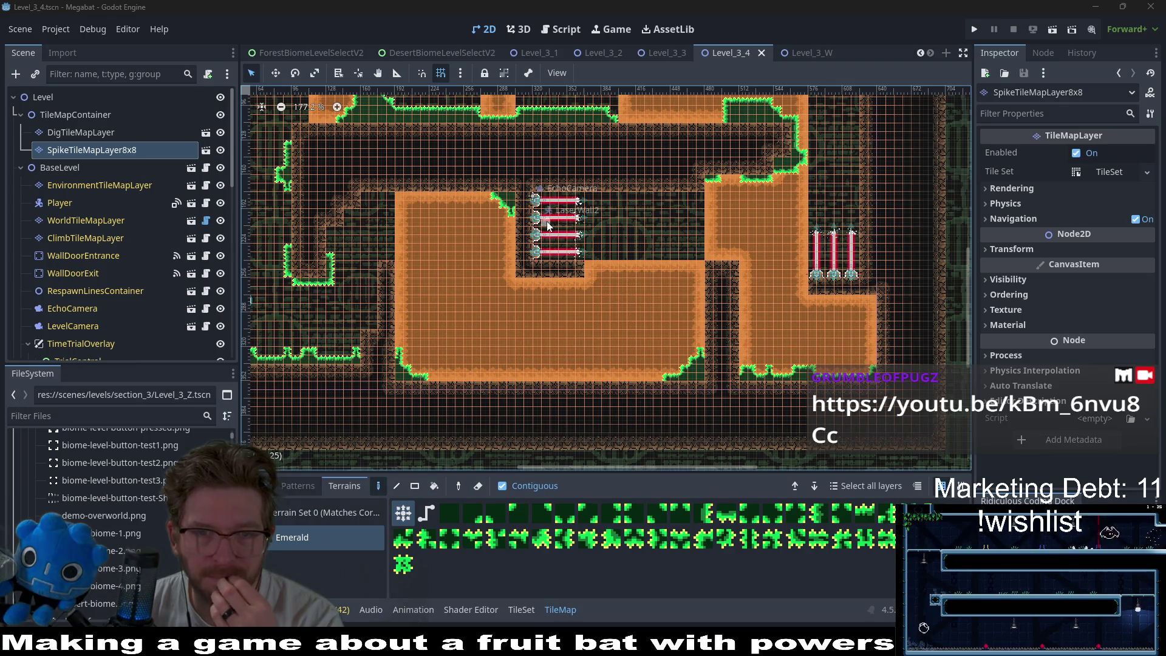
- Pan around the level to review the edging and save it again
scroll(580, 178, "up", 2)
scroll(580, 177, "right", 2)
scroll(580, 178, "up", 3)
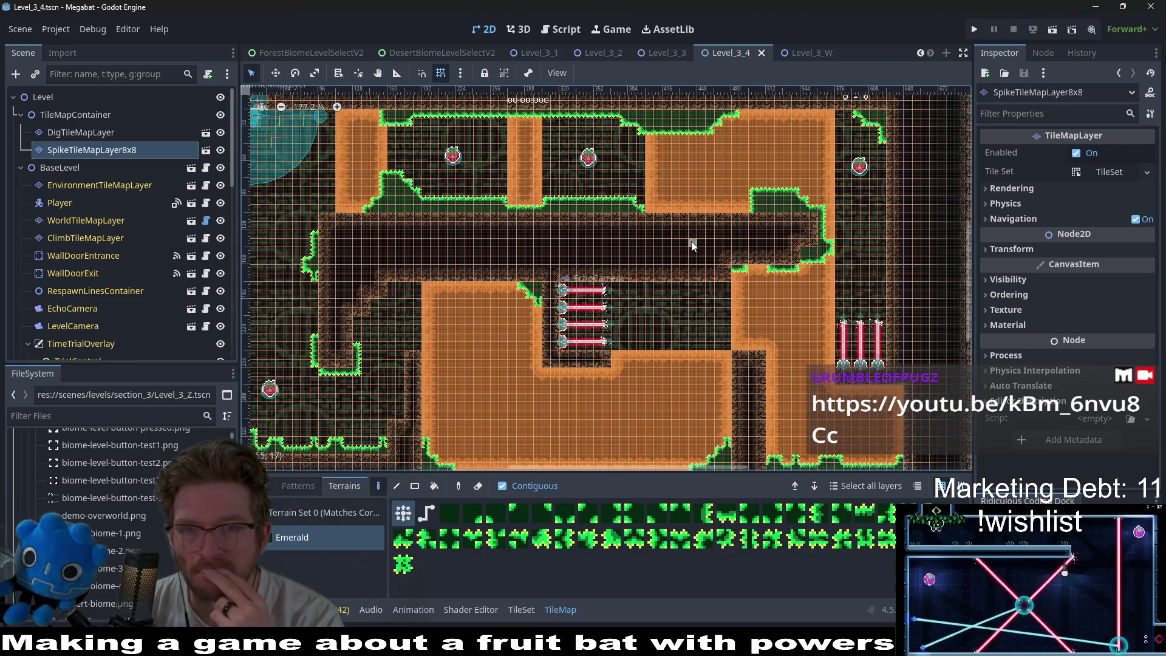
scroll(672, 247, "left", 5)
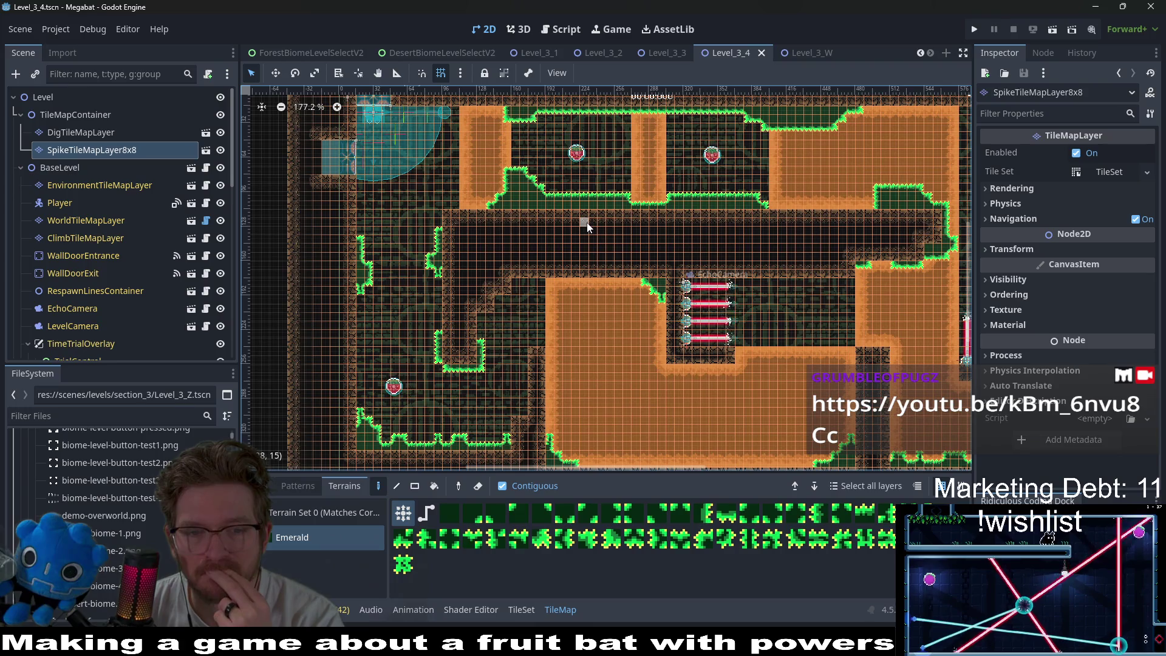
scroll(586, 227, "down", 3)
key("ctrl+s")
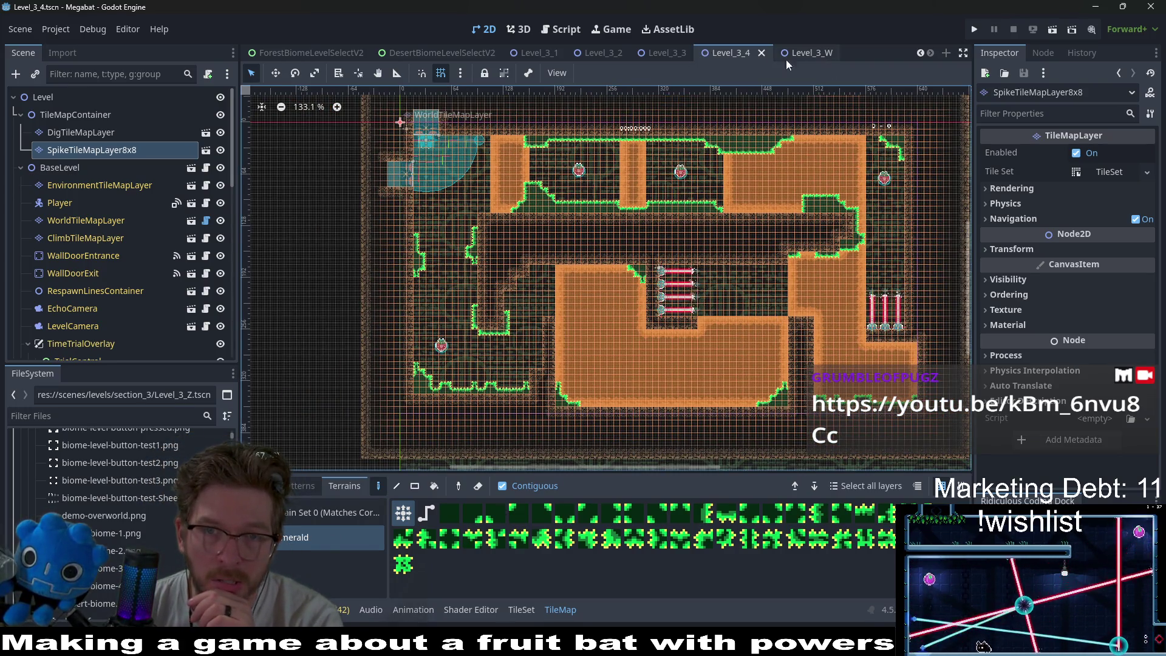
scroll(147, 471, "up", 10)
scroll(137, 487, "down", 5)
left_click(91, 413)
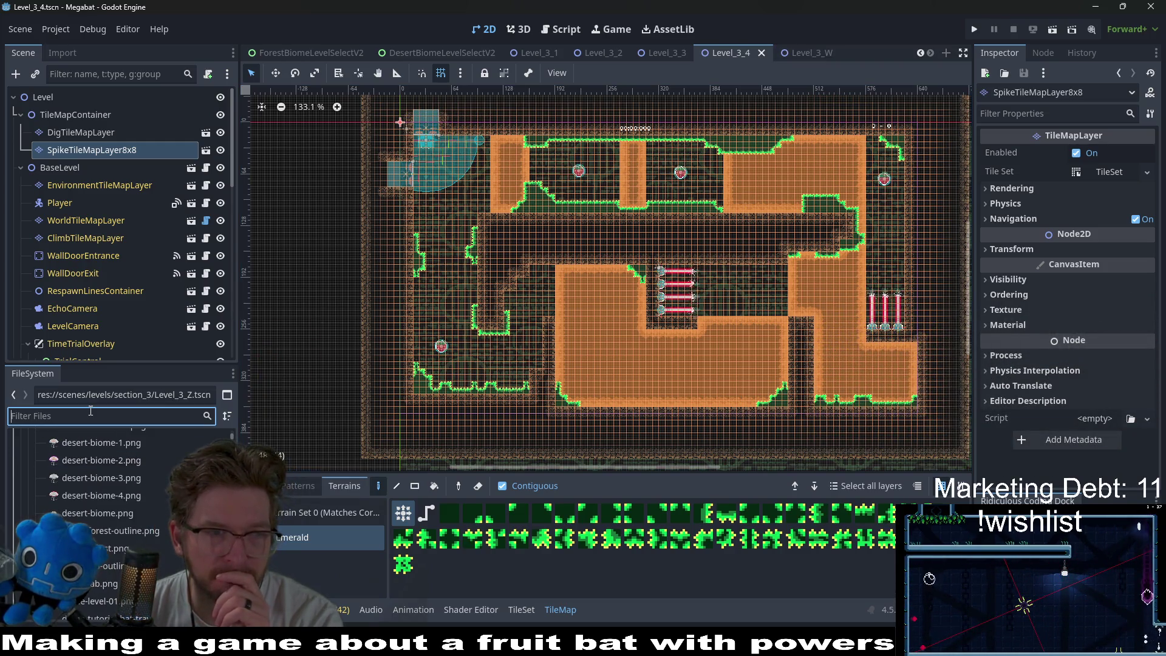
- Filter the FileSystem by 'level_3_', select Level_3_4.tscn, then clear the filter
left_click(82, 131)
left_click(67, 419)
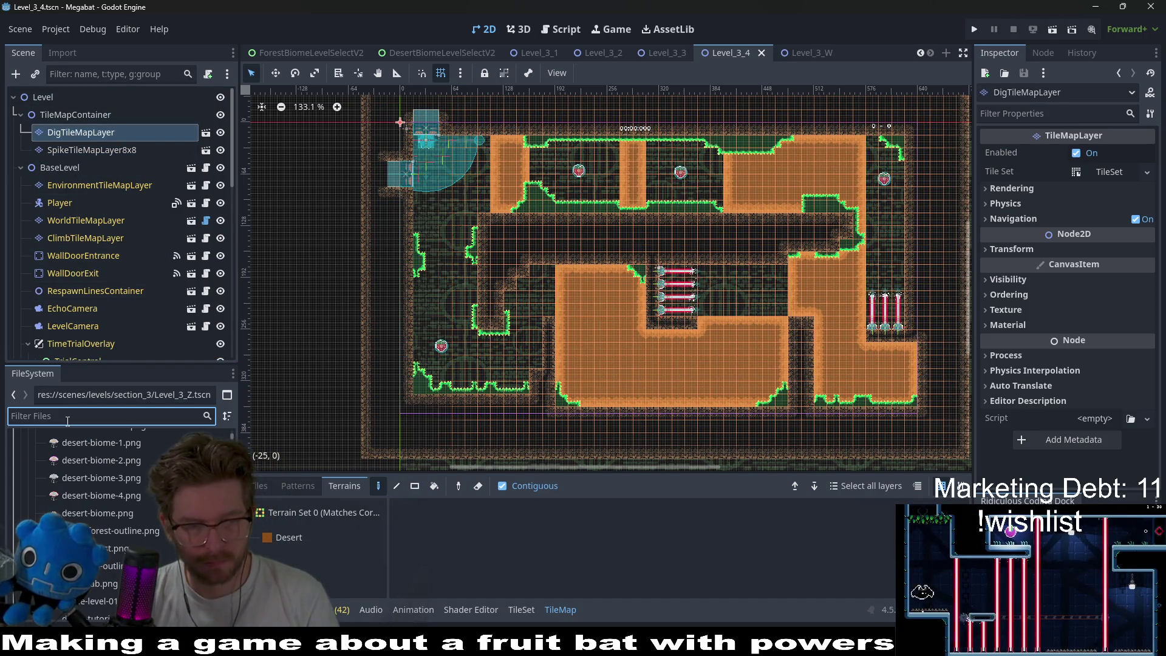
scroll(125, 457, "up", 10)
scroll(127, 462, "up", 3)
scroll(97, 490, "down", 15)
left_click(64, 417)
type("level_3_")
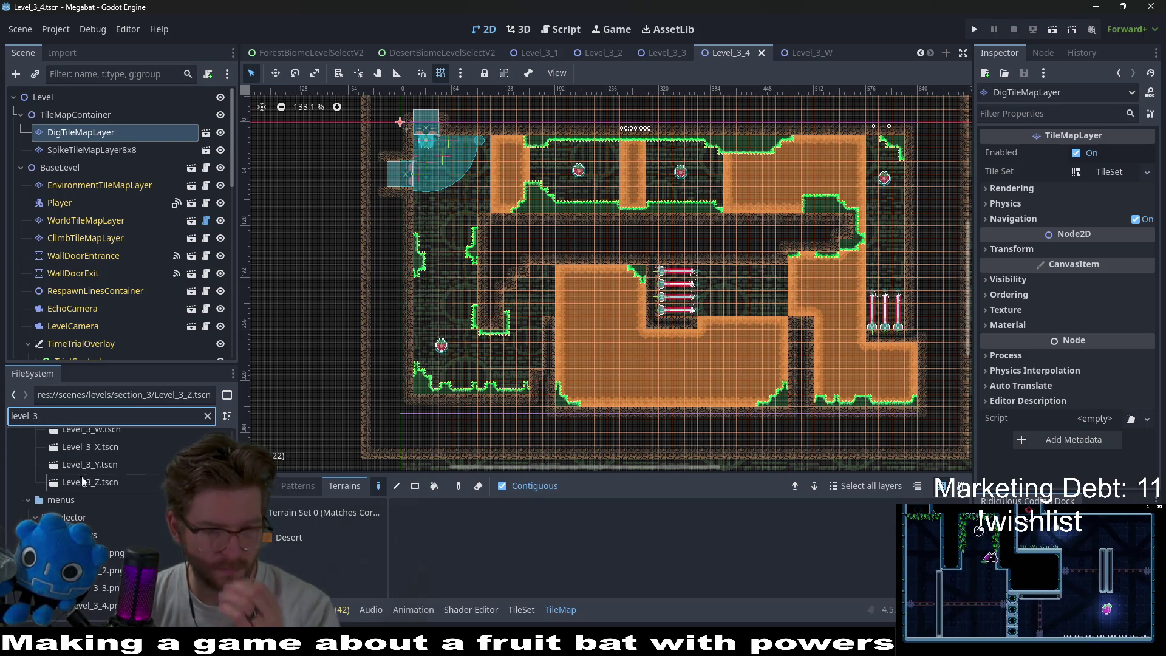
scroll(82, 476, "up", 2)
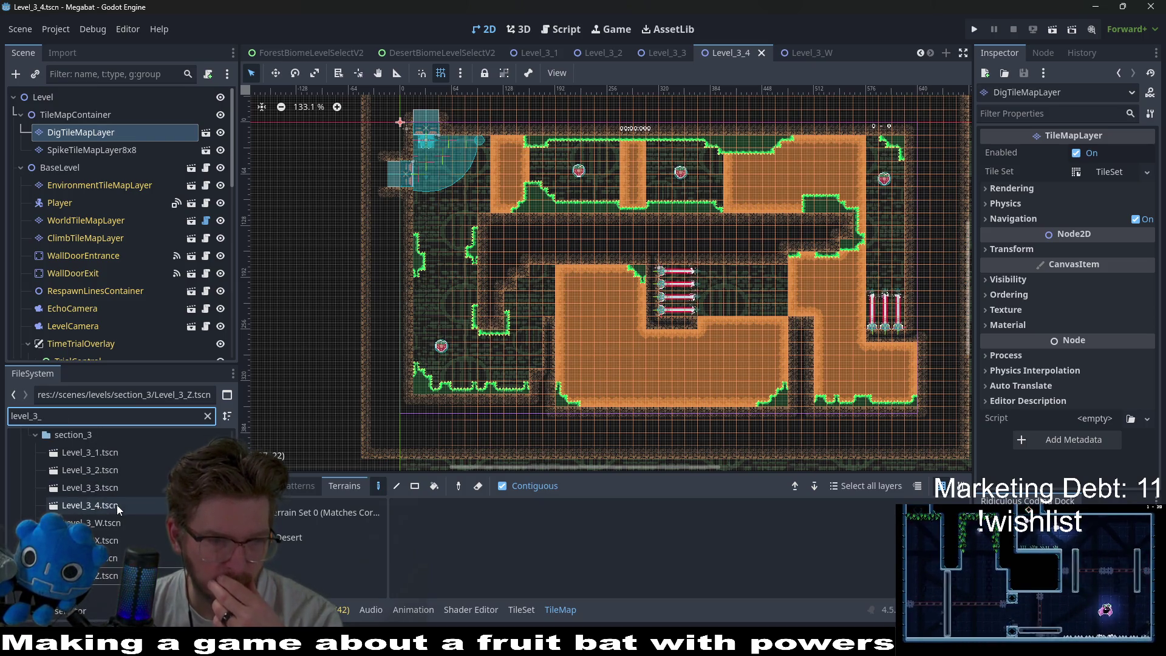
left_click(116, 505)
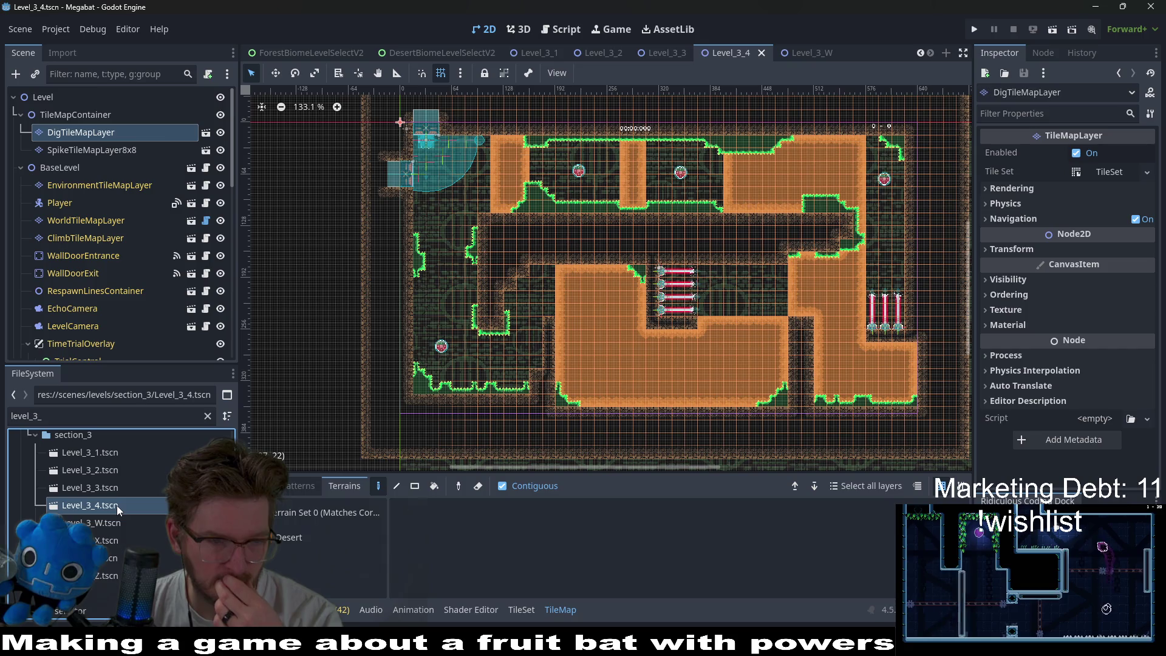
left_click(206, 418)
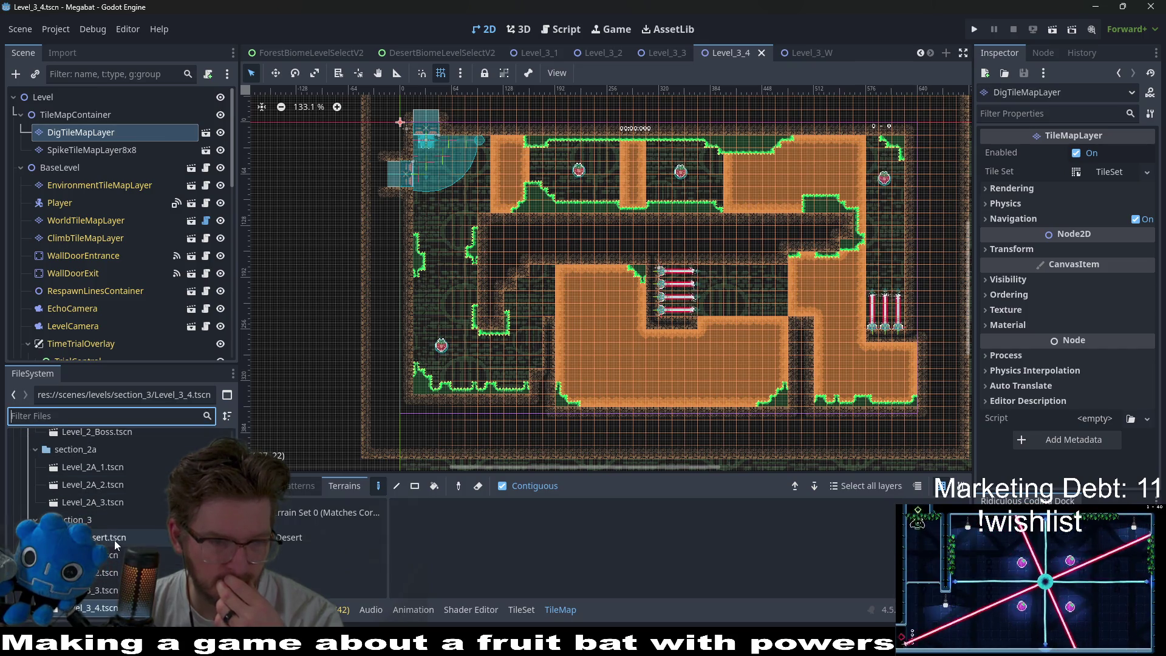
- Duplicate BaseDesert.tscn as Level_3_5.tscn and switch to the script editor
right_click(117, 545)
left_click(144, 497)
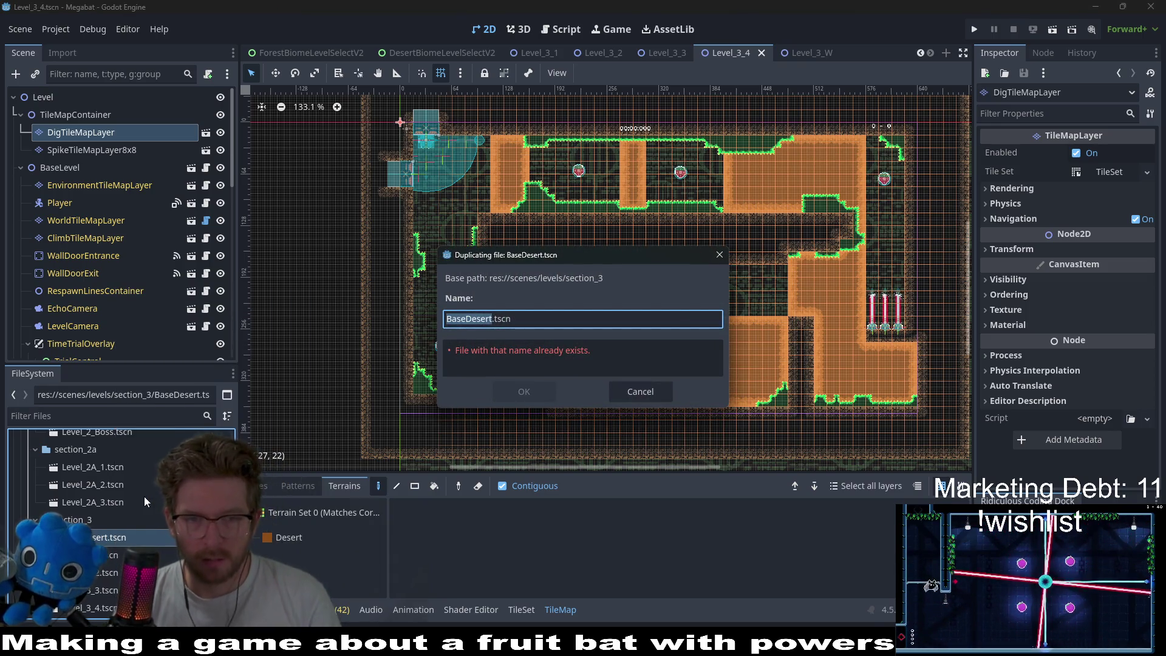
type("Level_3_5")
key("Return")
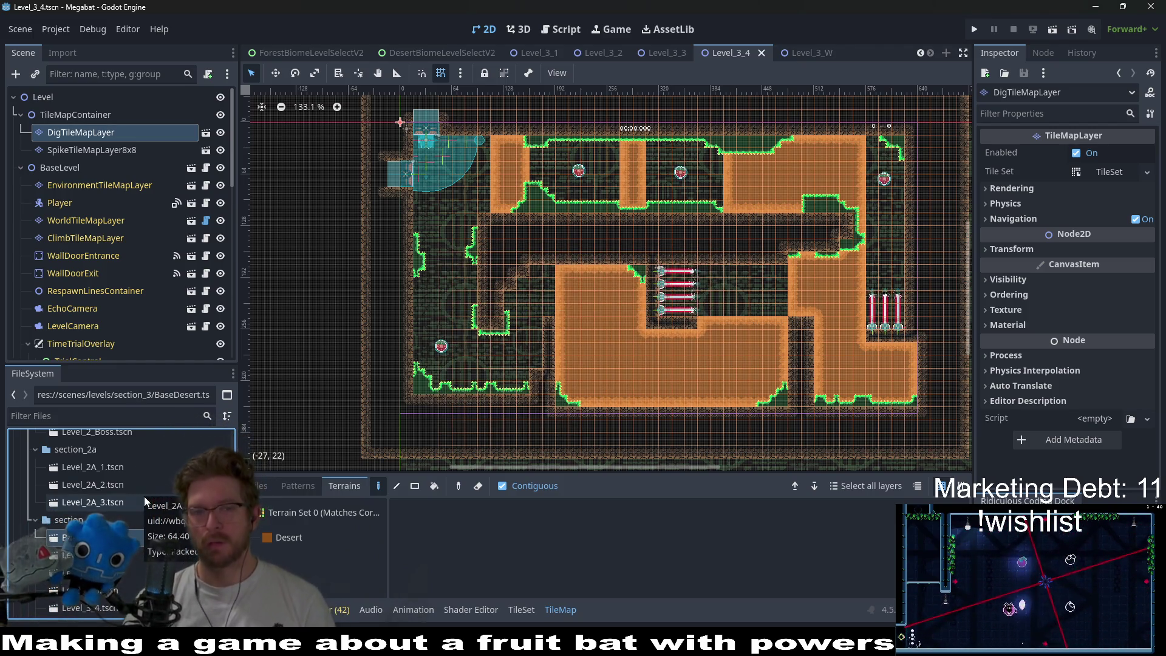
left_click(563, 30)
- Open GlobalConstants.gd and add a LEVEL_3_5 entry to the levels dictionary
key("shift+alt+o")
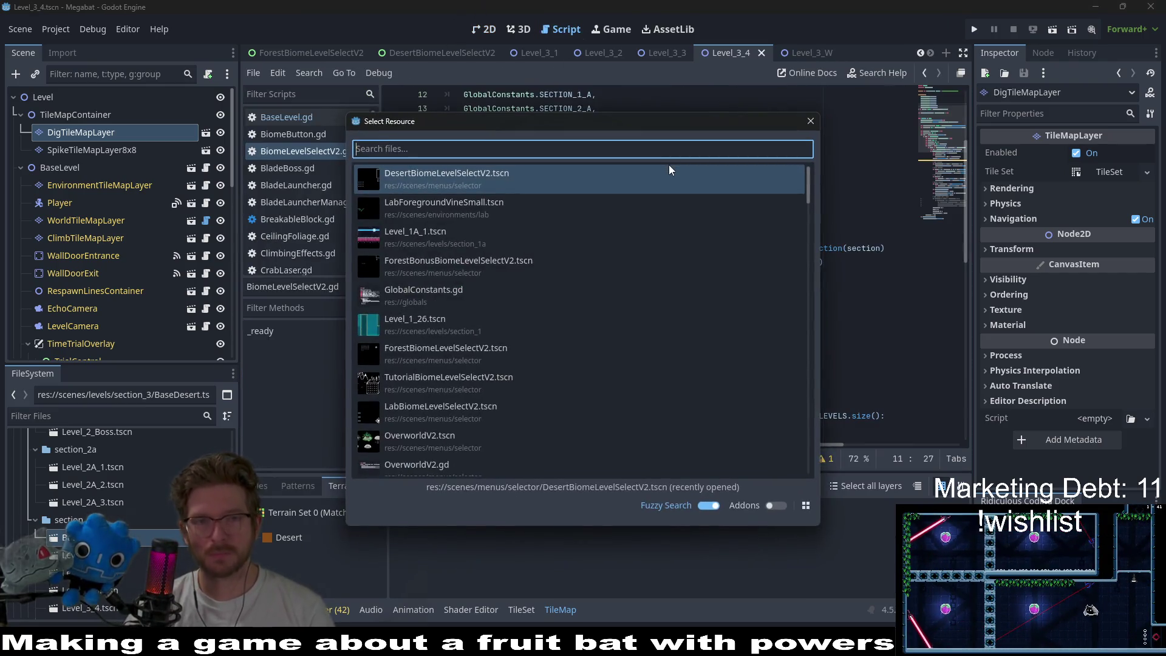
type("globalcons")
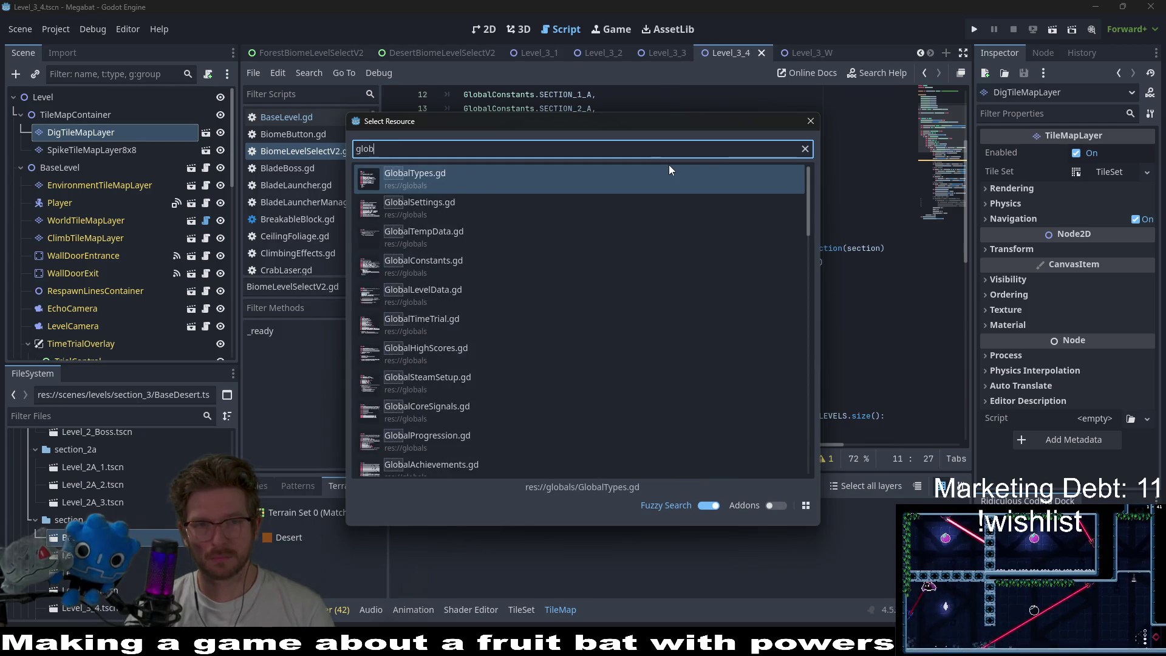
key("Return")
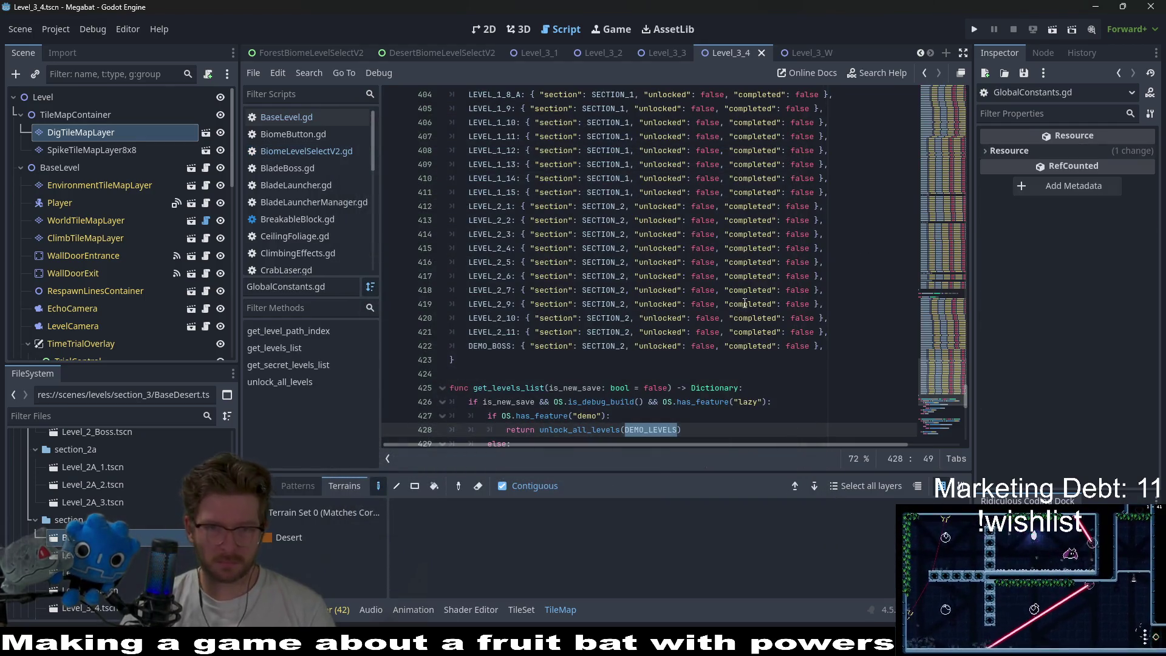
scroll(945, 346, "up", 10)
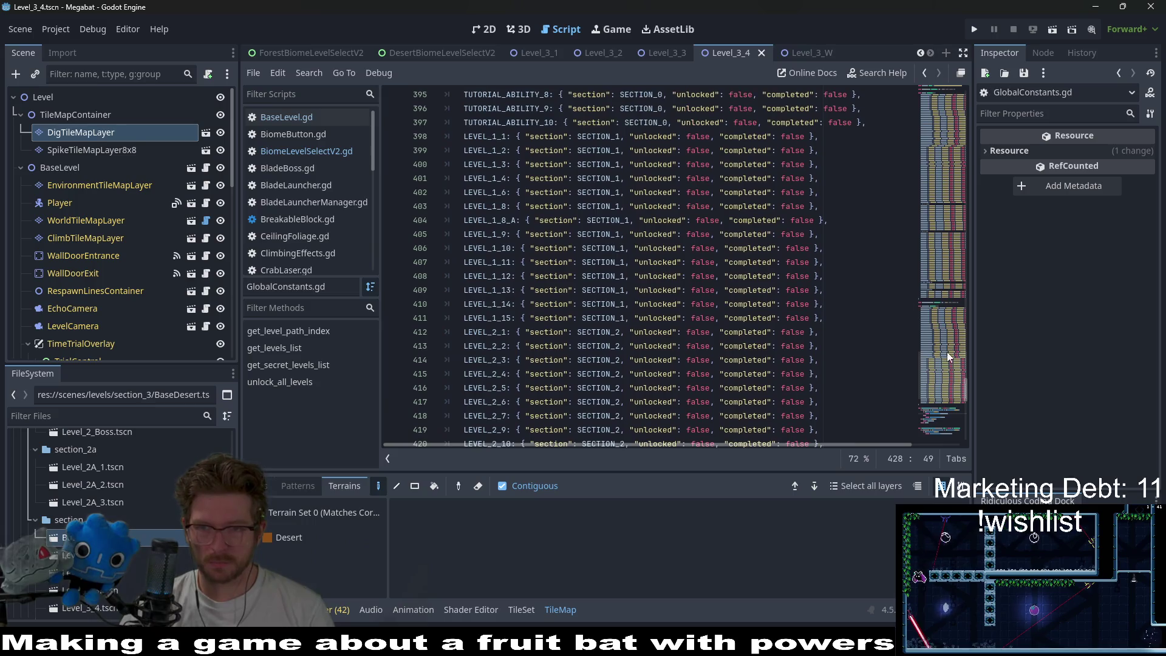
scroll(940, 345, "up", 10)
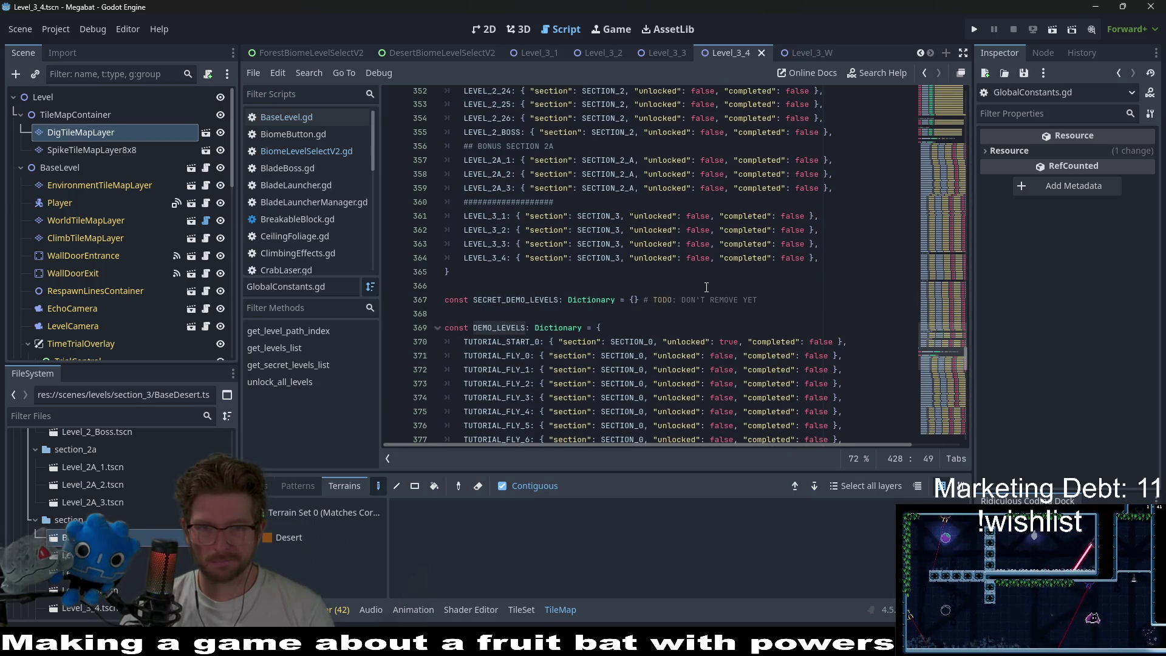
left_click_drag(817, 260, 829, 249)
key("ctrl+c")
left_click(825, 258)
key("ctrl+v")
left_click(502, 272)
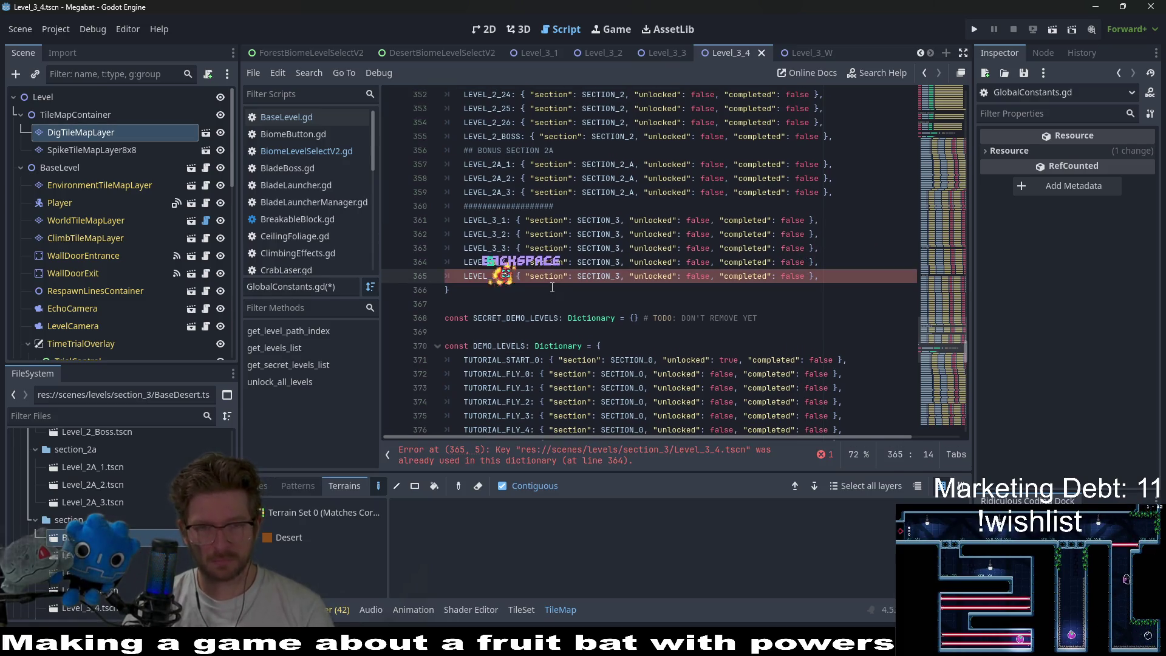
type("5")
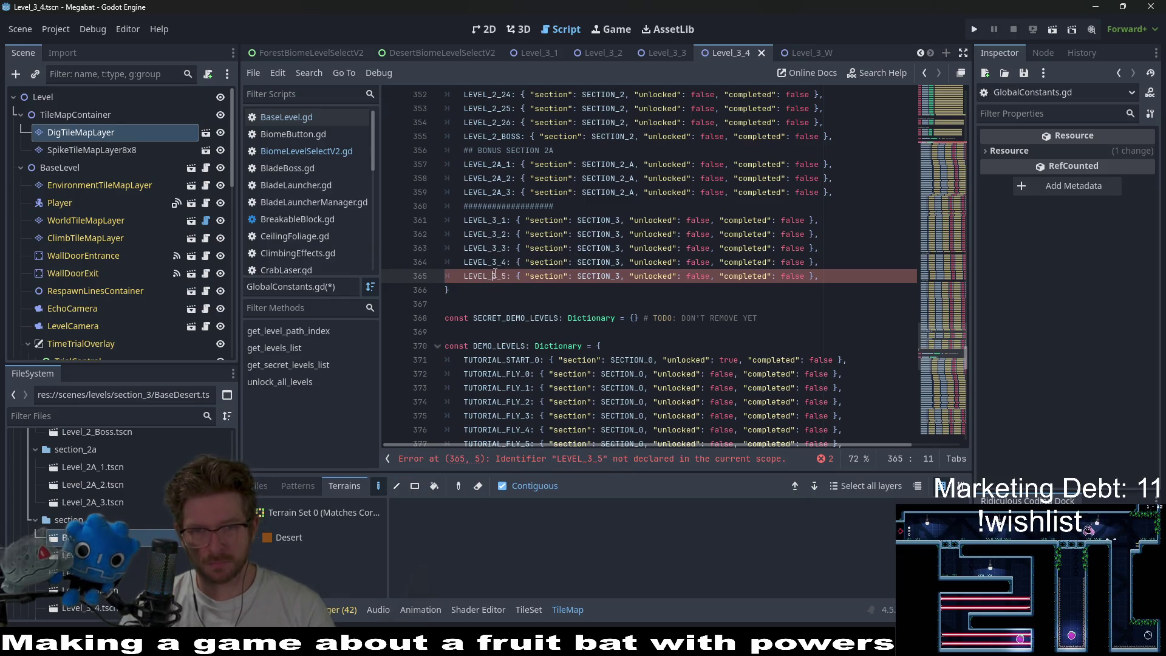
- Add a LEVEL_3_5 path constant pointing to Level_3_5.tscn beneath LEVEL_3_4
left_click(492, 267, "ctrl")
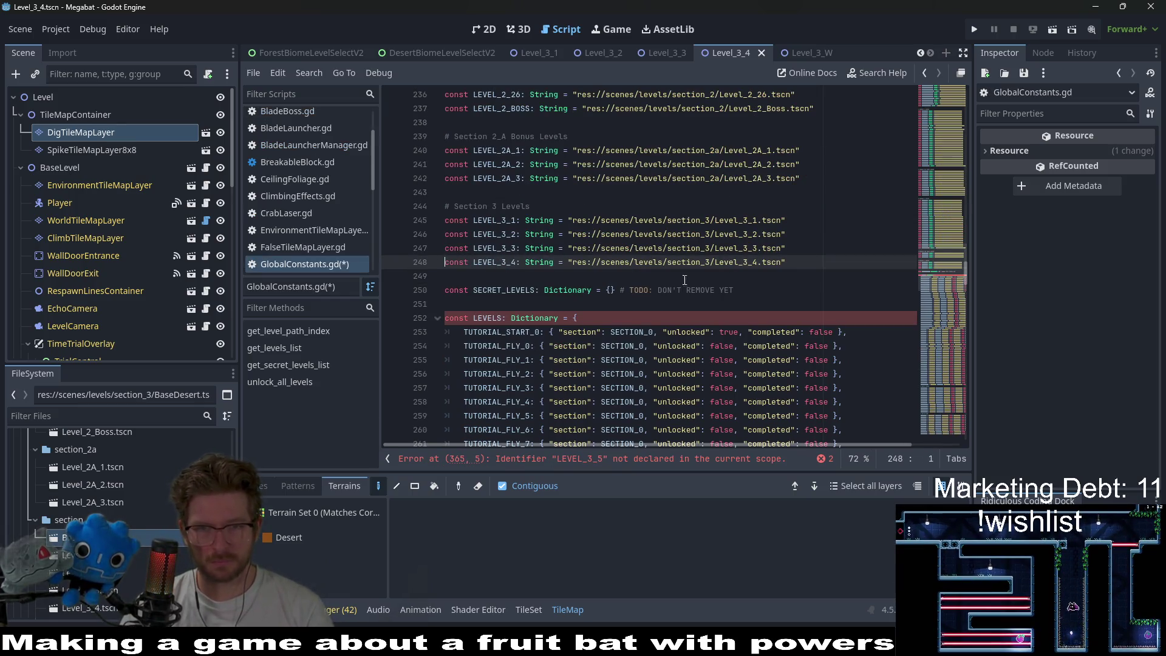
left_click(796, 262, "shift")
key("ctrl+c")
key("End")
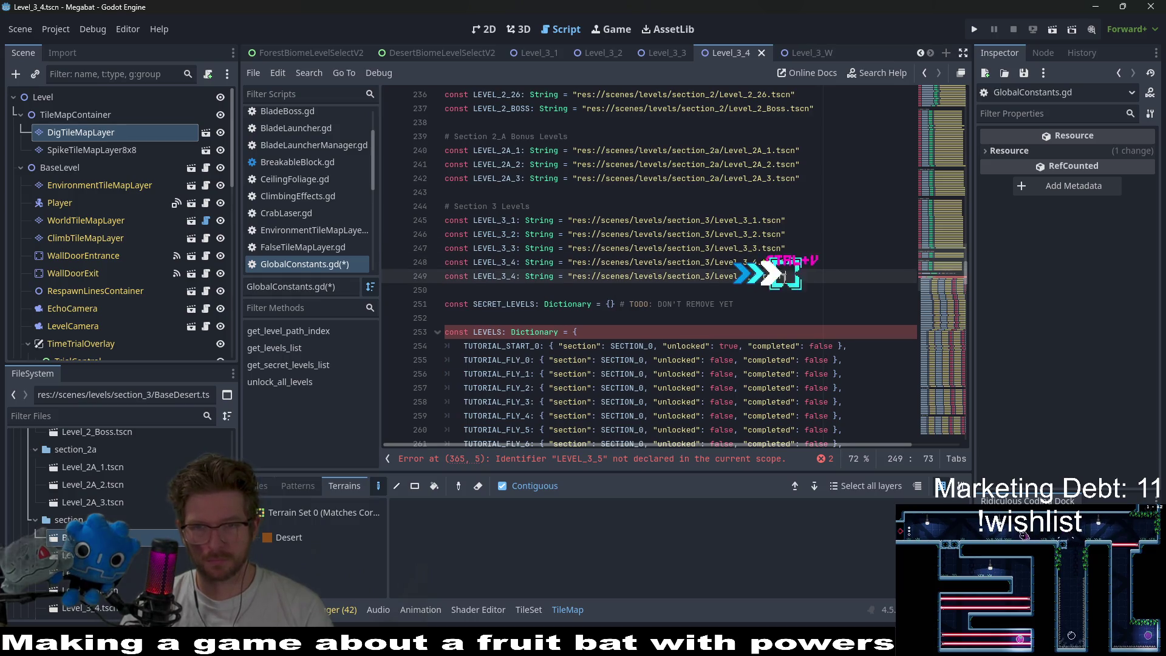
key("Return")
key("ctrl+v")
left_click(756, 277)
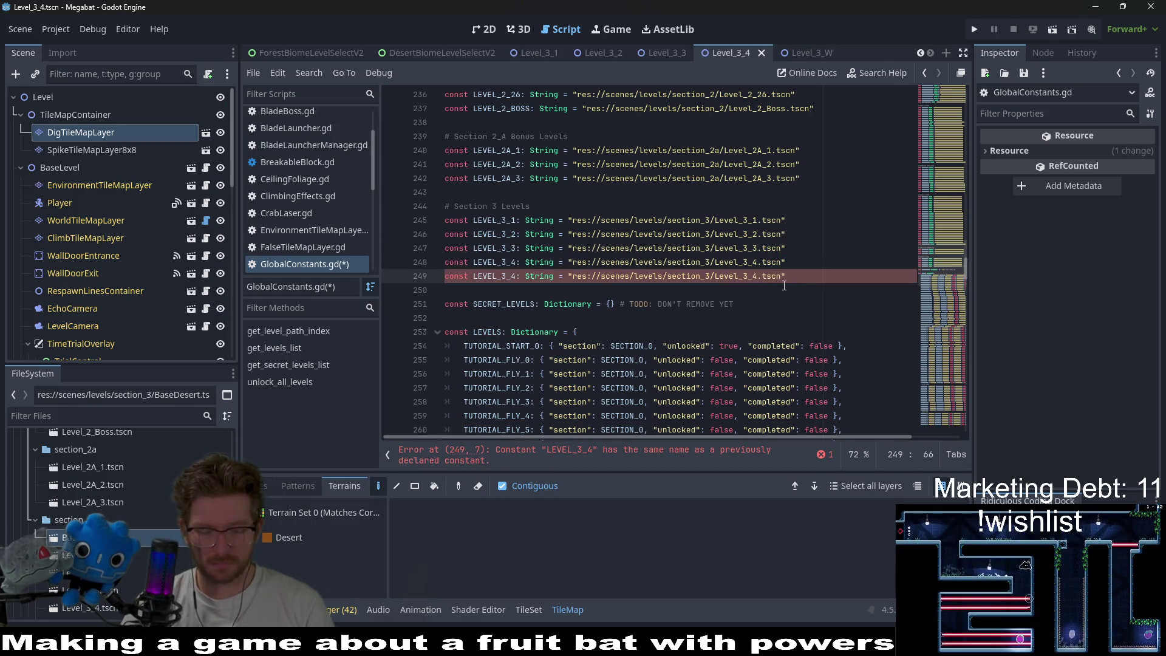
key("BackSpace")
type("5")
key("ctrl+Left")
key("ctrl+Left")
key("ctrl+Left")
key("BackSpace")
type("5")
key("Escape")
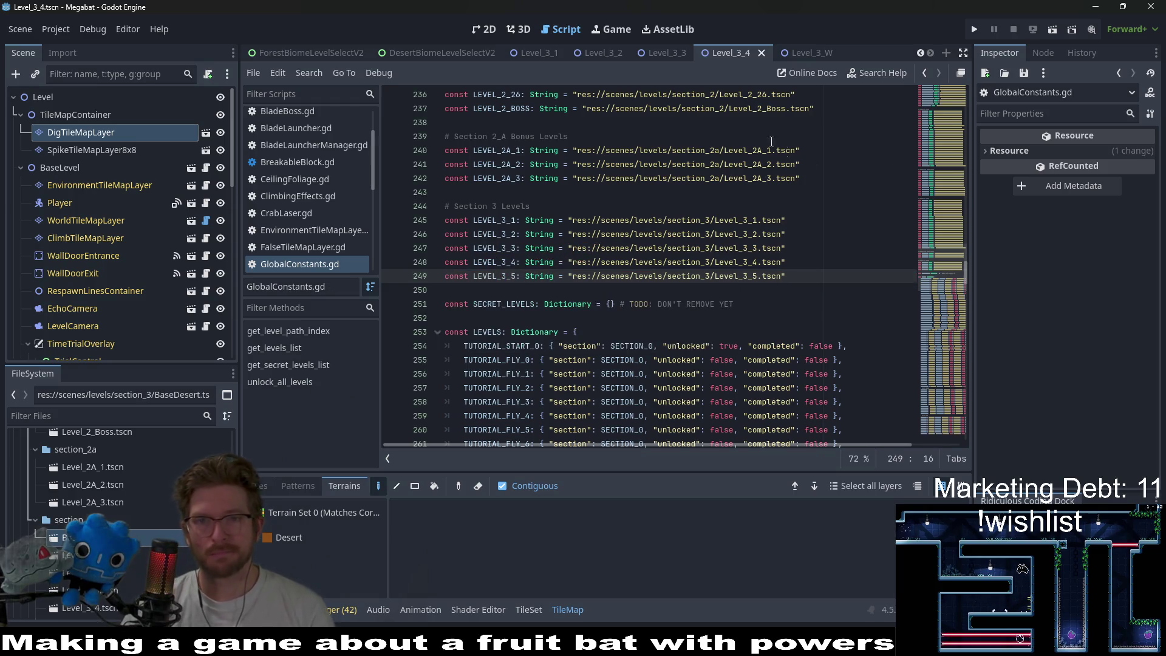
left_click(741, 53)
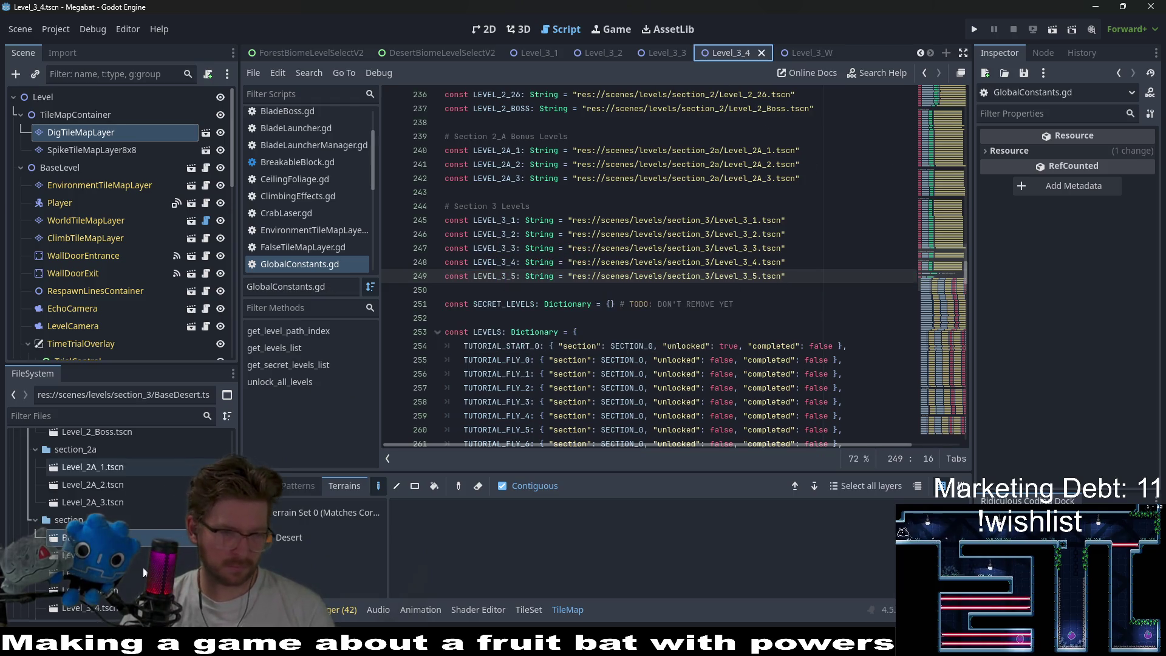
- Open Level_3_5.tscn from the FileSystem dock in the 2D workspace
scroll(143, 568, "down", 3)
double_click(91, 555)
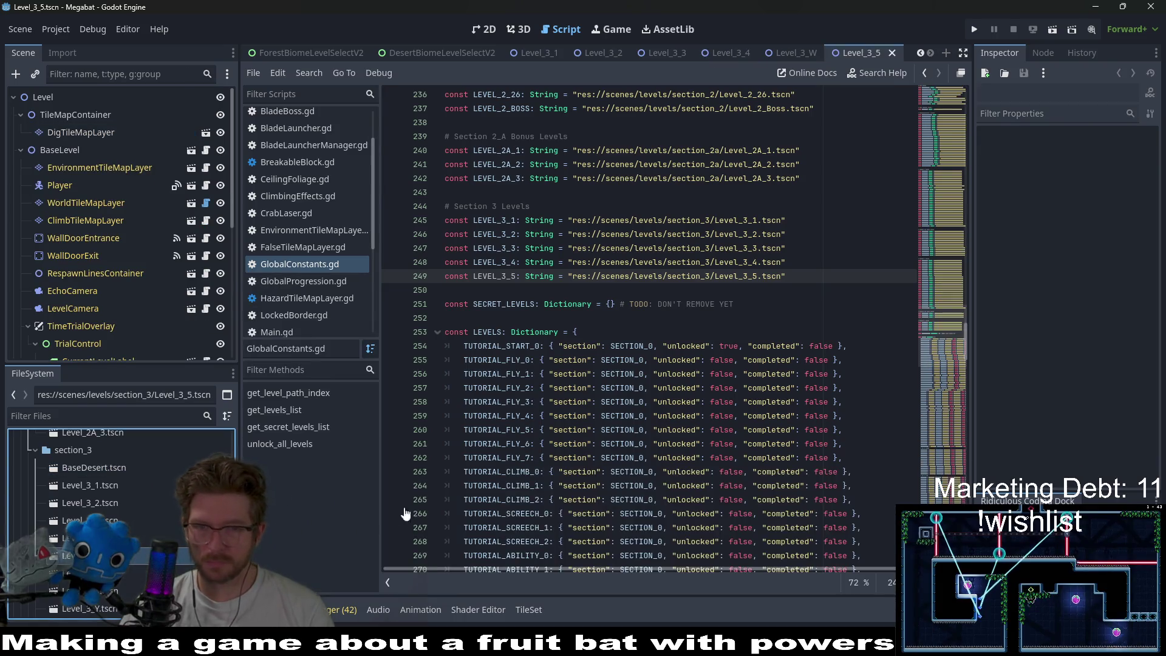
left_click(484, 29)
scroll(473, 213, "up", 2)
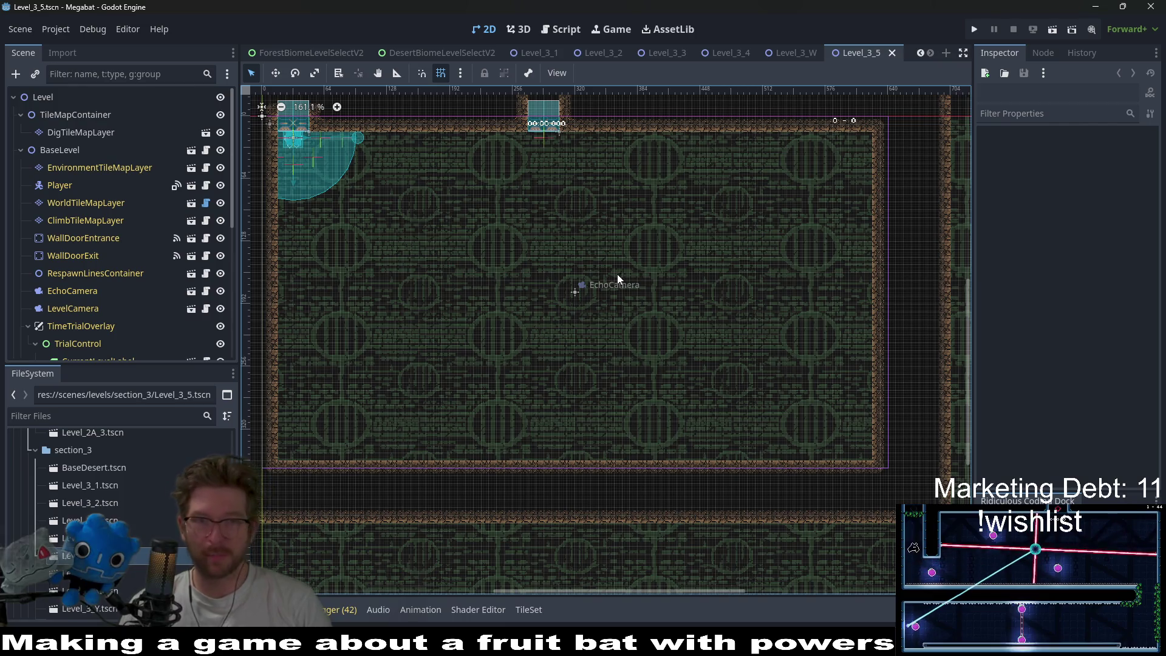
- Reorder the scene tabs so Level_3_5 follows Level_3_4, and close Level_3_W
left_click(797, 54)
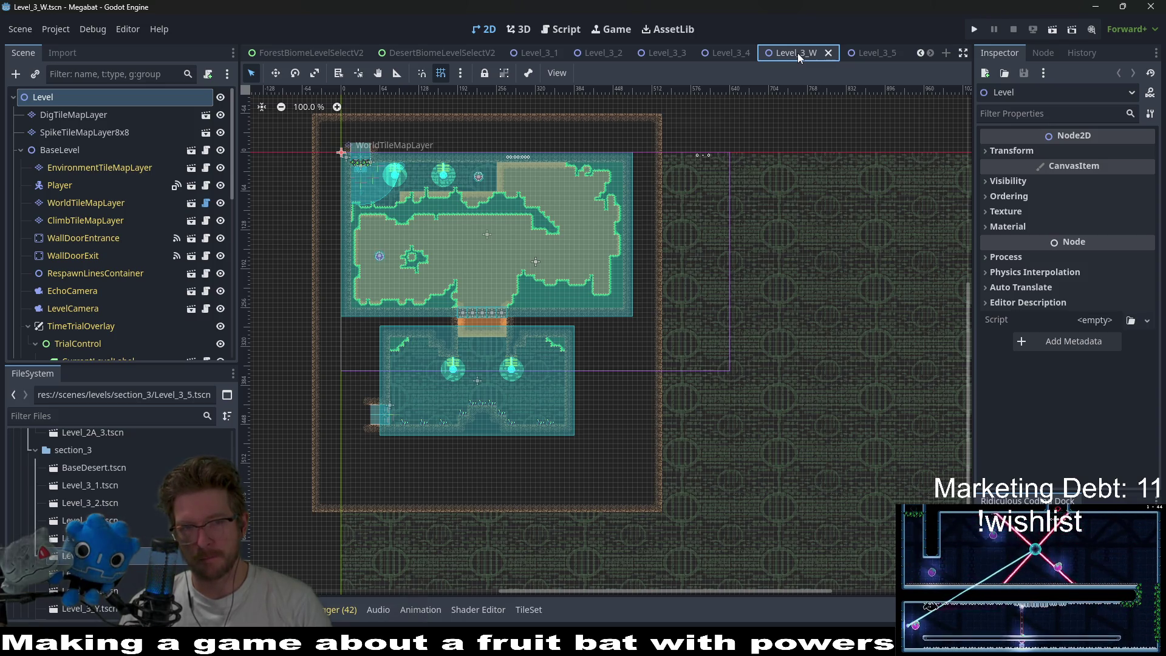
left_click(724, 52)
mouse_move(872, 58)
left_mouse_down()
mouse_move(761, 55)
mouse_move(790, 56)
left_mouse_up()
left_click(858, 56)
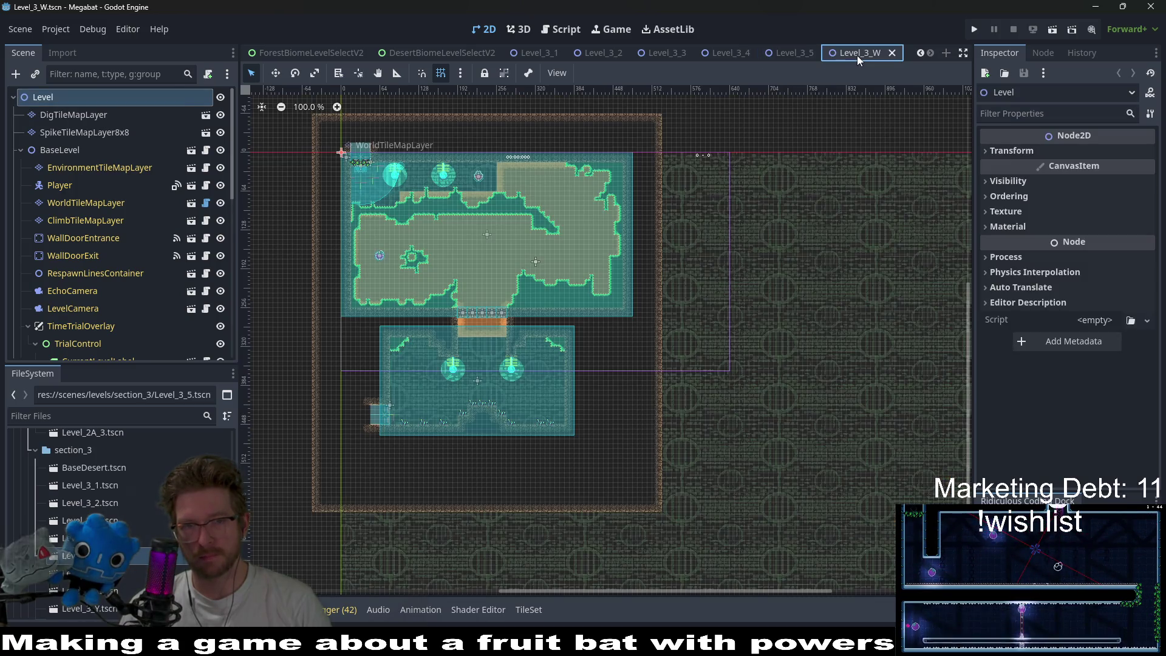
key("ctrl+w")
left_click(727, 51)
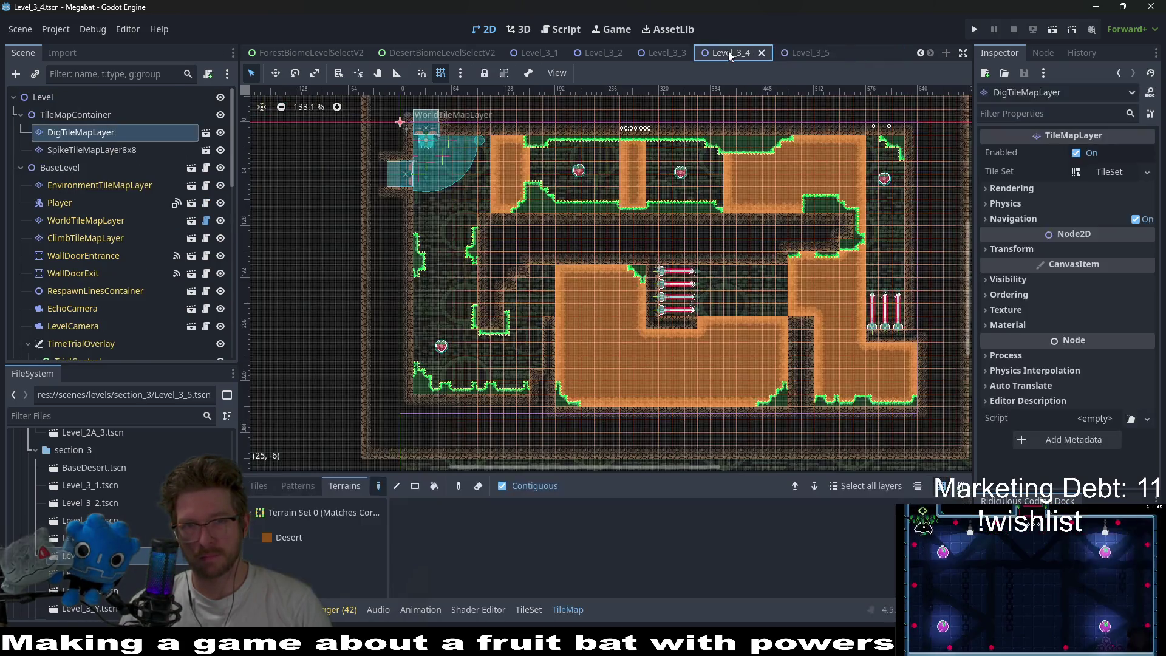
left_click(672, 55)
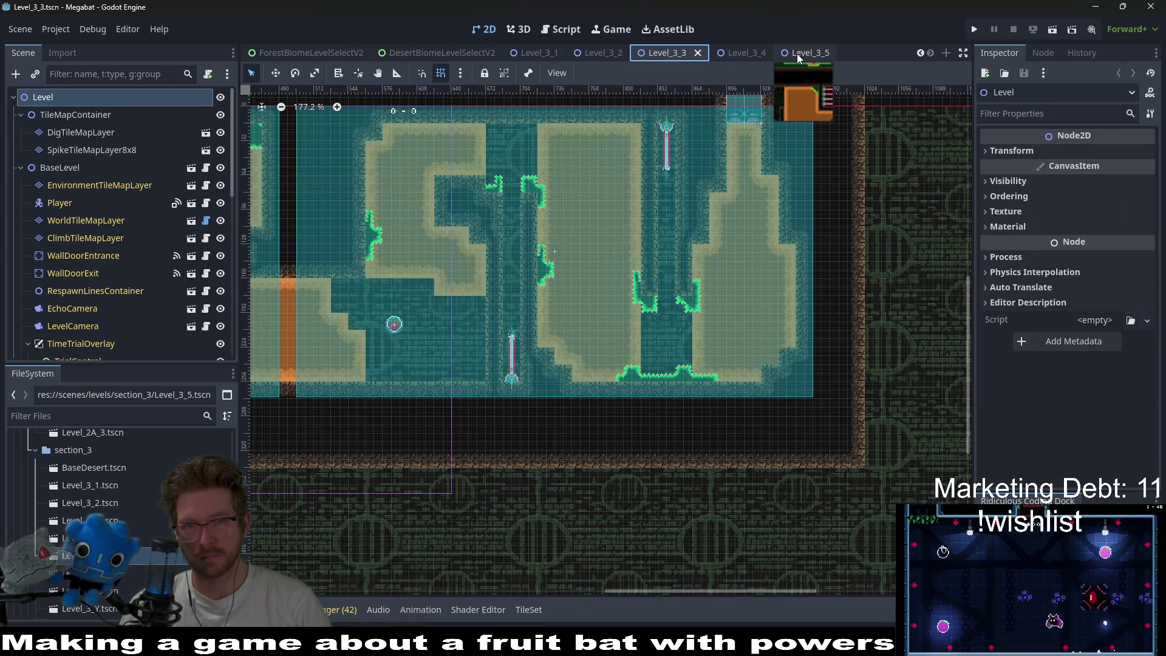
left_click(797, 54)
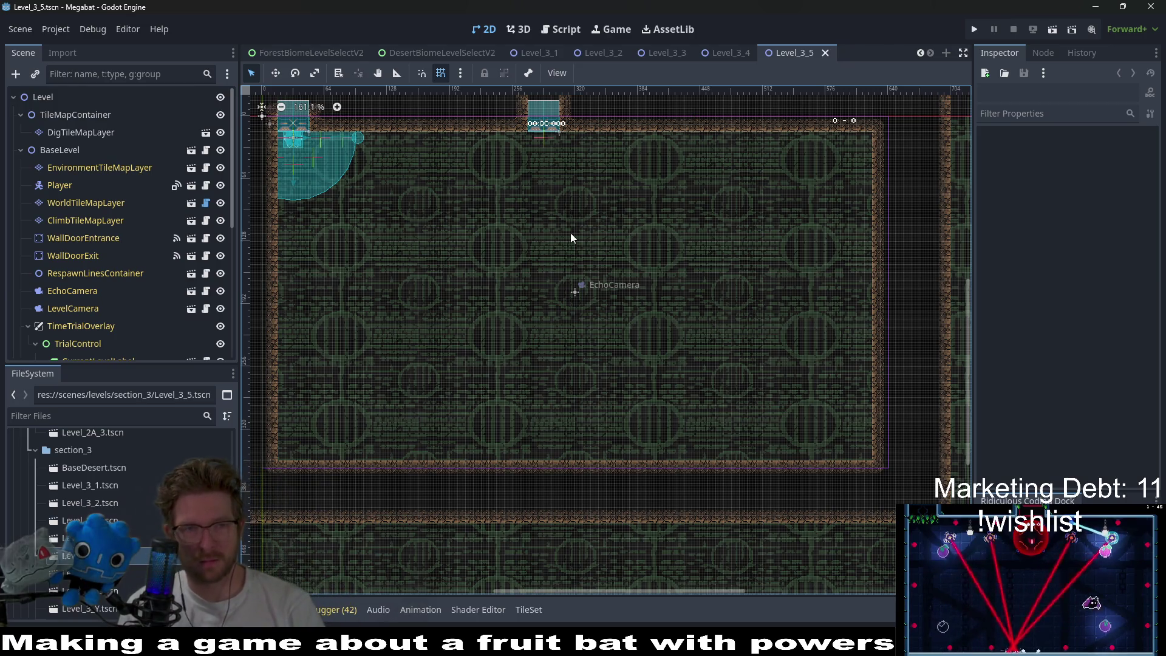
scroll(501, 274, "up", 4)
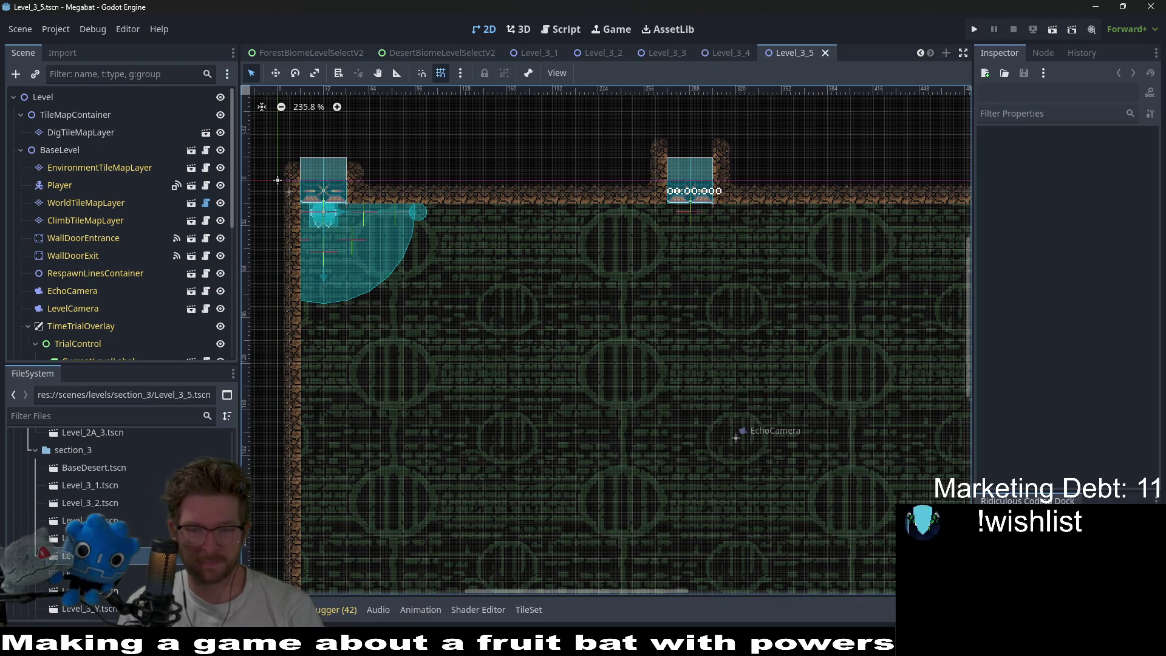
left_click(705, 645)
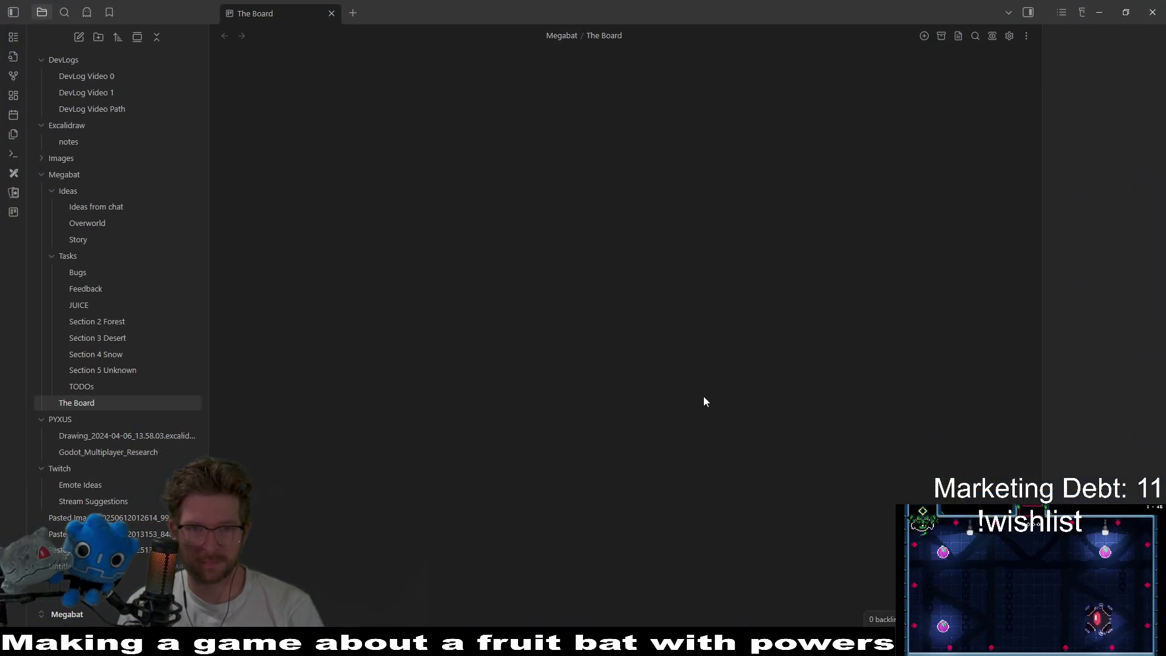
- Delete the SECTION 2 LEVELS list from The Board
left_click(112, 389)
left_click(97, 403)
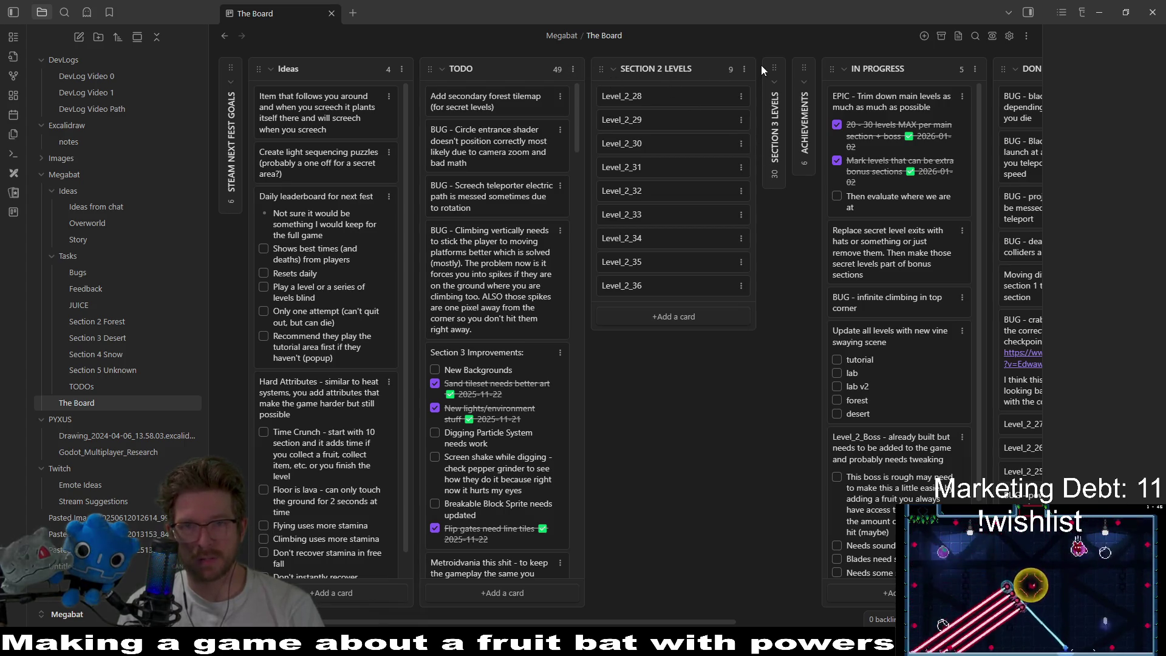
left_click(745, 68)
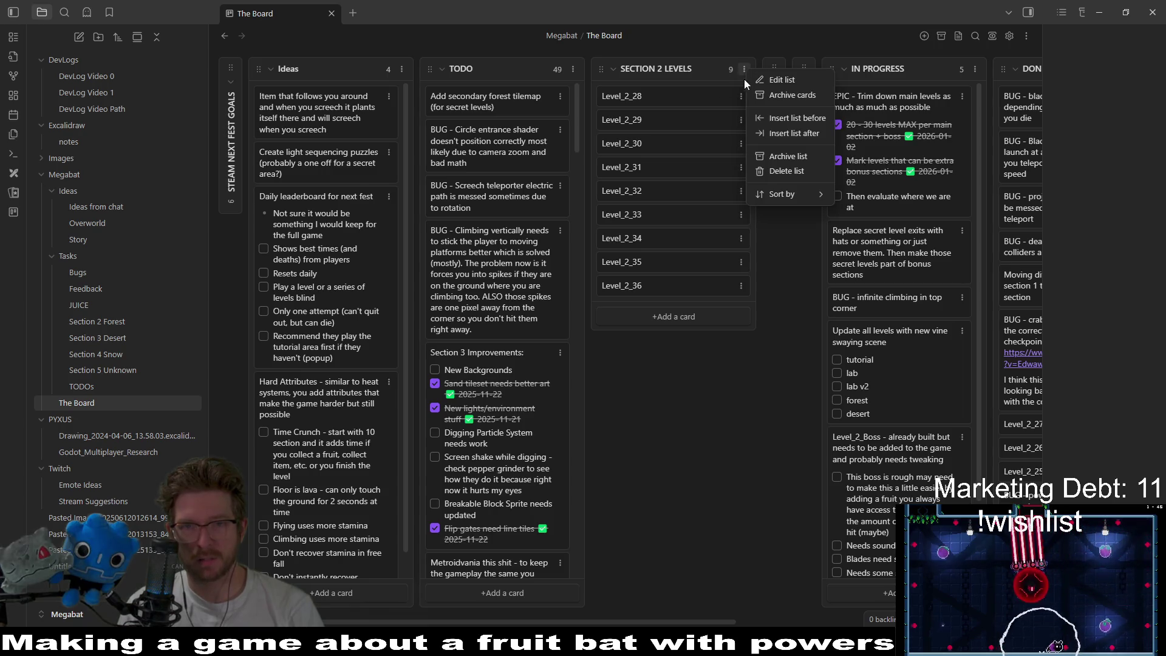
left_click(782, 172)
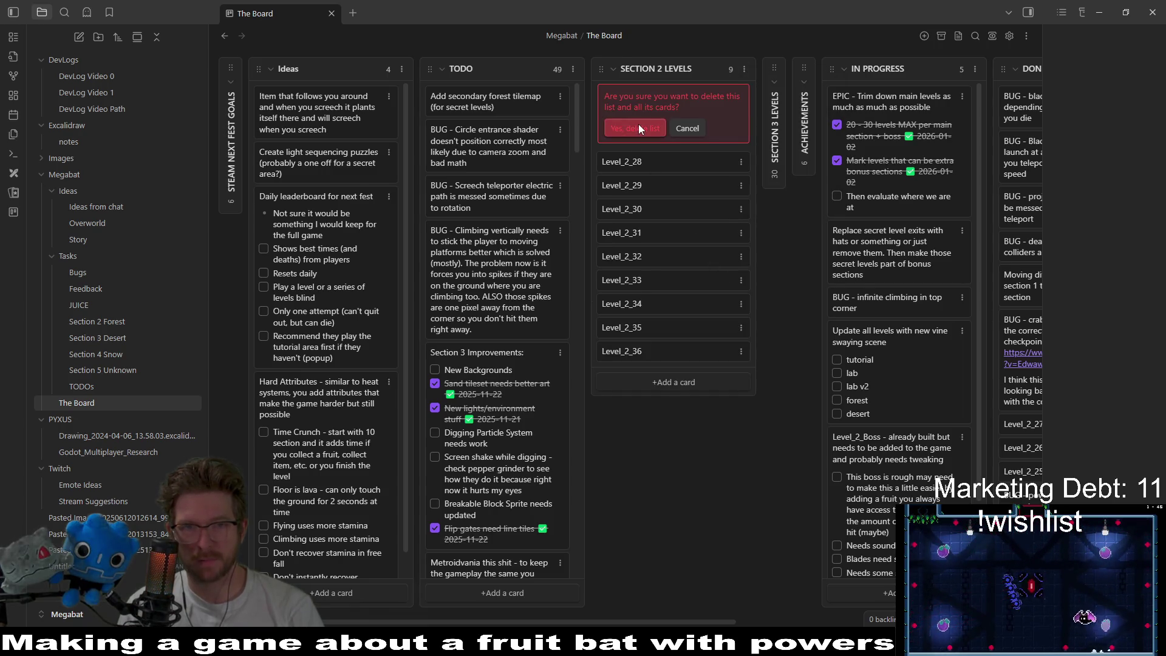
left_click(639, 128)
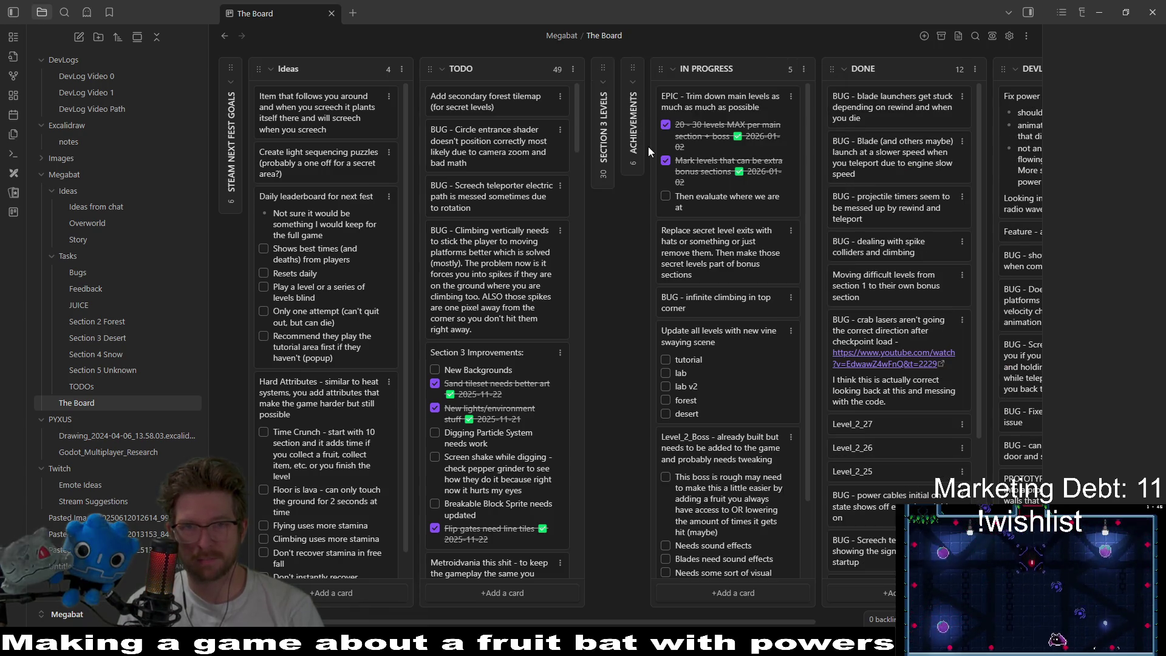
- Expand and delete the SECTION 3 LEVELS list
left_click(604, 79)
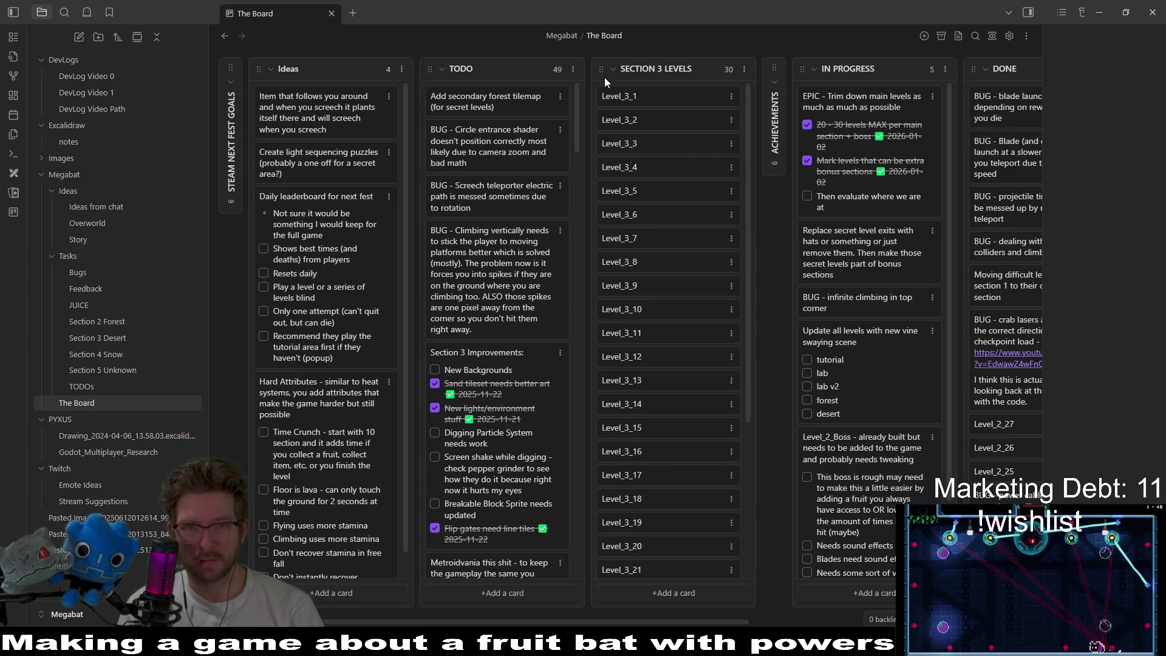
left_click(745, 68)
left_click(772, 172)
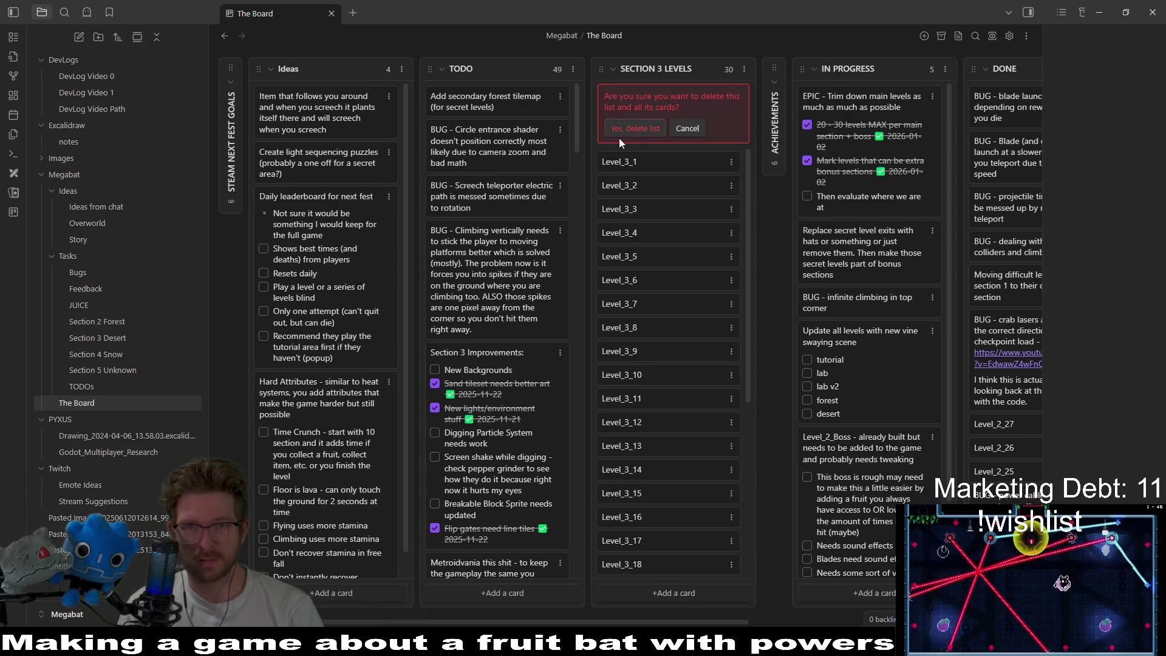
left_click(635, 130)
- Glance at the ACHIEVEMENTS list, then minimize Obsidian
left_click(607, 83)
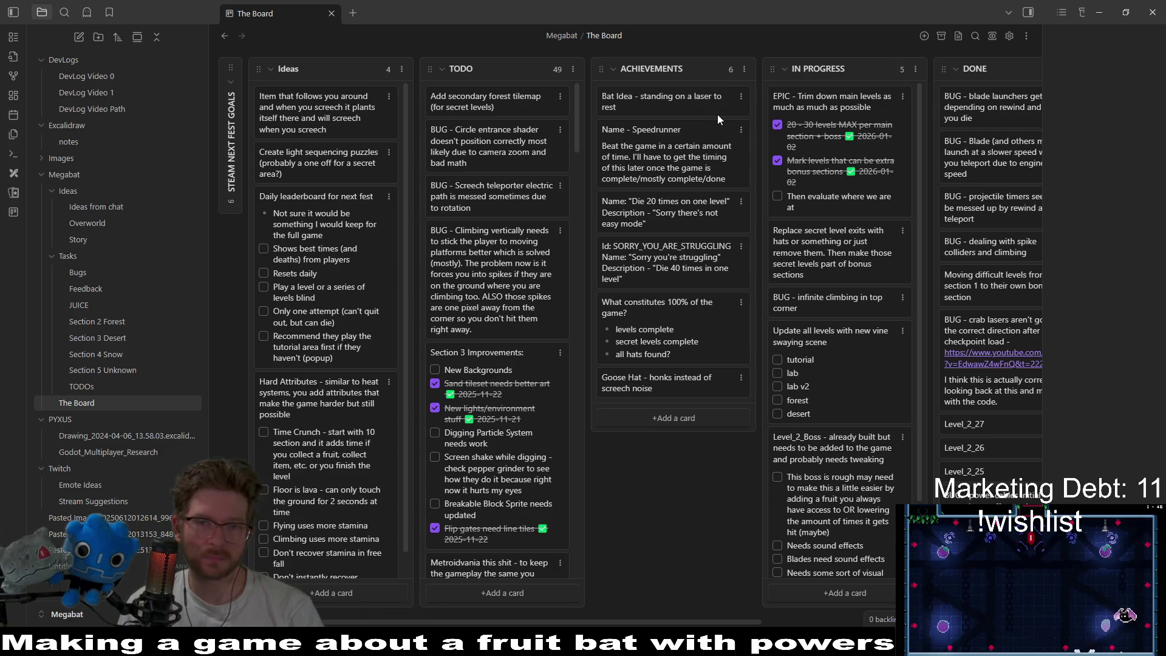
left_click(610, 68)
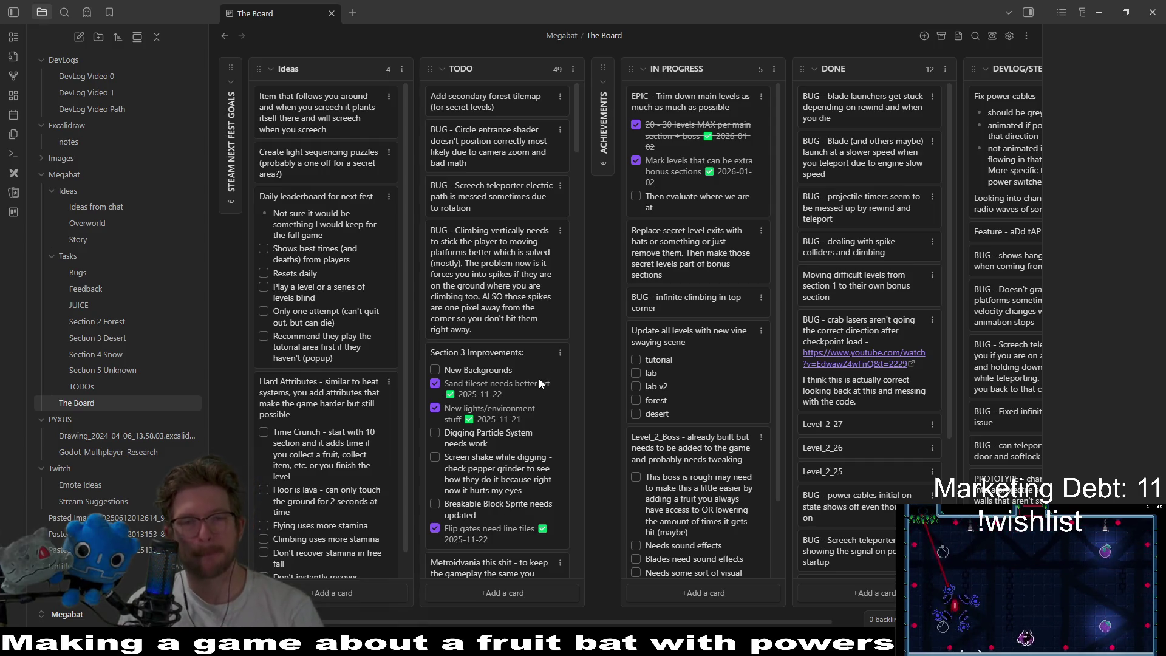
scroll(538, 374, "down", 10)
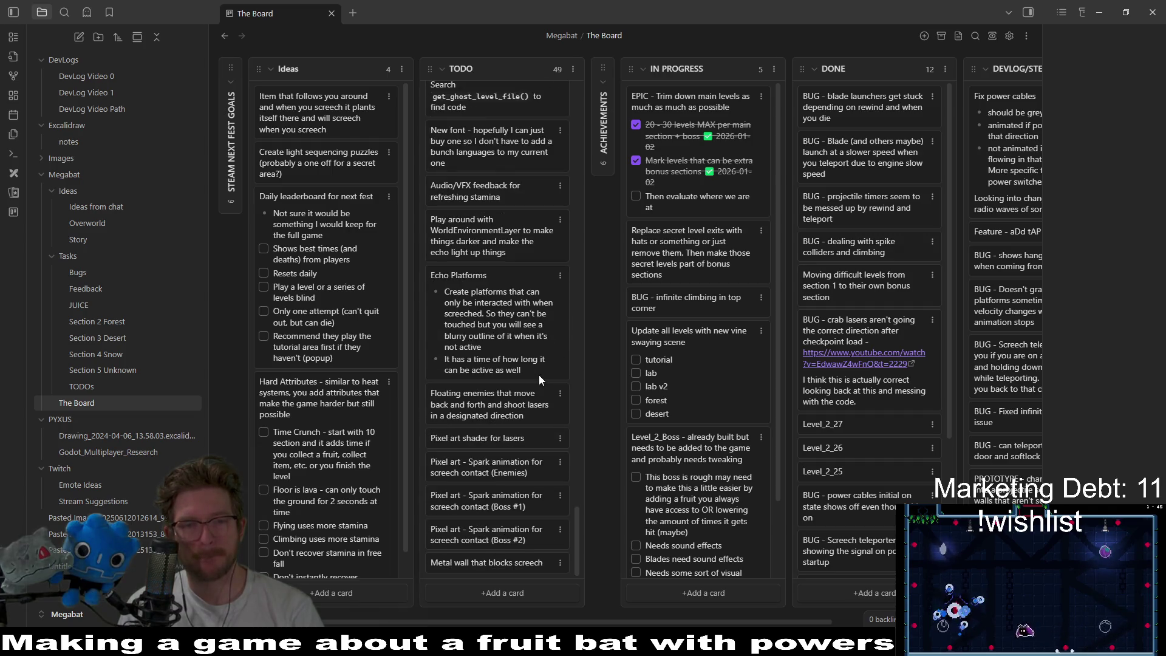
scroll(538, 374, "up", 5)
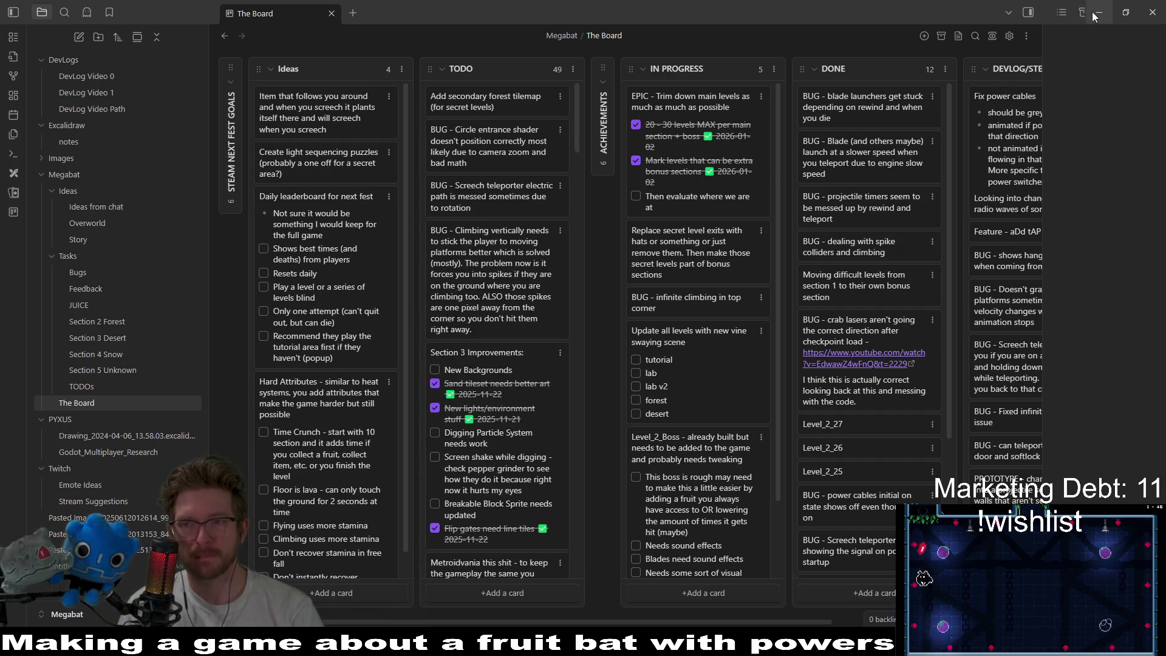
left_click(1098, 12)
- In Level_3_4, select the SectionContainer node and delete the SectionDetector
scroll(524, 286, "down", 2)
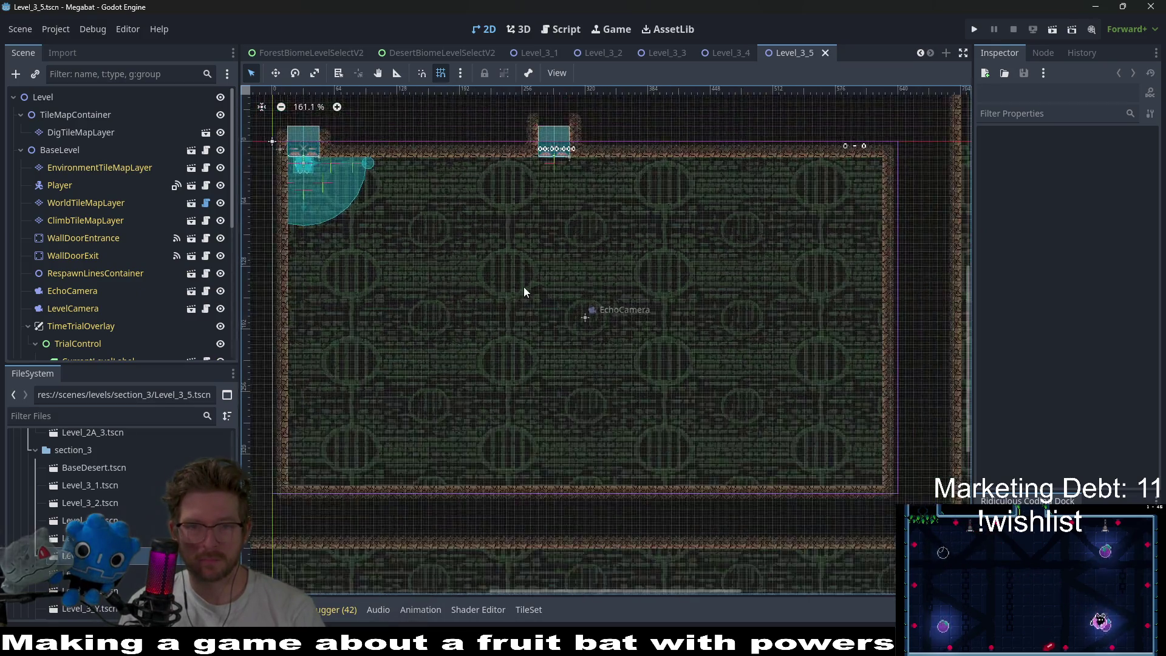
scroll(525, 292, "down", 2)
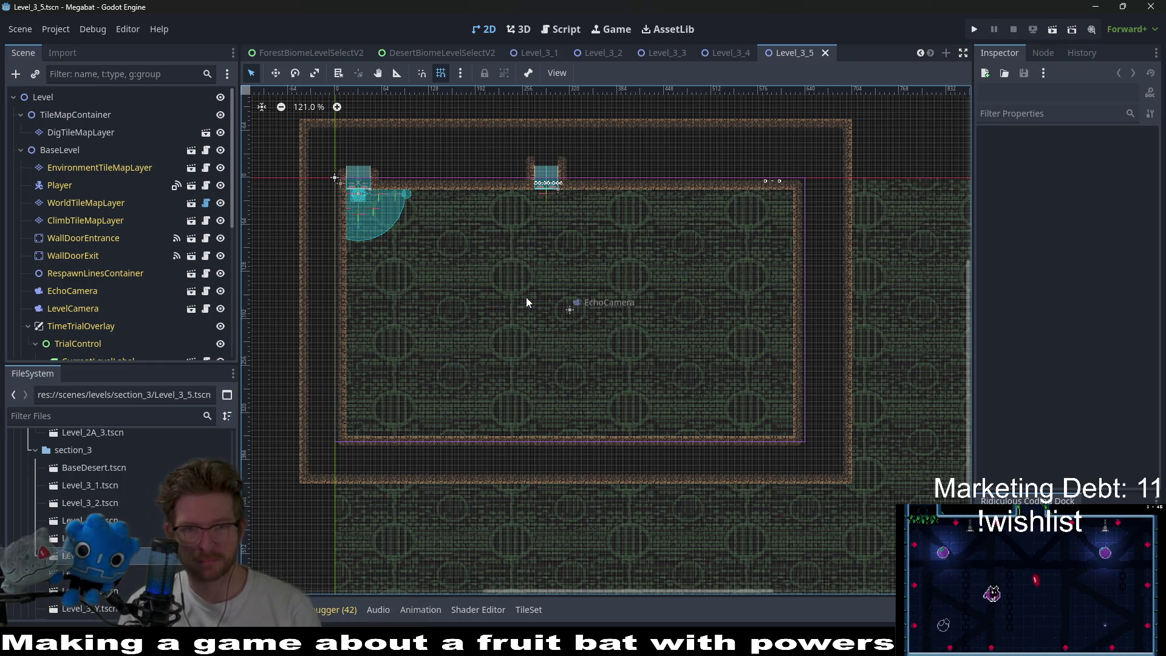
left_click_drag(538, 289, 545, 257)
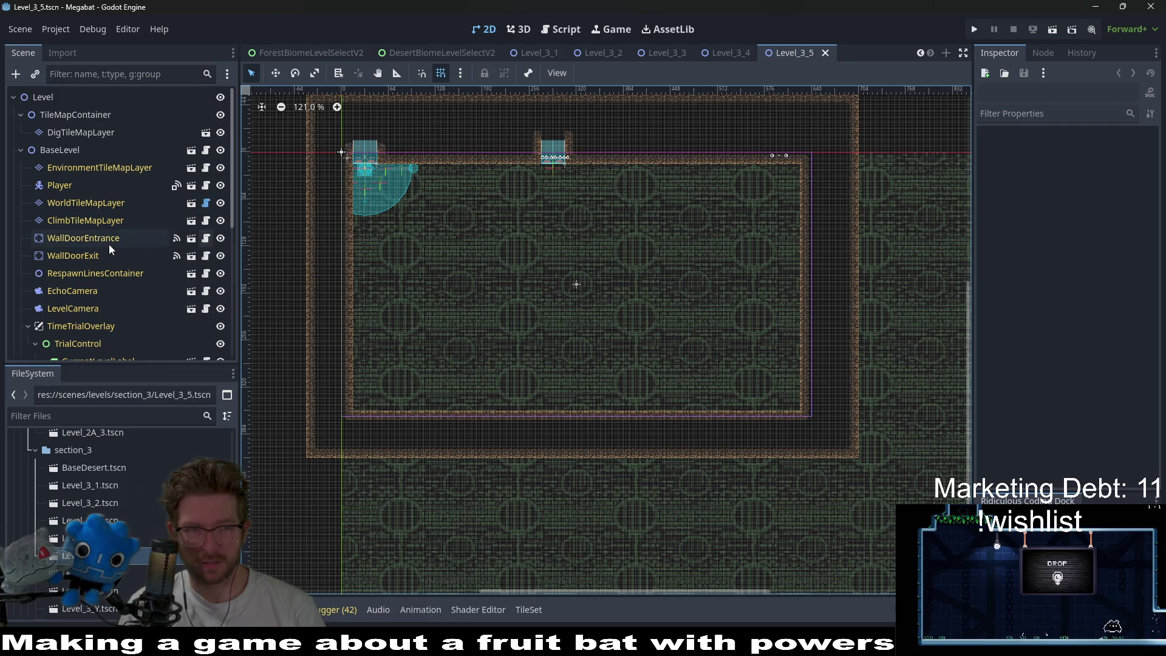
left_click(738, 56)
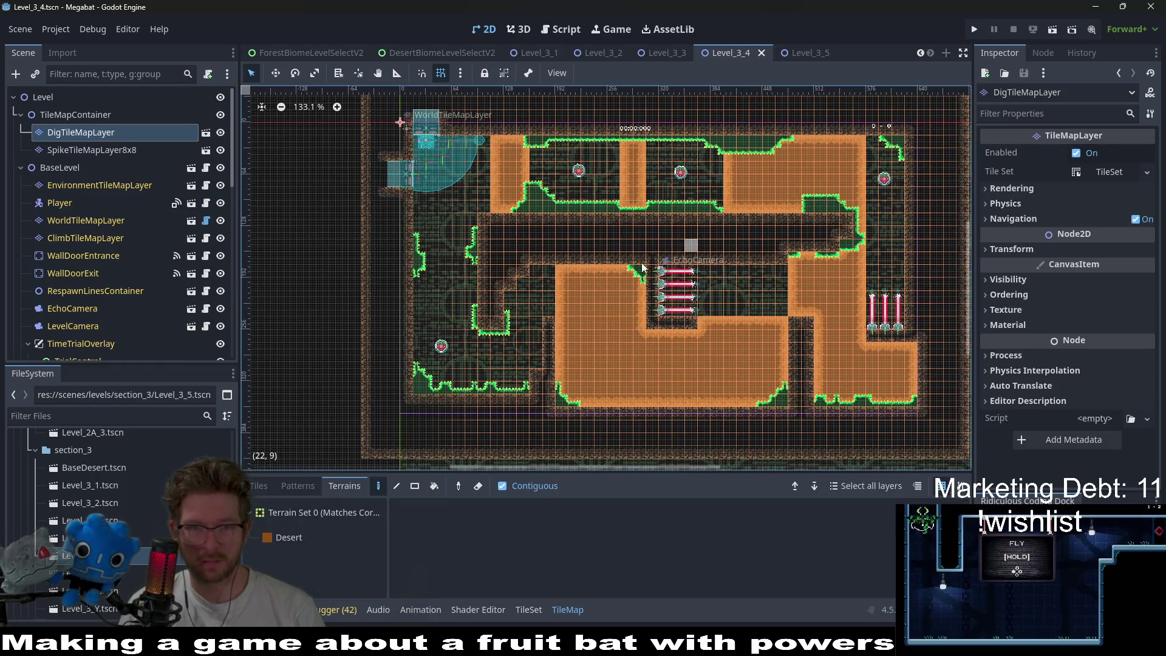
scroll(91, 304, "down", 10)
left_click(79, 349)
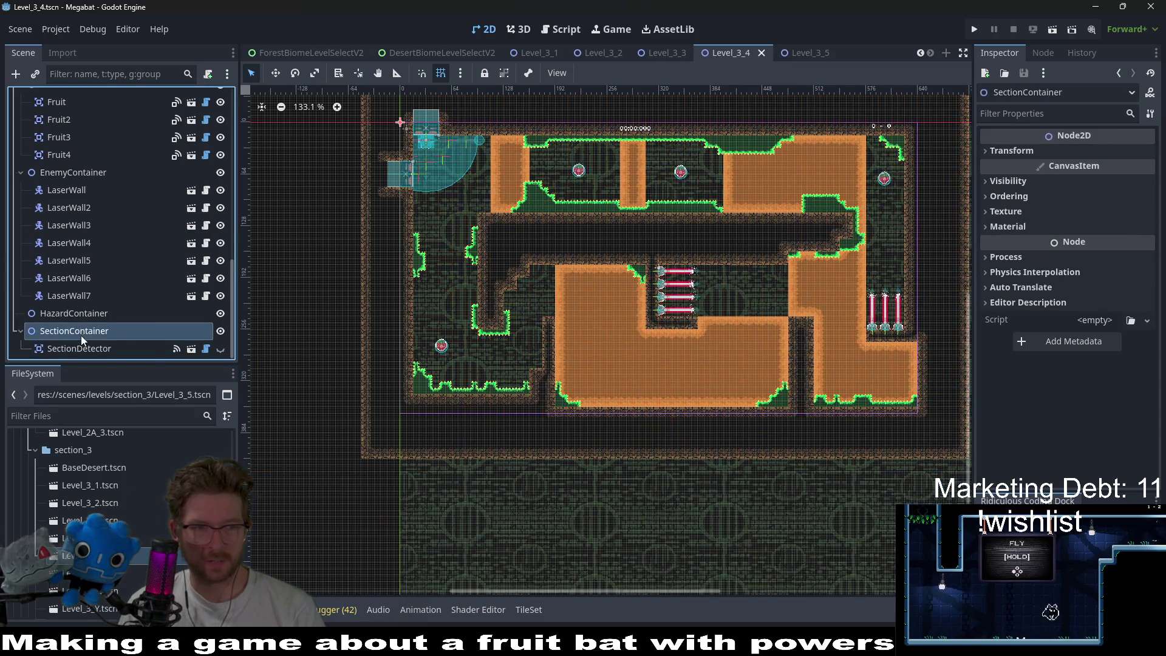
key("Delete")
key("Return")
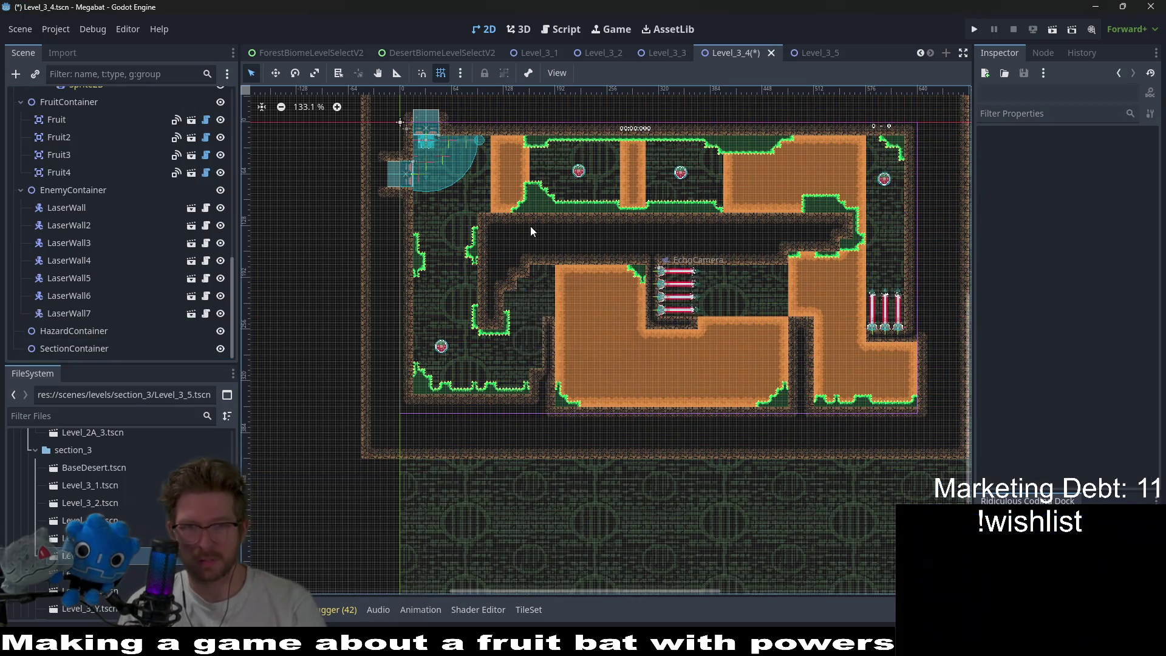
- Run the project briefly, close the game, and return to the Level_3_5 scene
left_click(1053, 29)
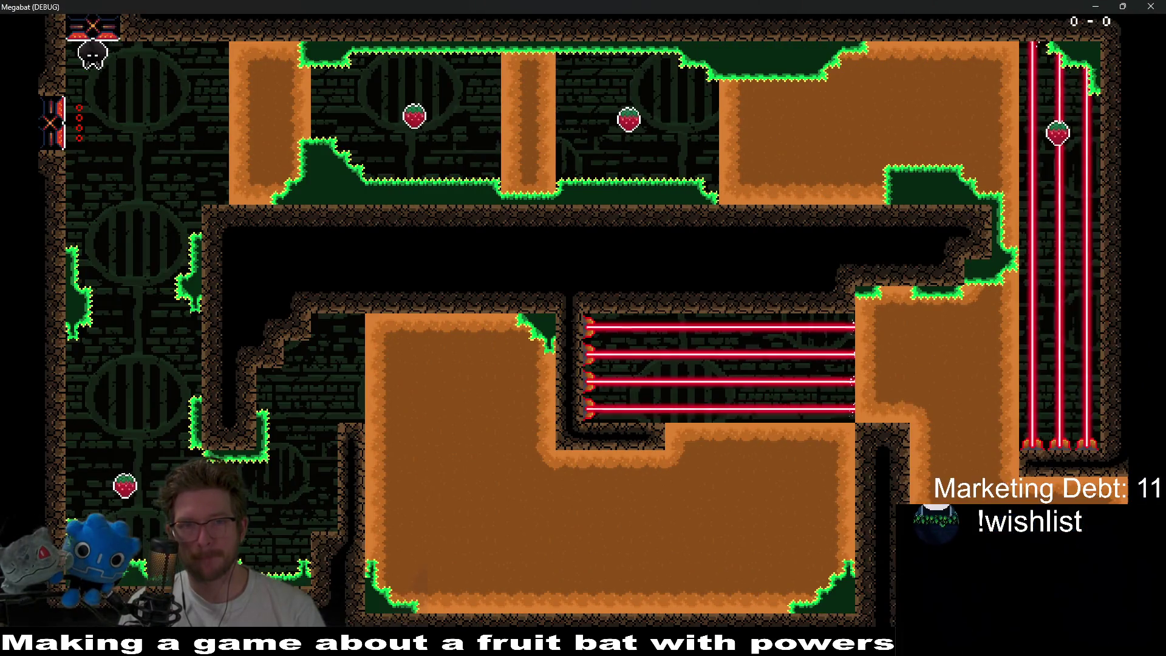
left_click(1144, 5)
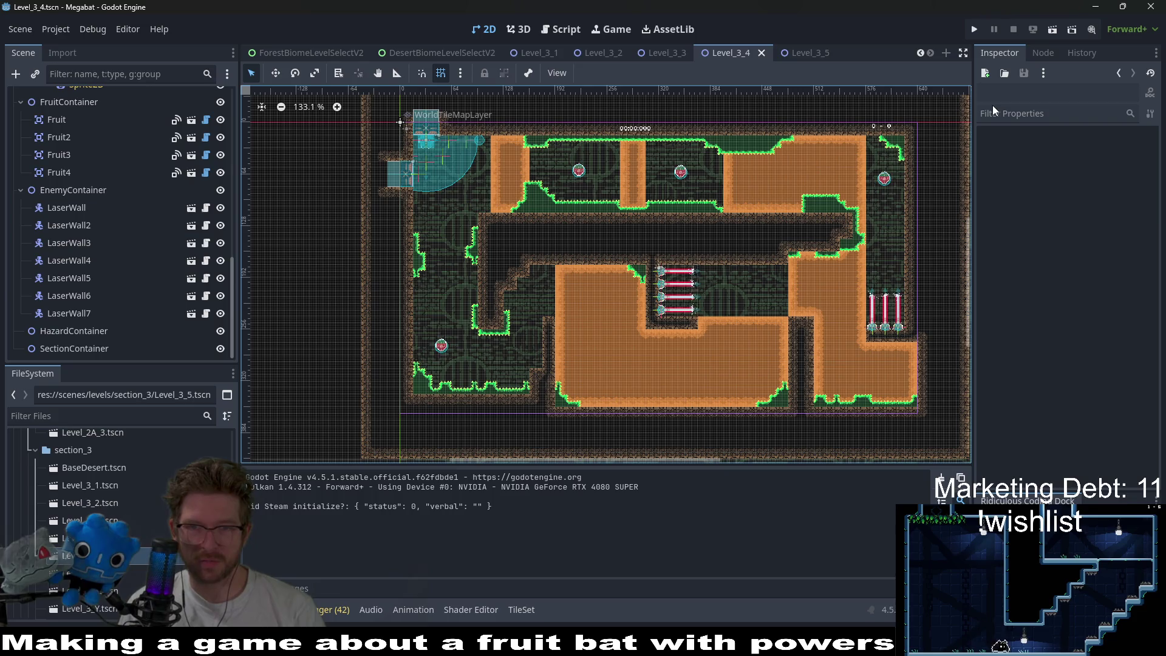
scroll(830, 205, "up", 4)
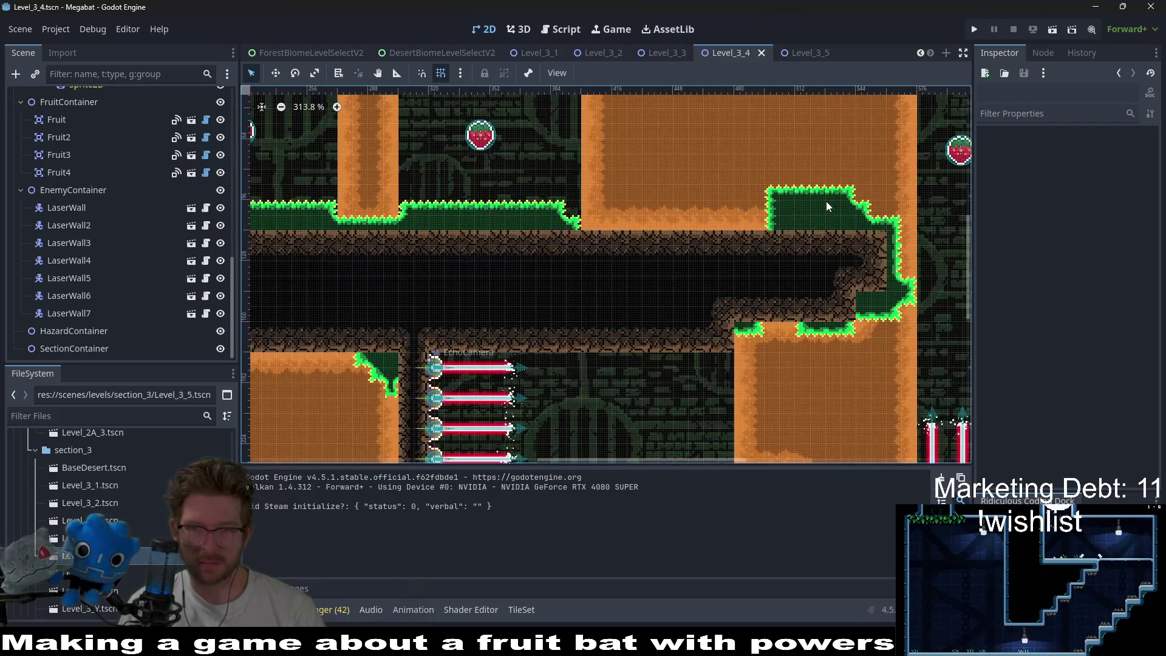
scroll(826, 202, "down", 3)
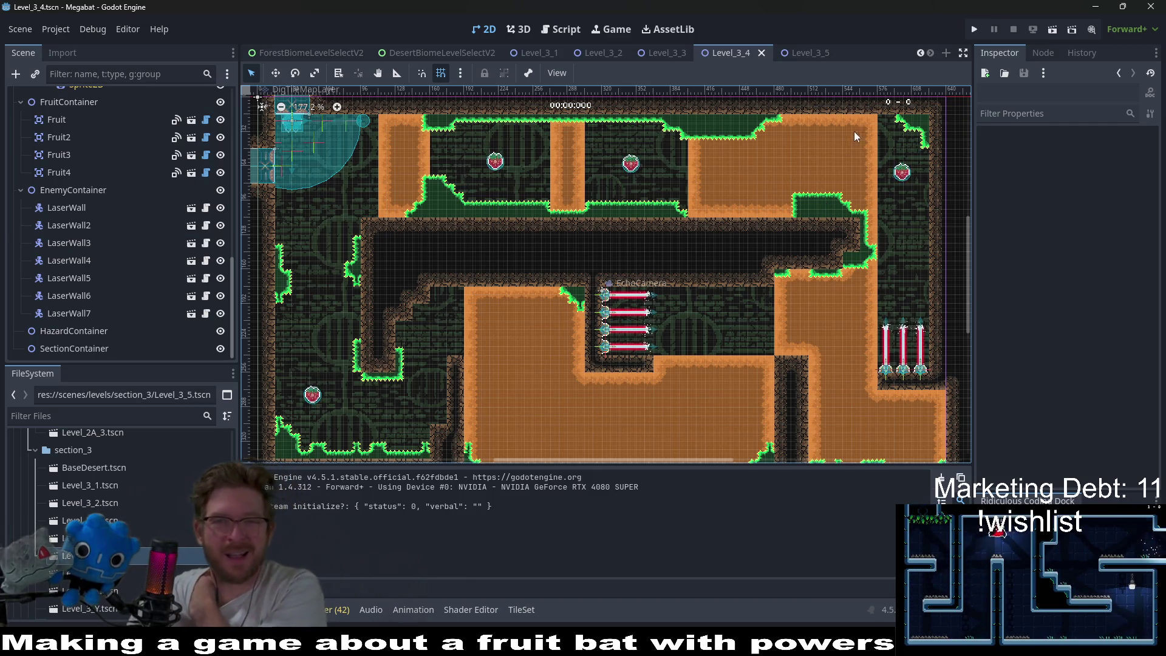
left_click(808, 53)
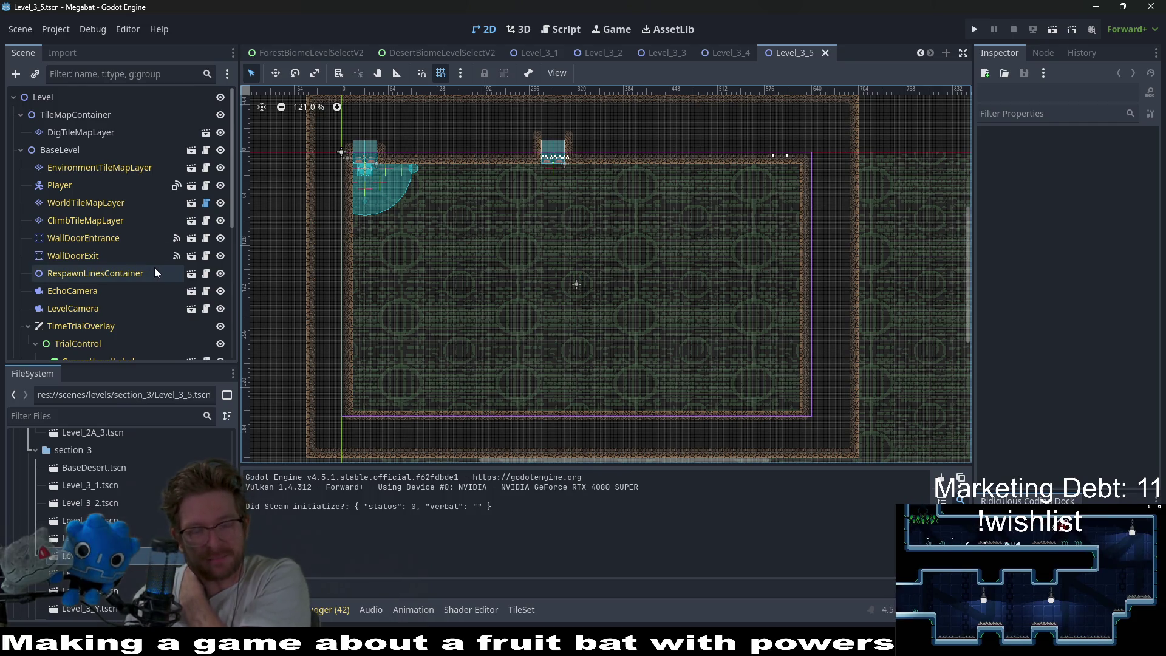
- Instance SectionDetector.tscn as a child of SectionContainer and nudge it into place
scroll(155, 267, "down", 3)
scroll(154, 267, "down", 1)
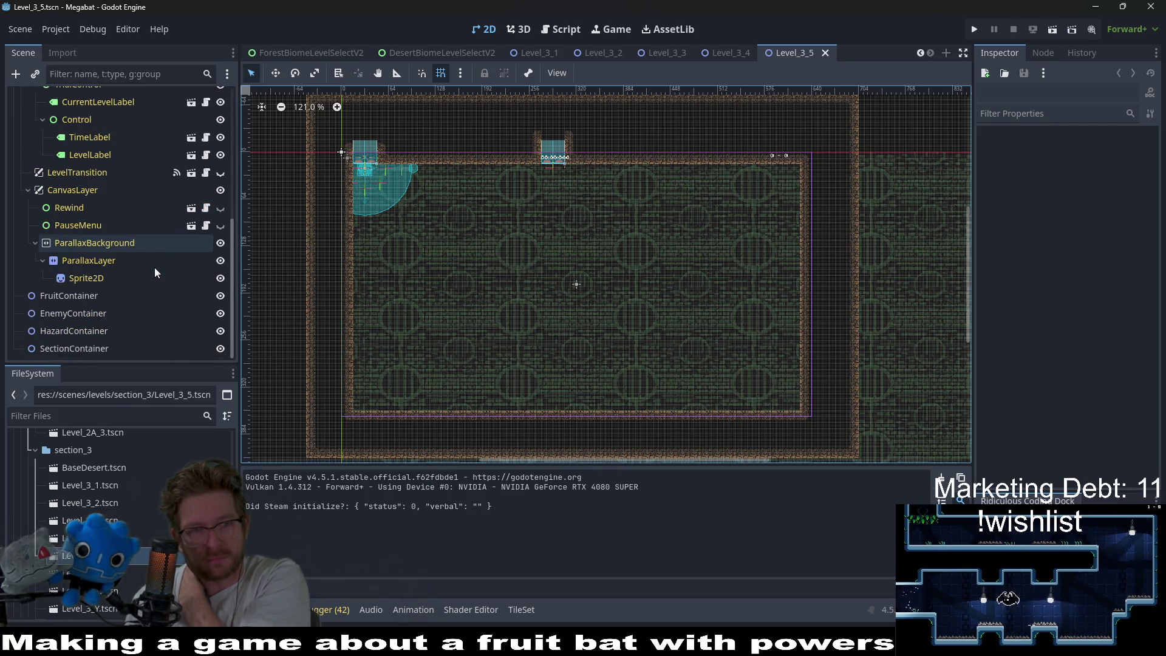
right_click(78, 347)
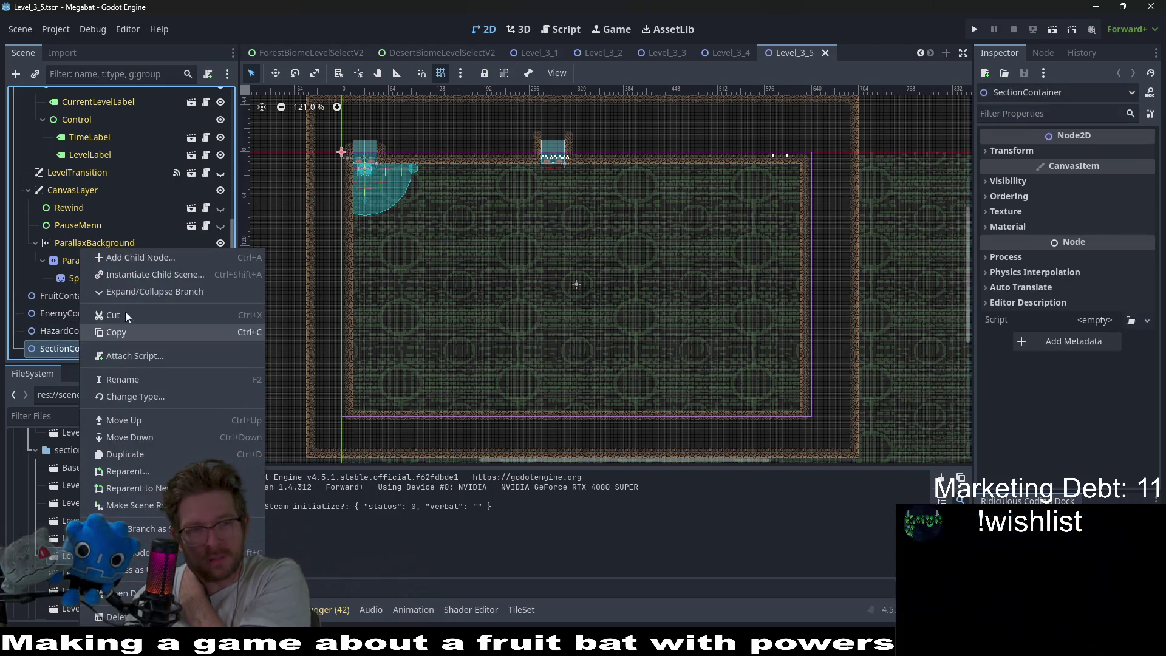
left_click(142, 280)
type("sectoi")
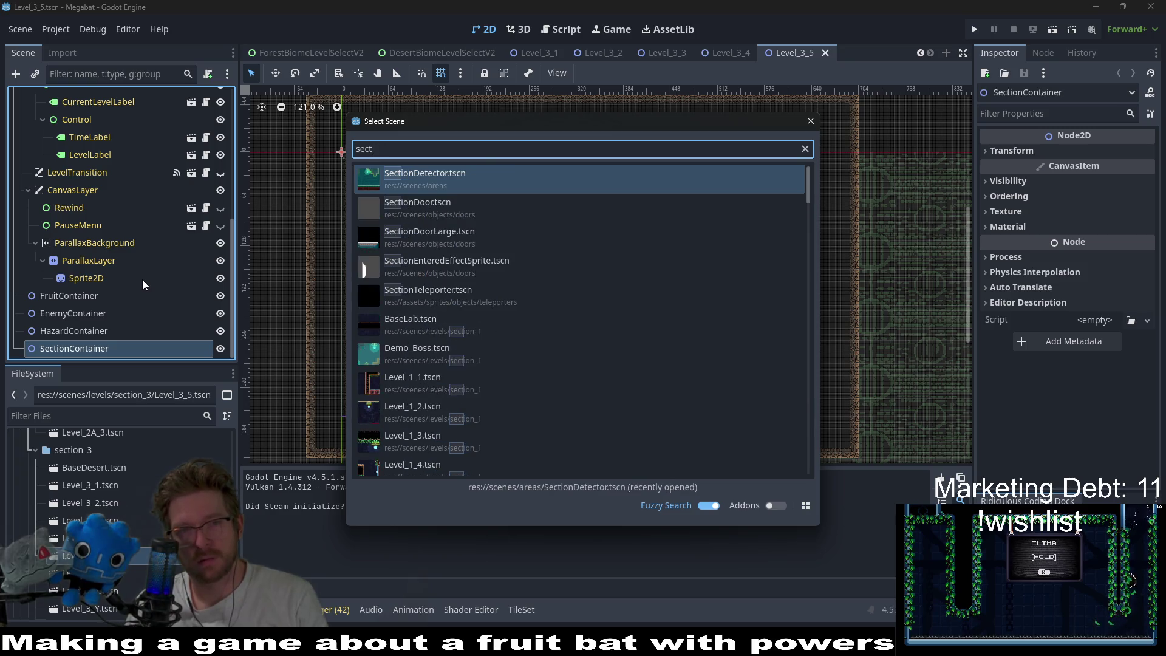
key("Return")
key("w")
mouse_move(373, 166)
left_mouse_down()
mouse_move(465, 246)
mouse_move(464, 279)
mouse_move(475, 247)
left_mouse_up()
scroll(467, 249, "up", 4)
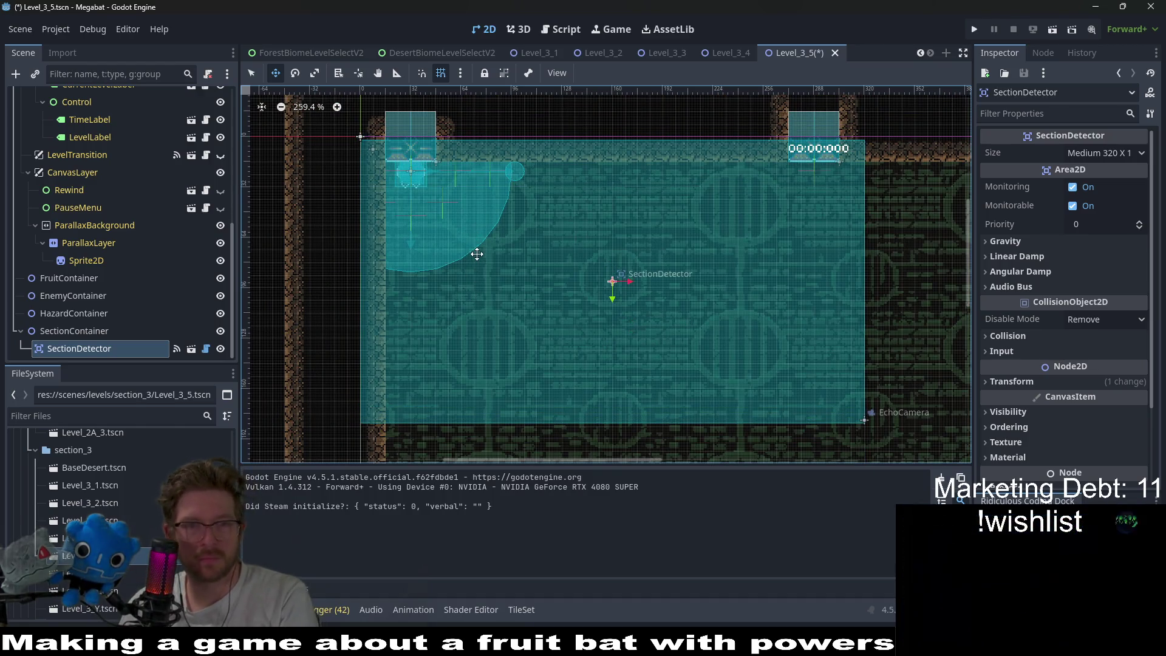
scroll(577, 248, "down", 4)
- Move WallDoorExit above the room's top border and save Level_3_5
left_click(626, 254)
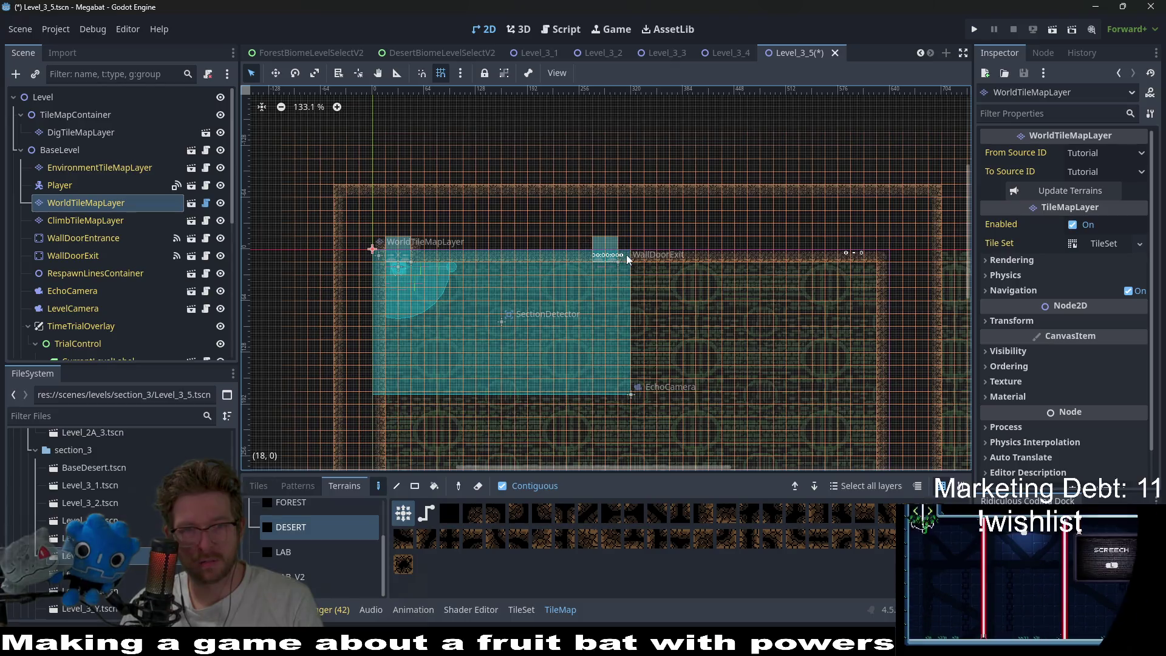
left_click(125, 225)
left_click(112, 240)
left_click(112, 225)
left_click(125, 205)
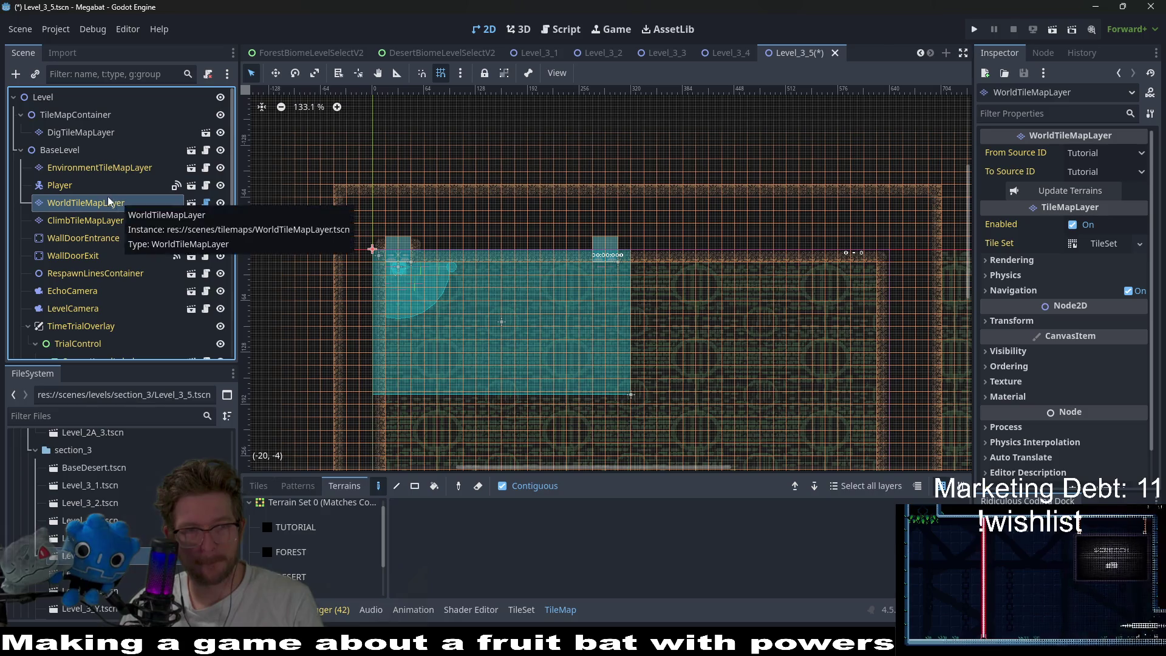
left_click(91, 255)
left_click_drag(610, 251, 622, 175)
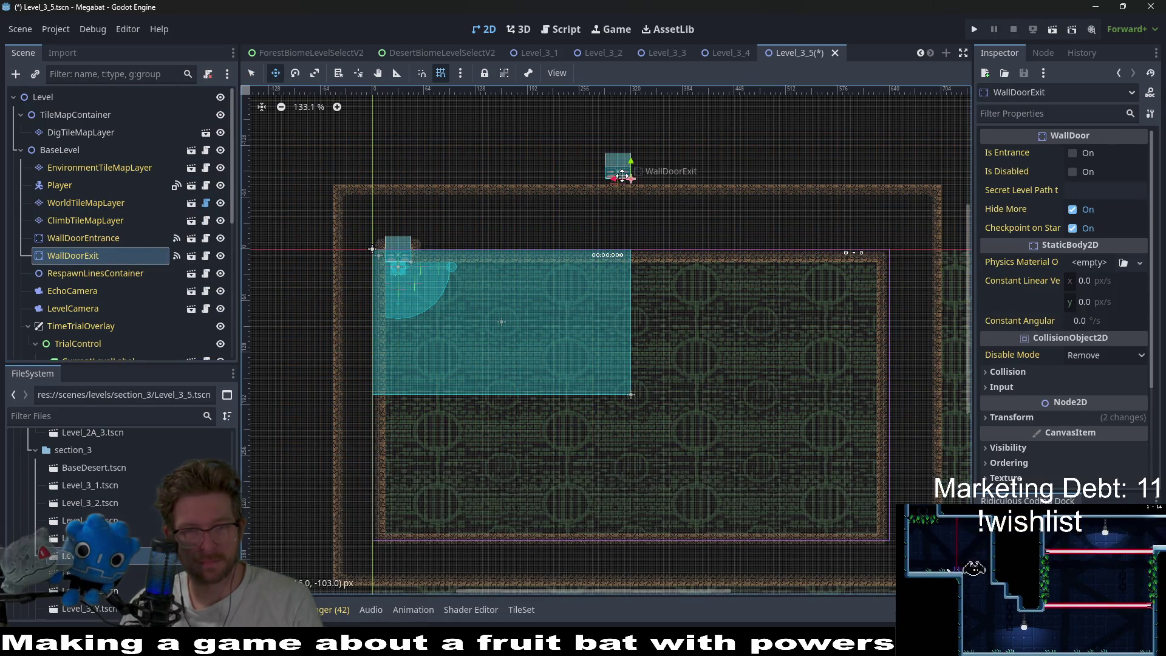
key("ctrl+s")
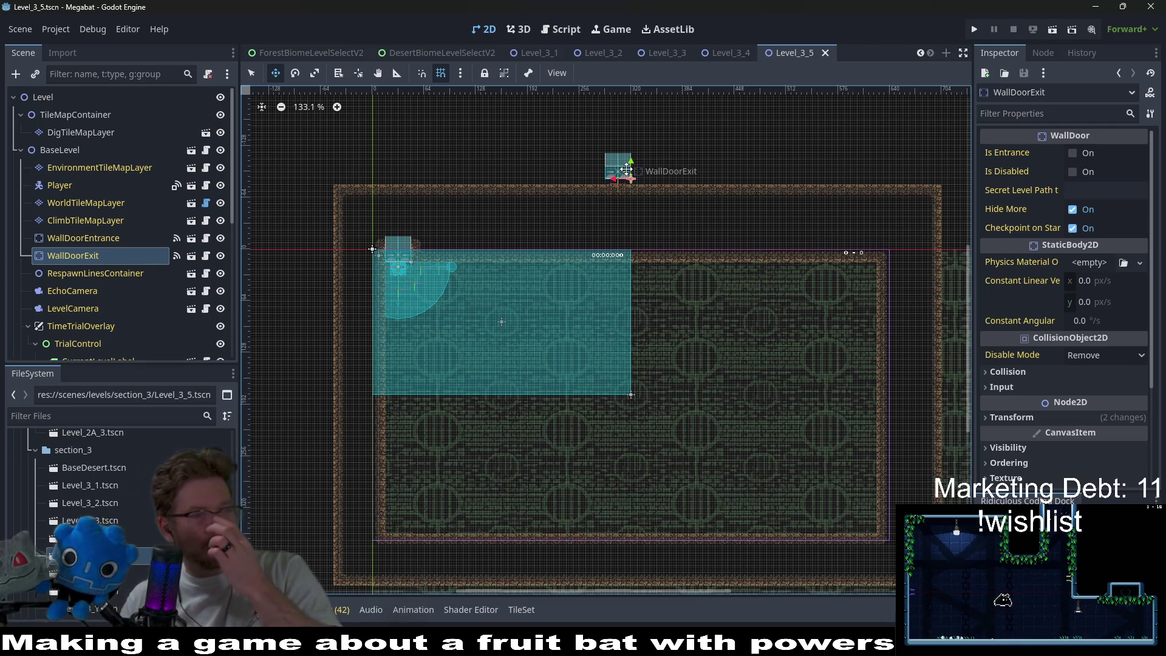
scroll(668, 346, "up", 4)
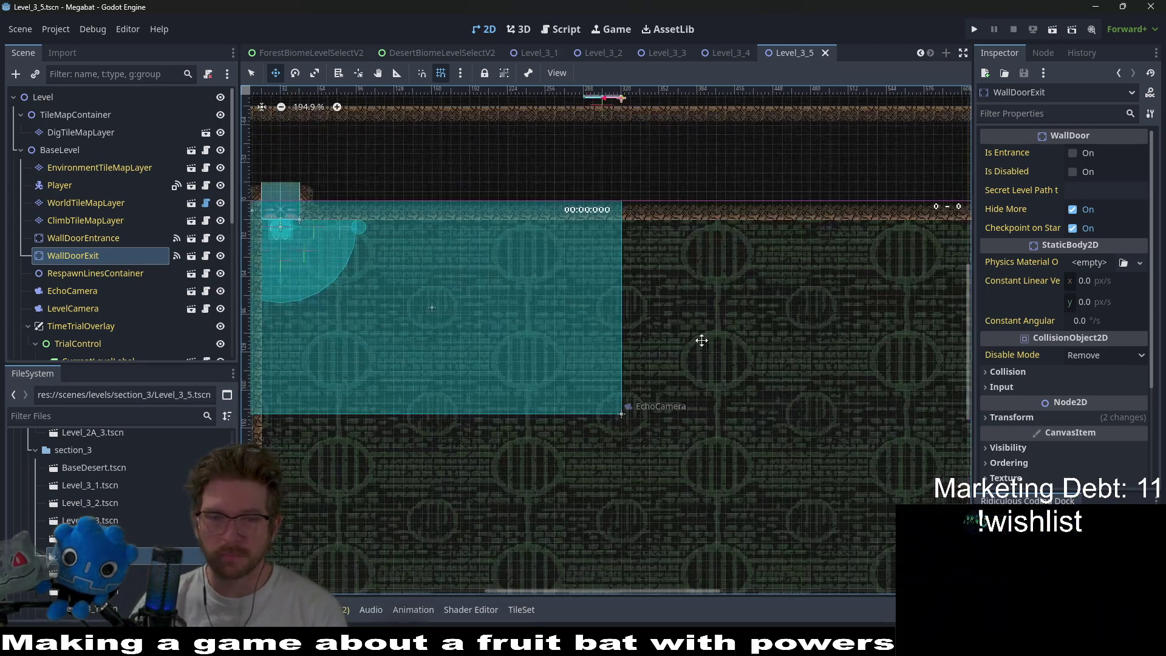
scroll(734, 319, "down", 4)
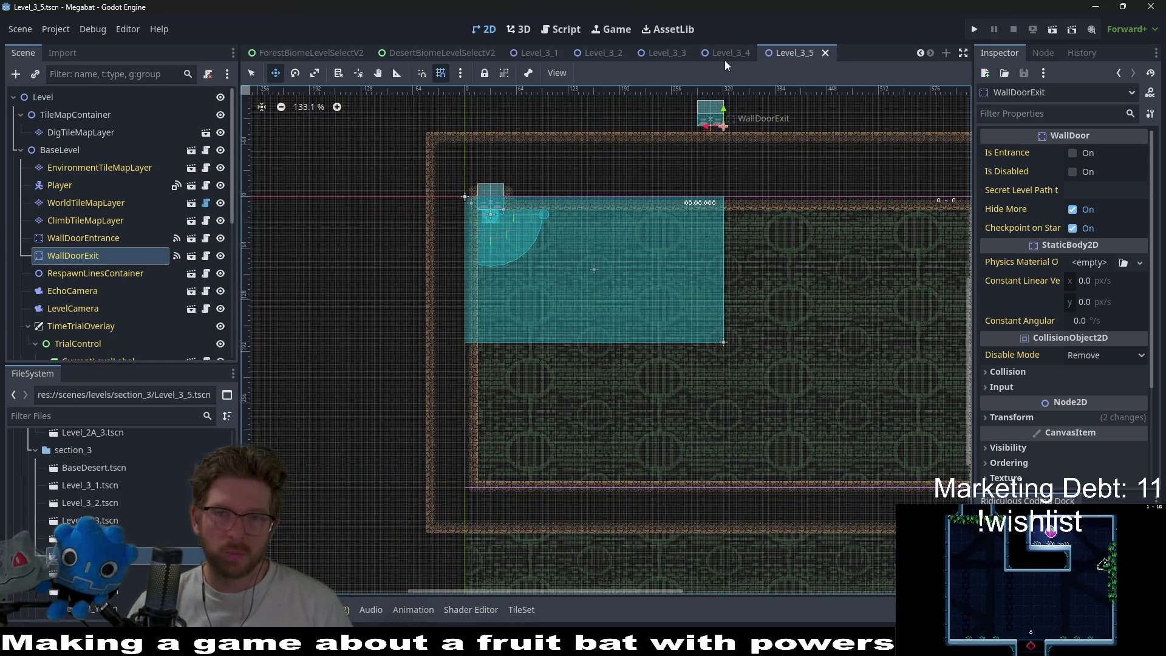
left_click(723, 58)
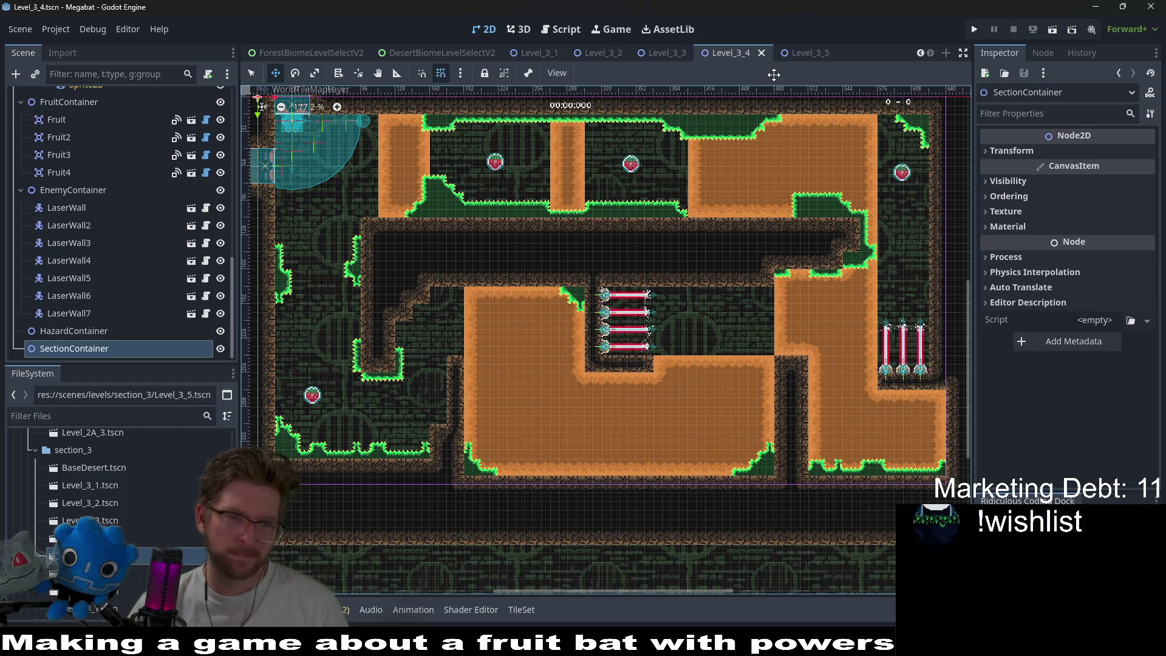
left_click(800, 53)
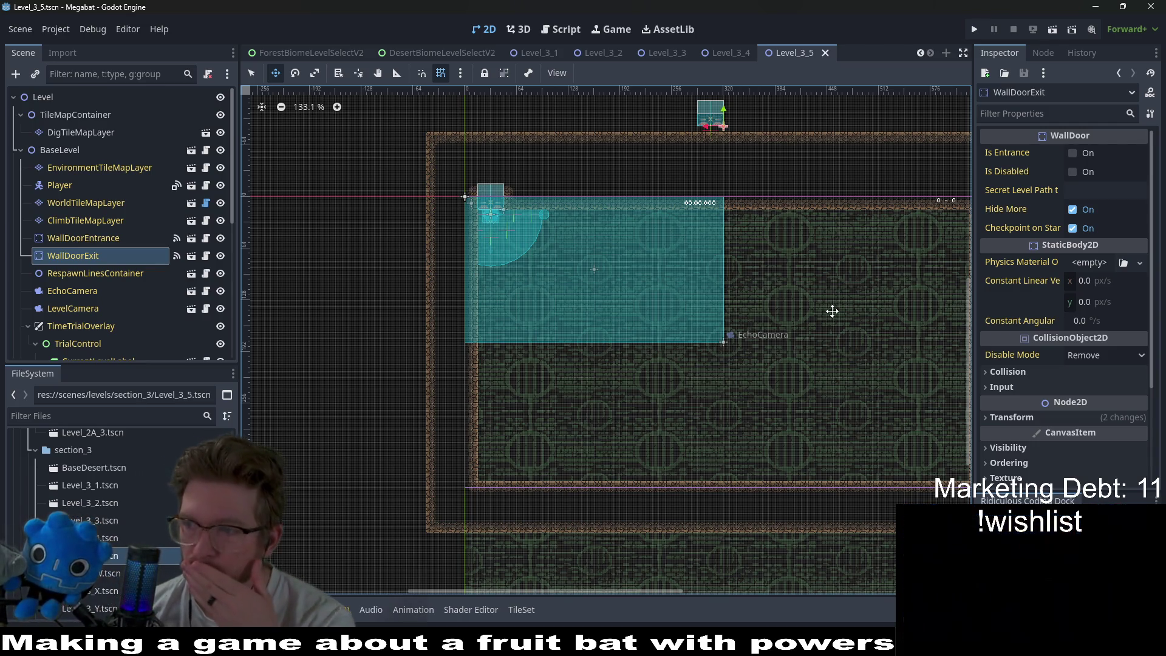
scroll(694, 291, "down", 1)
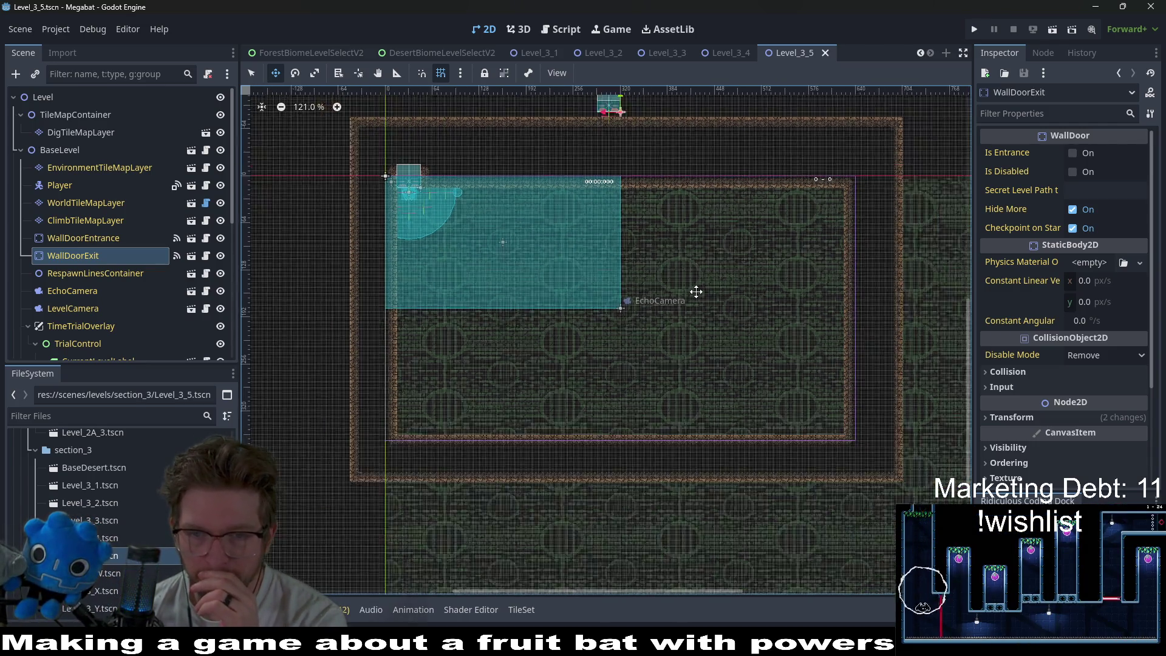
scroll(696, 292, "down", 1)
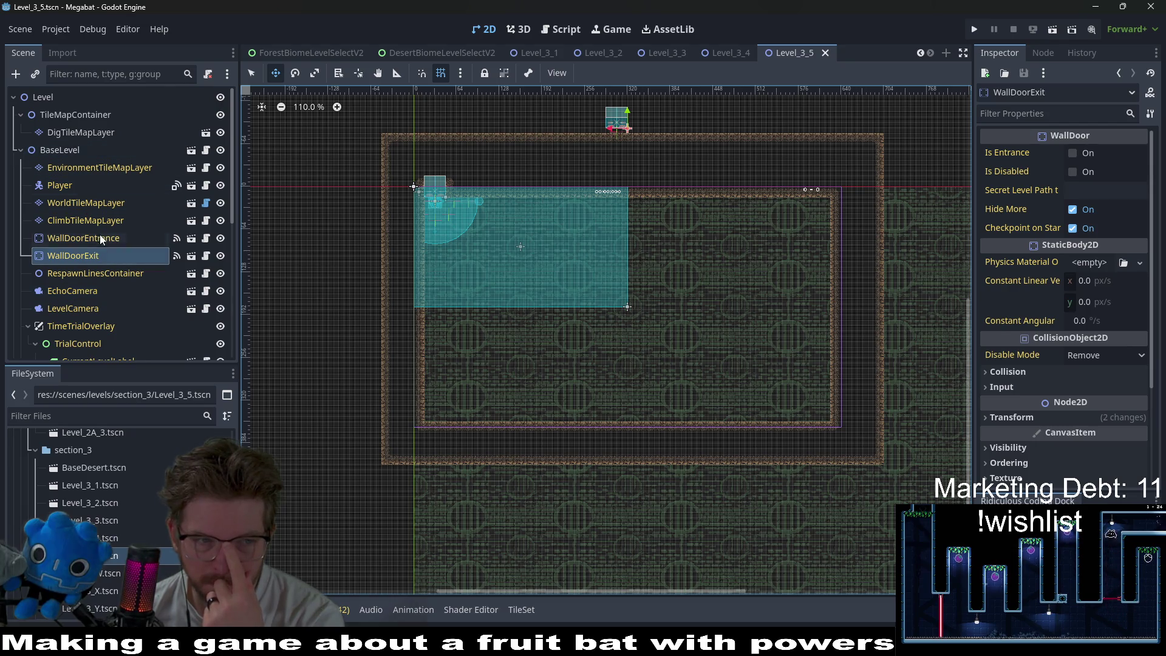
scroll(100, 237, "down", 5)
left_click(79, 348)
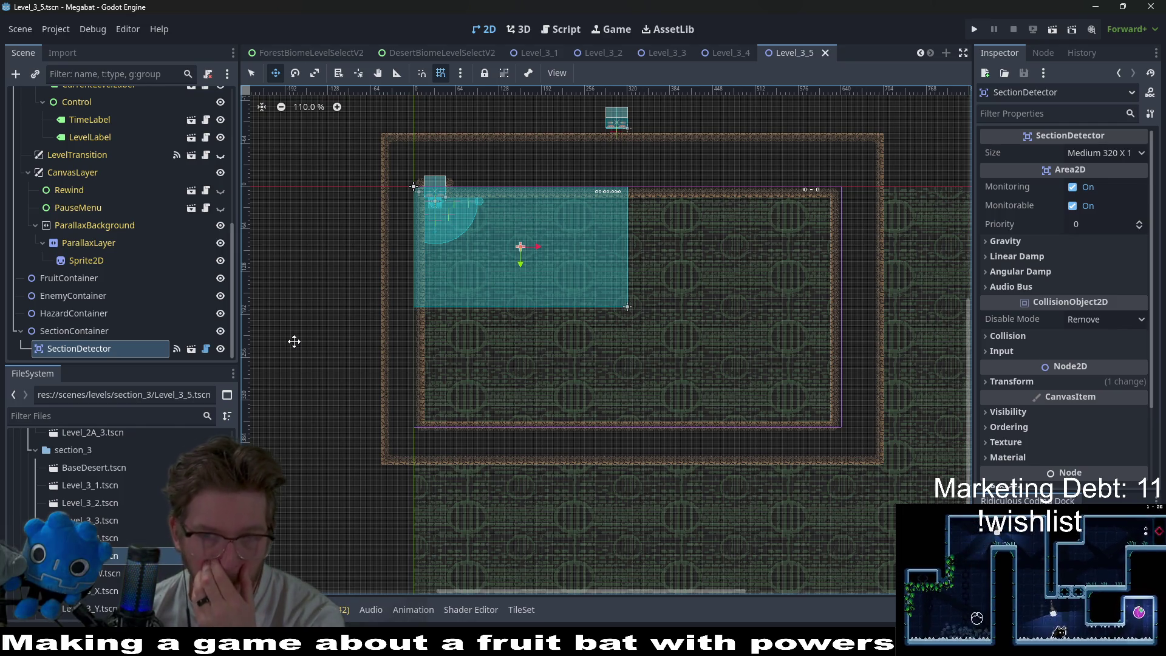
left_click(1099, 154)
- Set the SectionDetector size to Large 384 X 216 and shift it right and down
left_click(1107, 241)
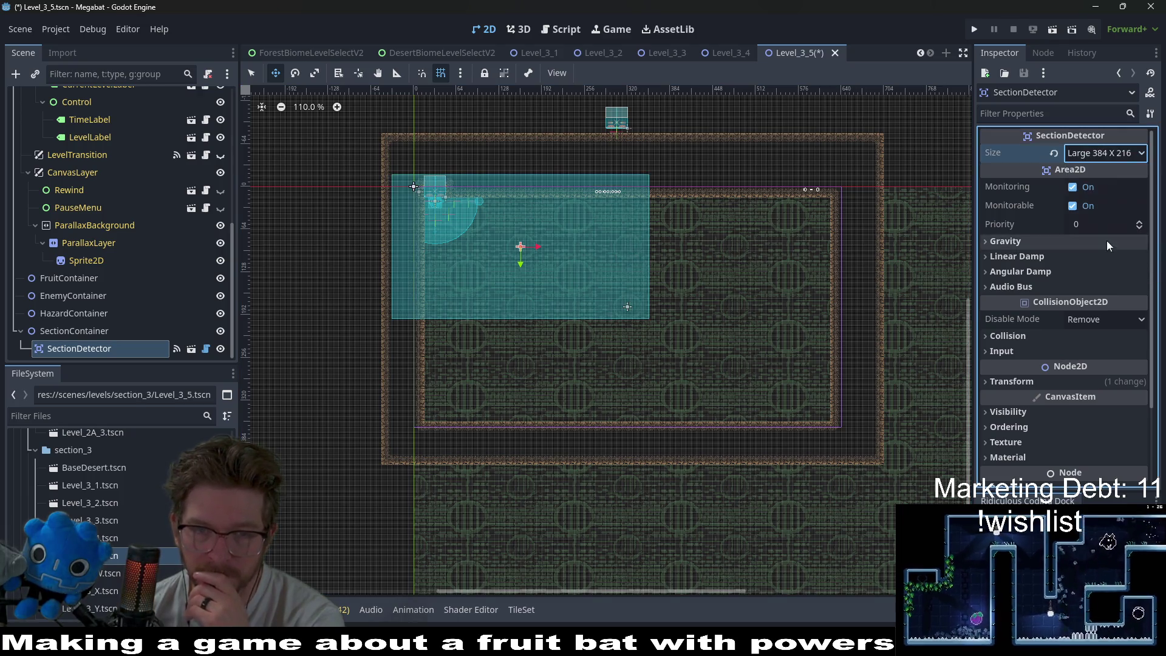
scroll(568, 261, "up", 5)
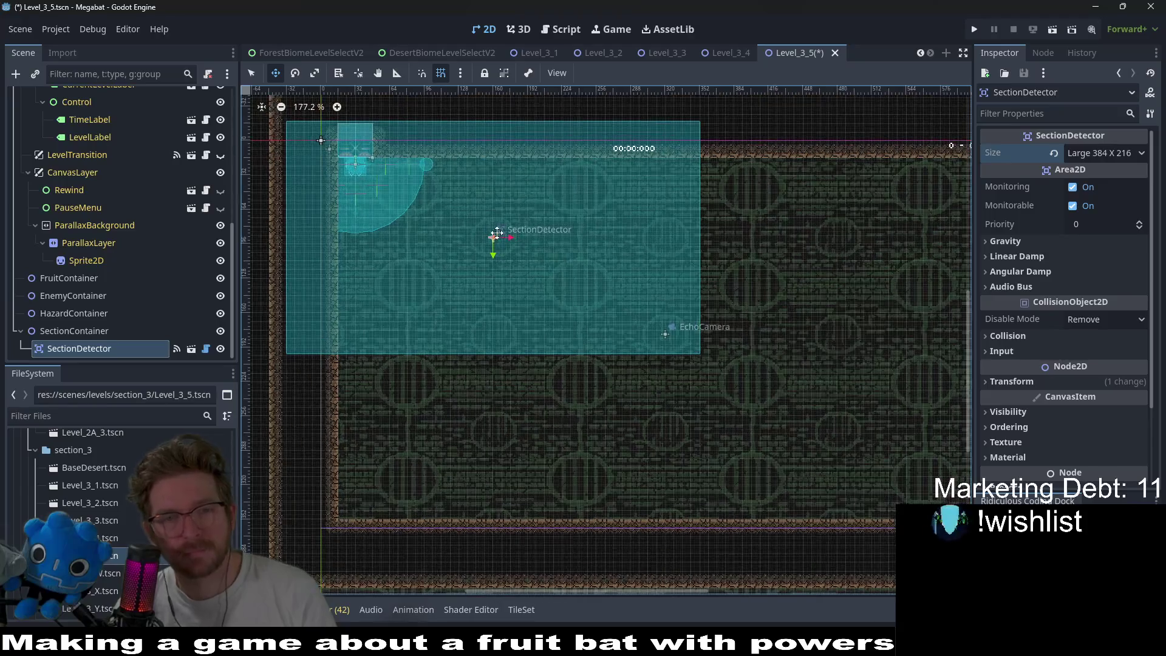
scroll(571, 231, "down", 1)
left_click_drag(462, 196, 517, 219)
scroll(637, 280, "down", 5)
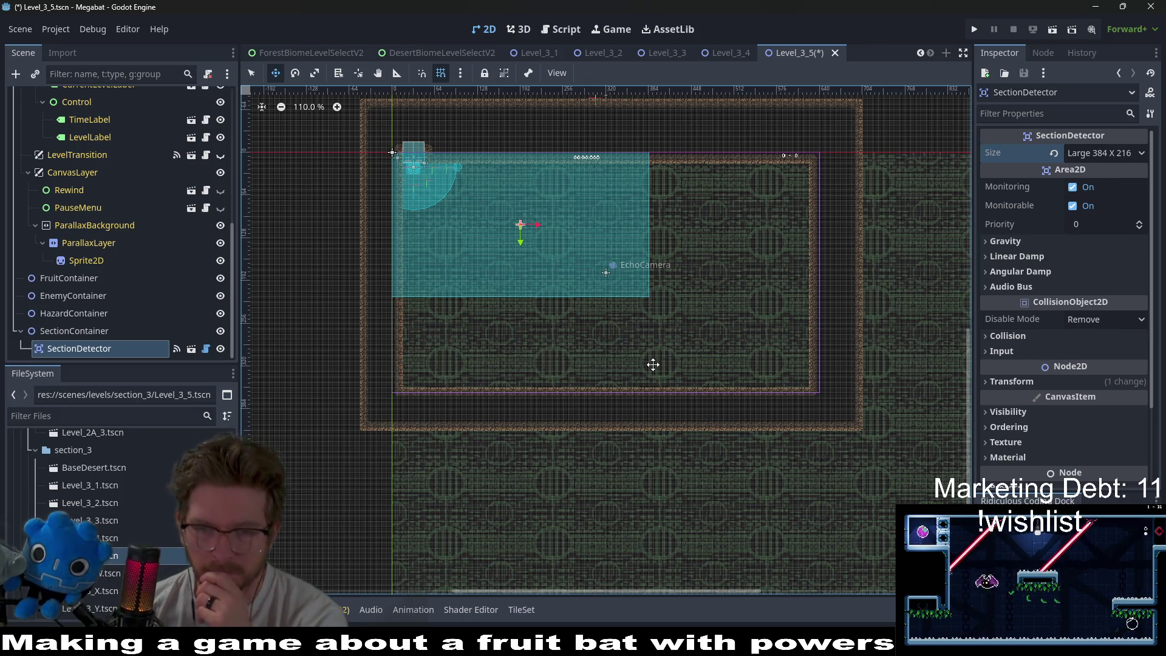
- Reselect the SectionDetector node and review its available size options
left_click(111, 333)
left_click(91, 350)
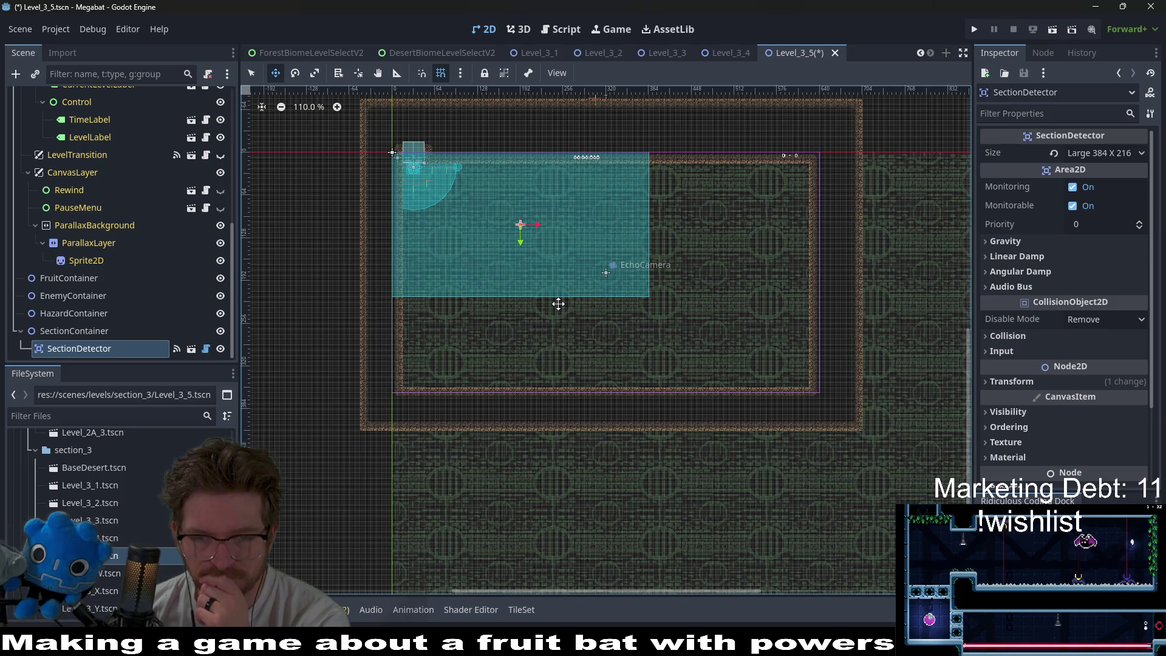
scroll(176, 252, "up", 10)
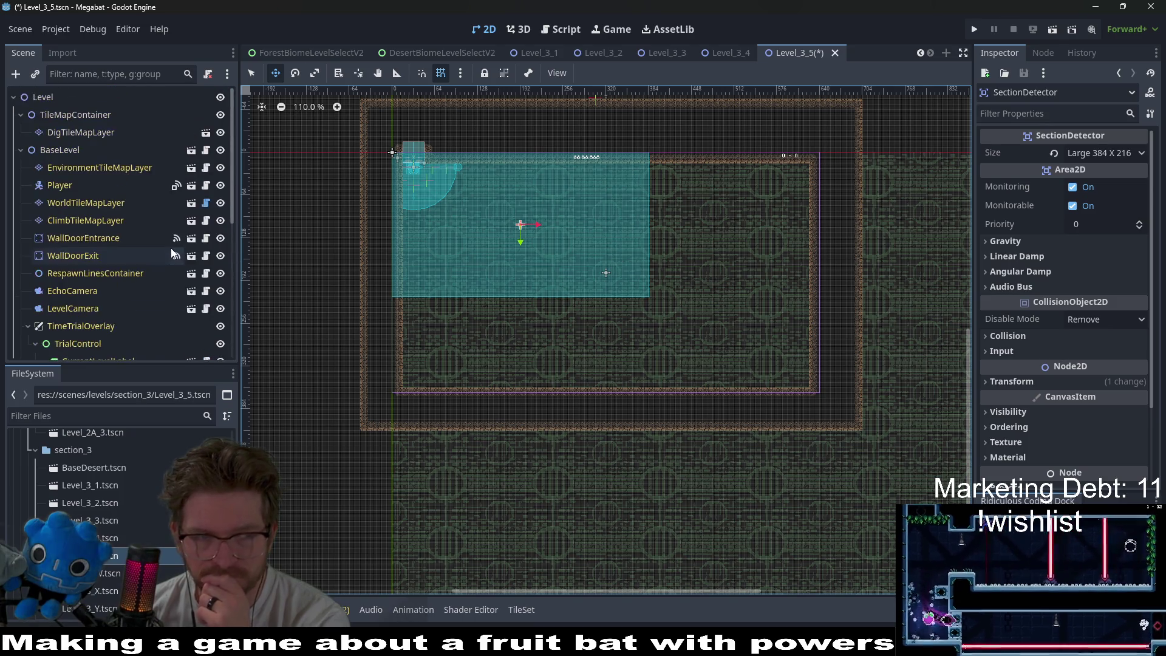
left_click(86, 203)
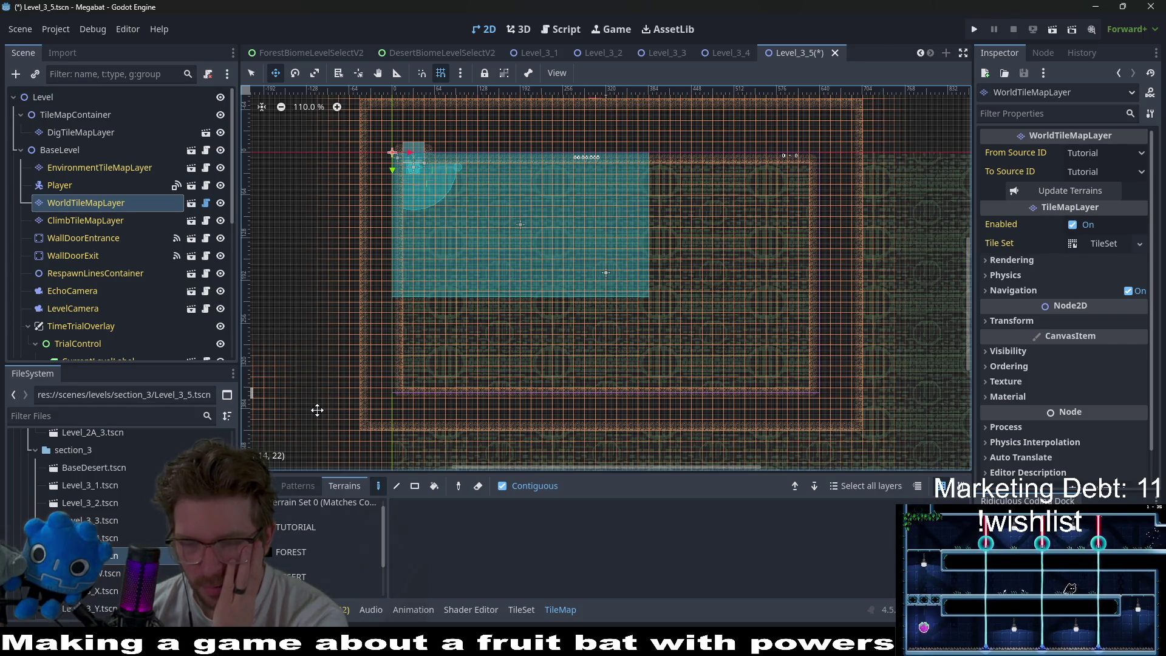
left_click(140, 416)
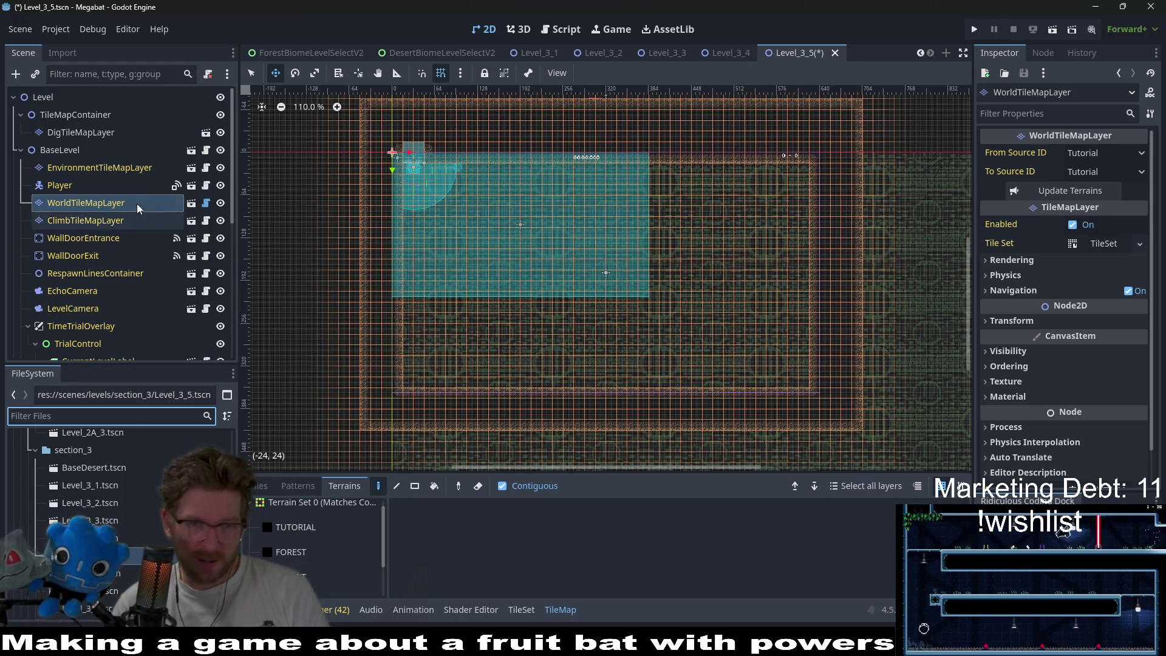
scroll(119, 279, "down", 5)
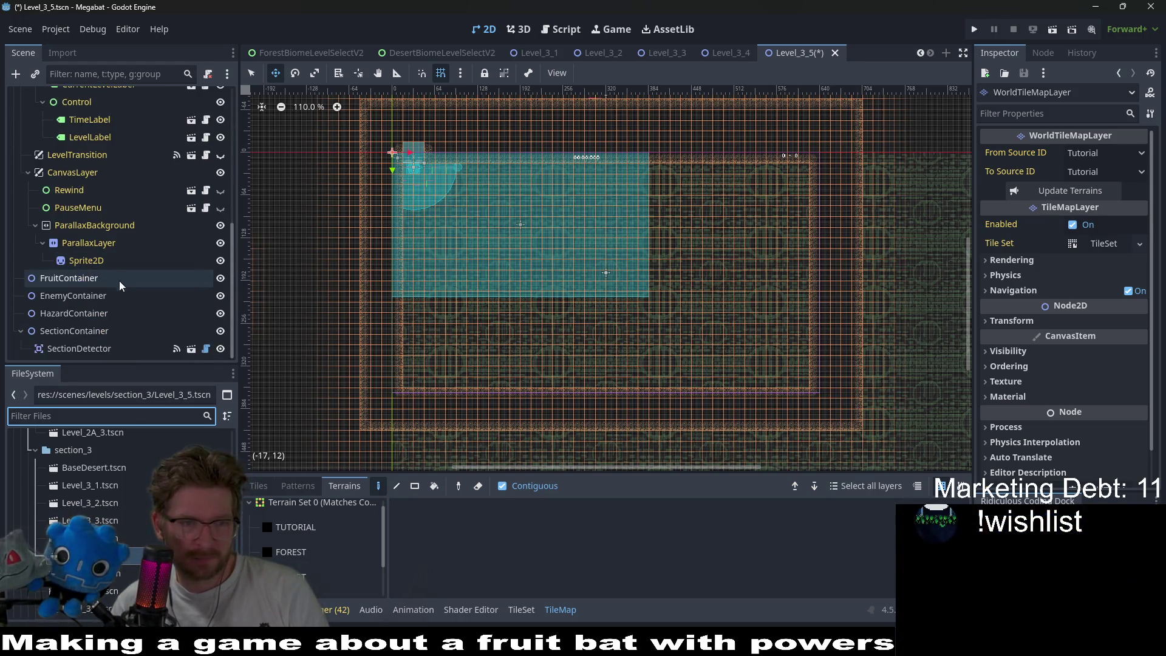
left_click(79, 348)
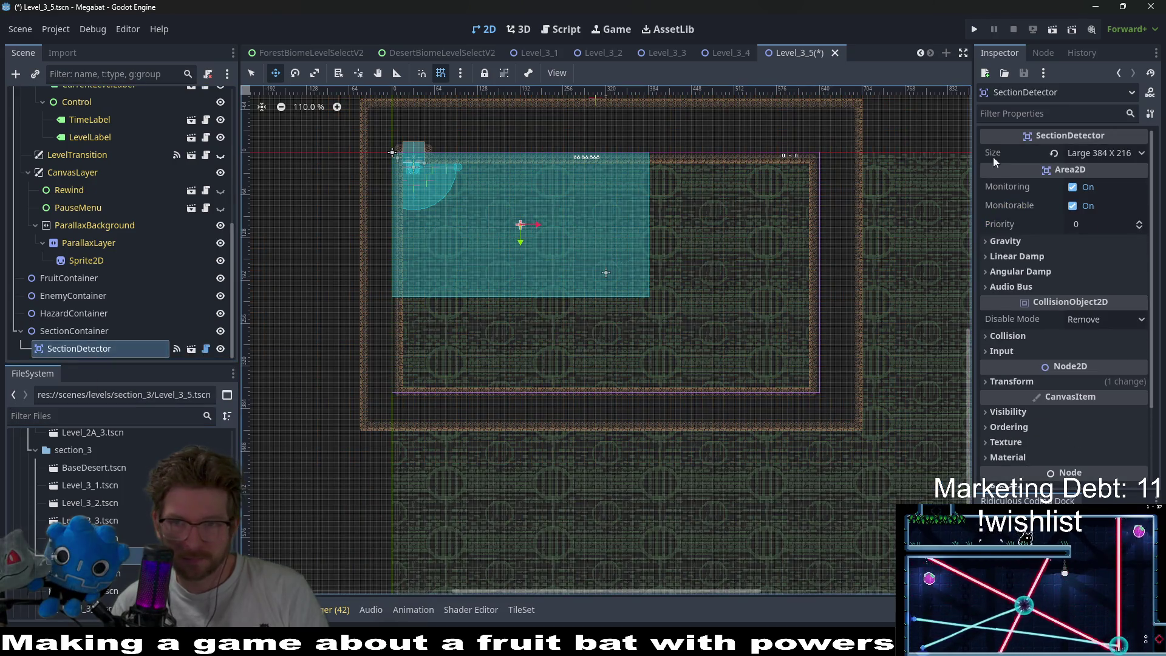
left_click(1072, 157)
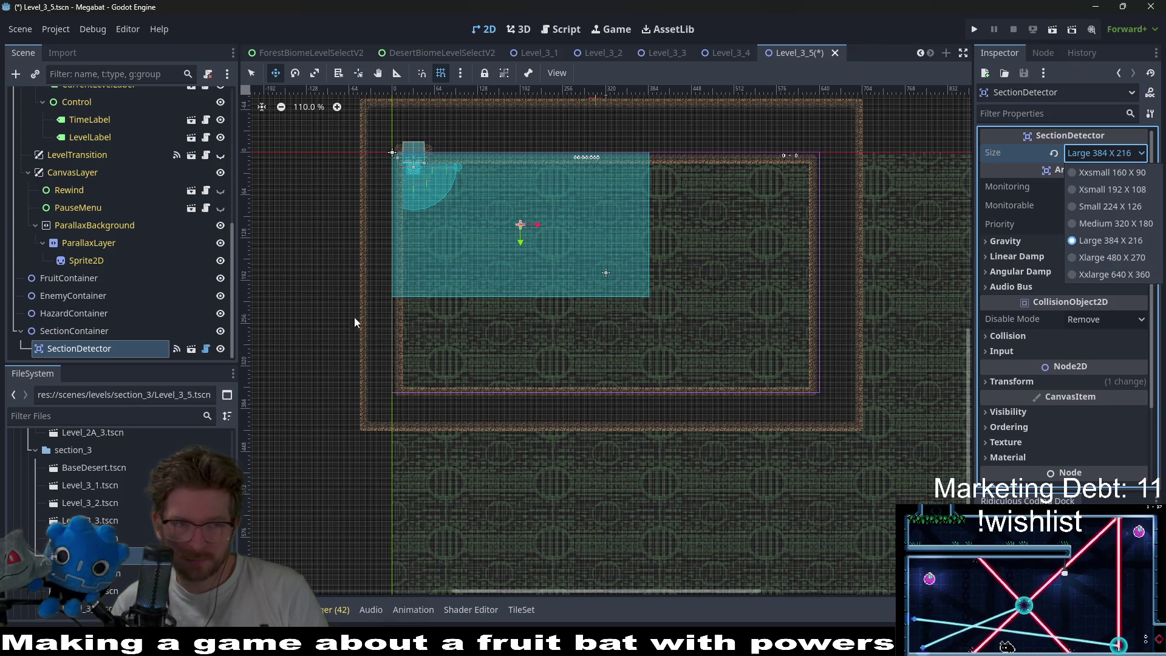
- Delete the SectionDetector node from Level_3_5
left_click(86, 333)
left_click(89, 348)
key("Delete")
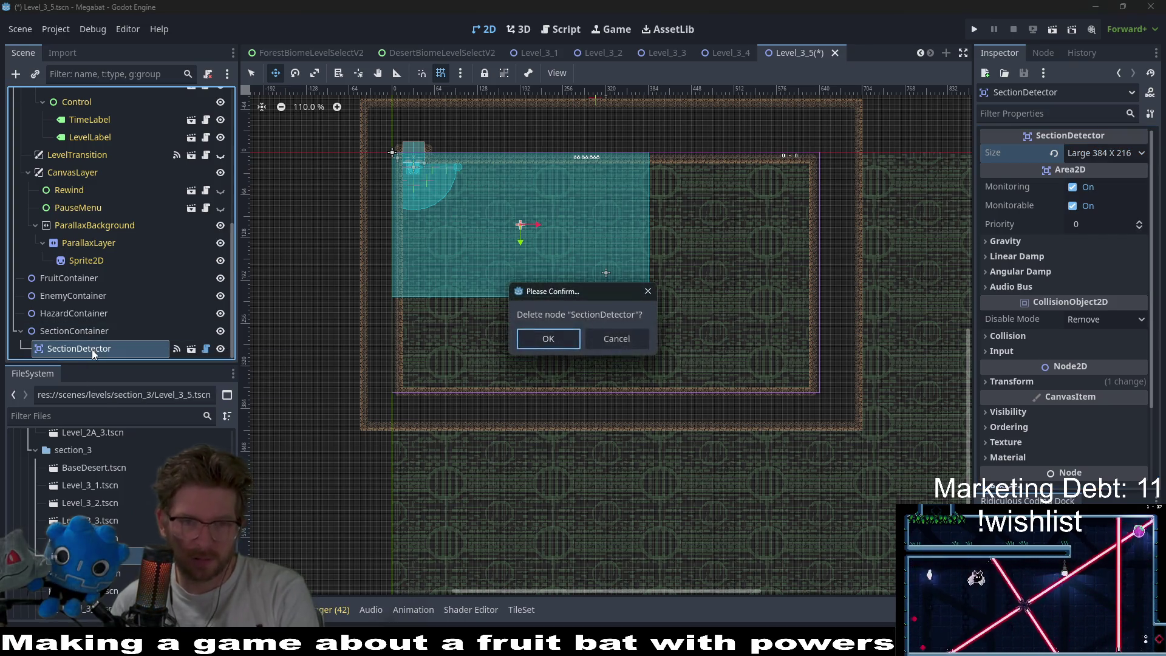
key("Return")
scroll(115, 186, "up", 5)
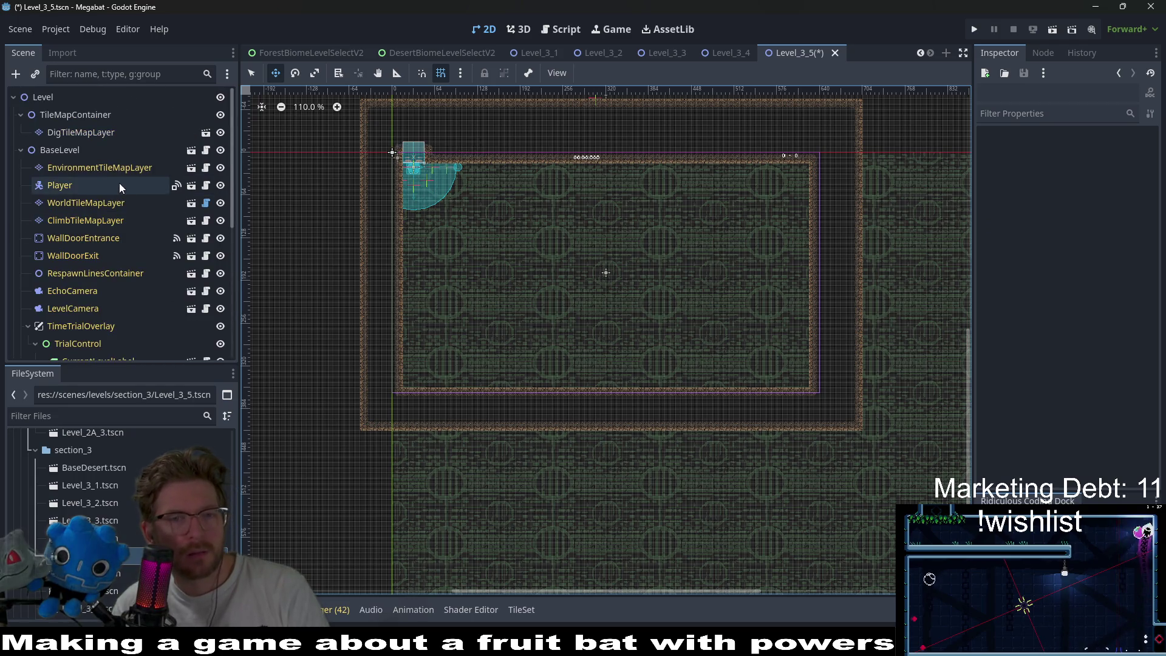
- Paint a large rectangle of Desert terrain across the lower level on DigTileMapLayer
left_click(90, 133)
left_click(306, 531)
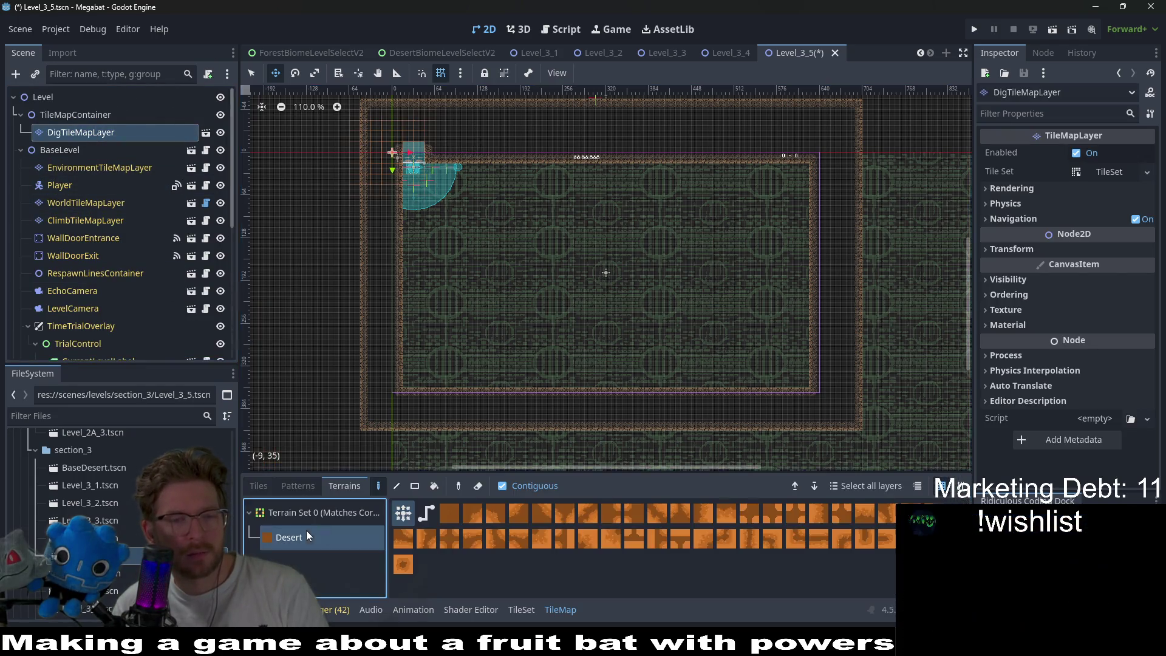
left_click(415, 486)
mouse_move(407, 243)
left_mouse_down()
mouse_move(564, 338)
mouse_move(805, 381)
left_mouse_up()
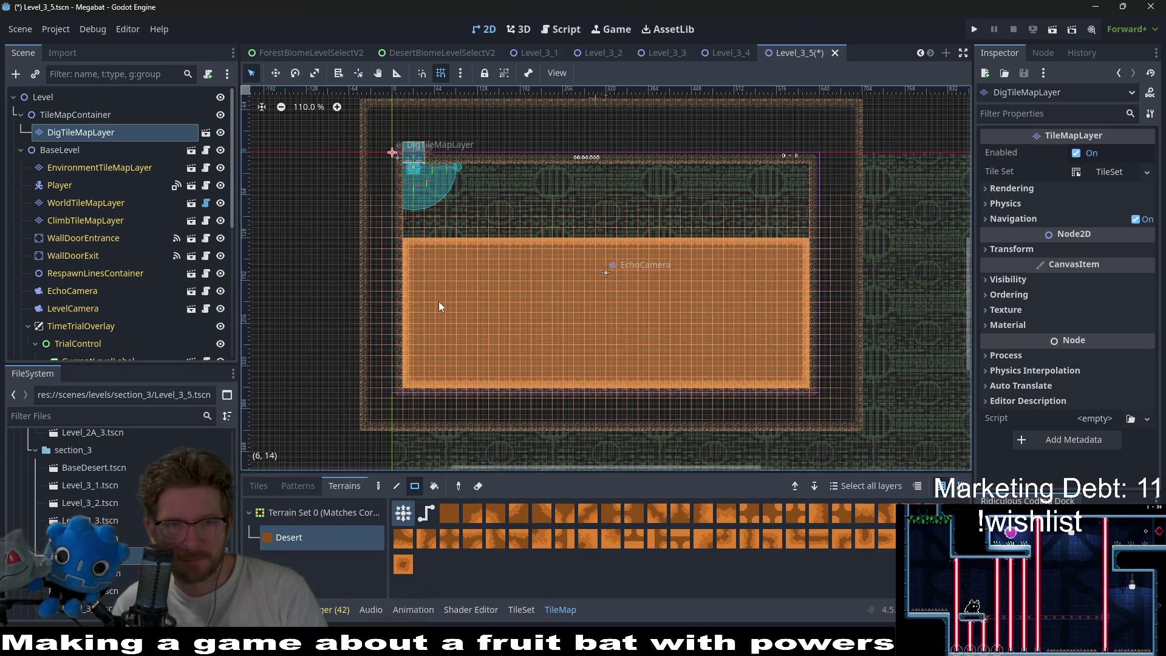
scroll(103, 307, "down", 5)
left_click(74, 299)
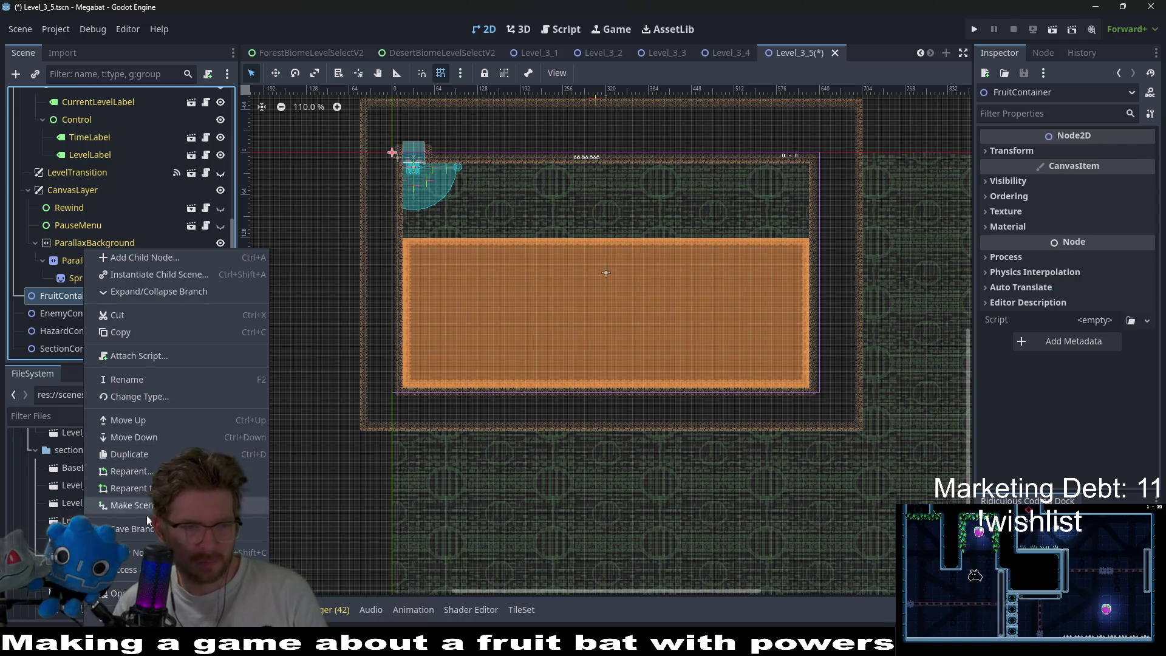
- Instance a Fruit scene under FruitContainer
left_click(68, 359)
key("ctrl+shift+a")
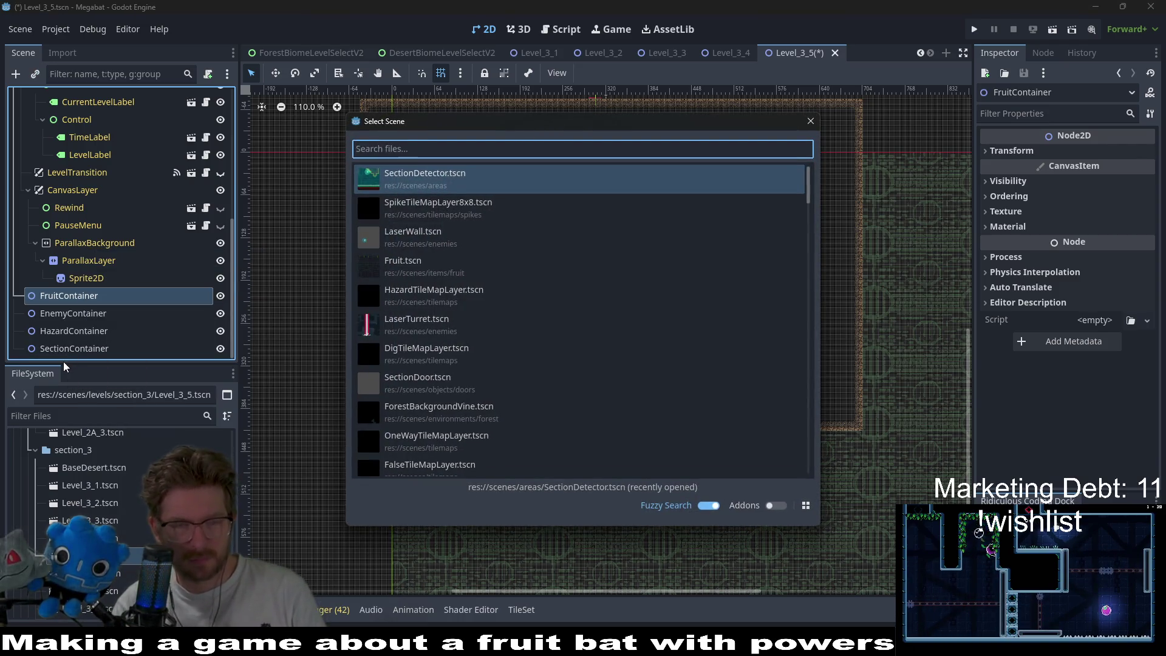
type("fruit")
key("Return")
key("w")
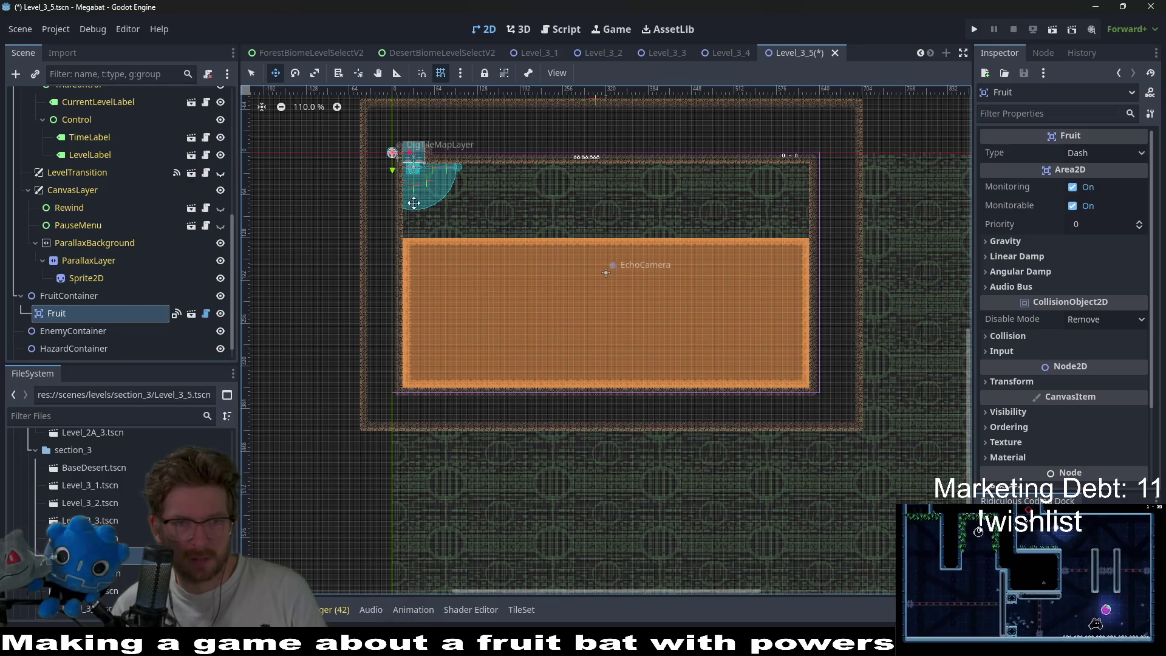
scroll(537, 227, "up", 5)
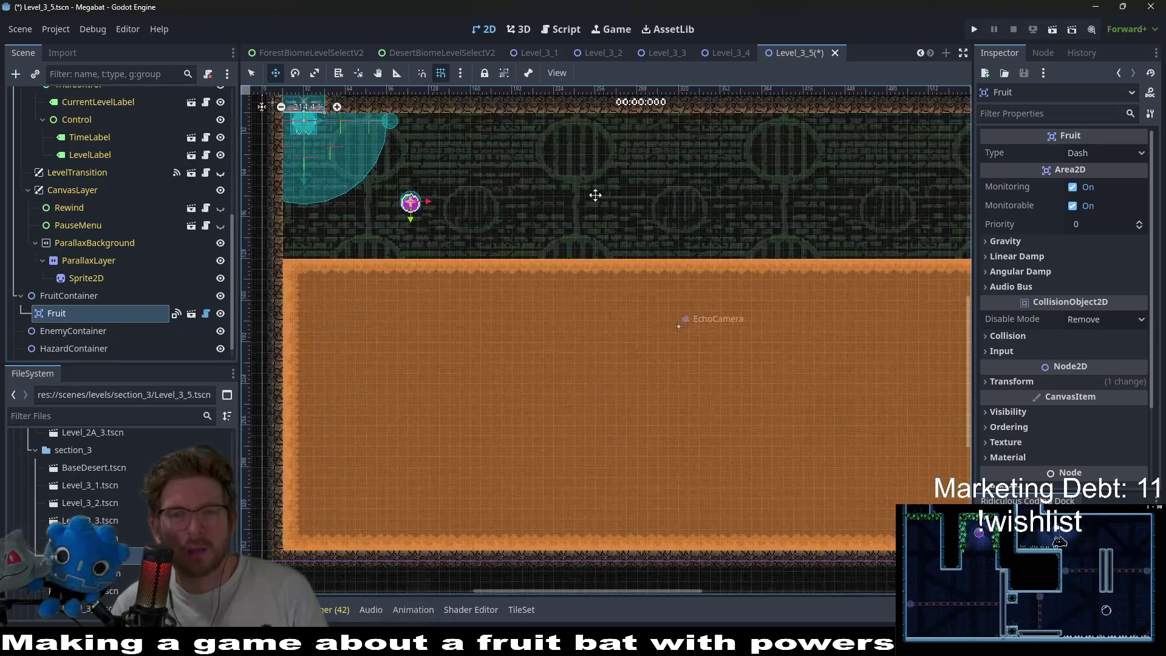
- Instance a DrillSpawner under EnemyContainer and place it near the ceiling
right_click(82, 329)
left_click(133, 276)
type("drill")
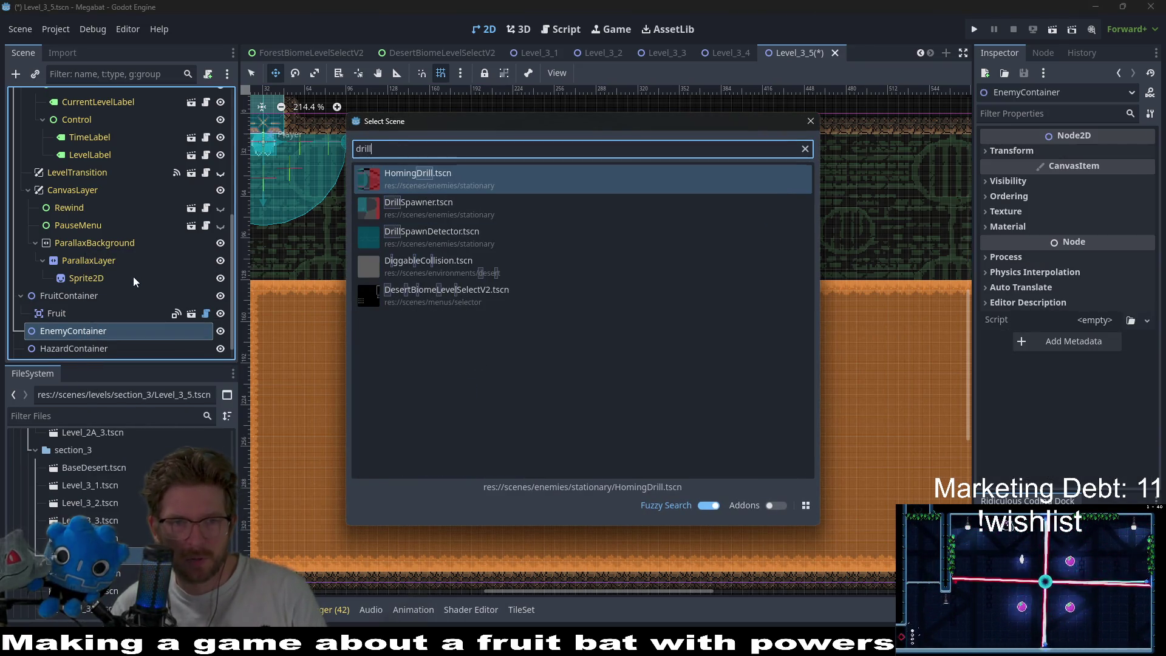
key("Down")
key("Return")
left_click_drag(267, 144, 529, 200)
scroll(535, 200, "up", 8)
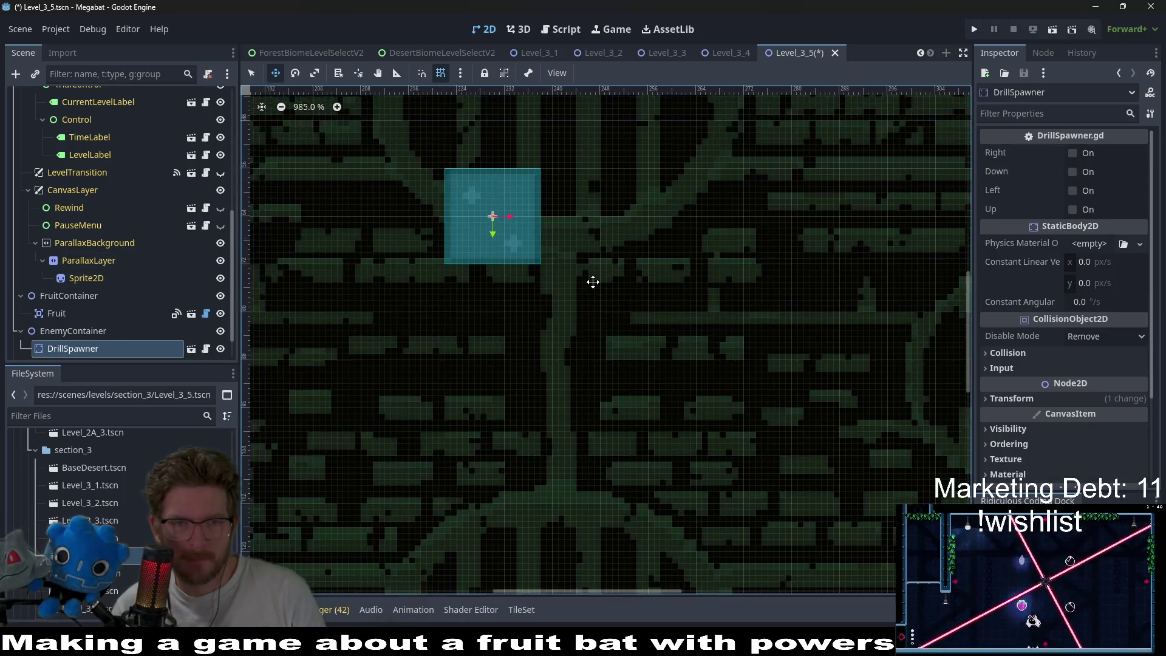
scroll(593, 282, "up", 2)
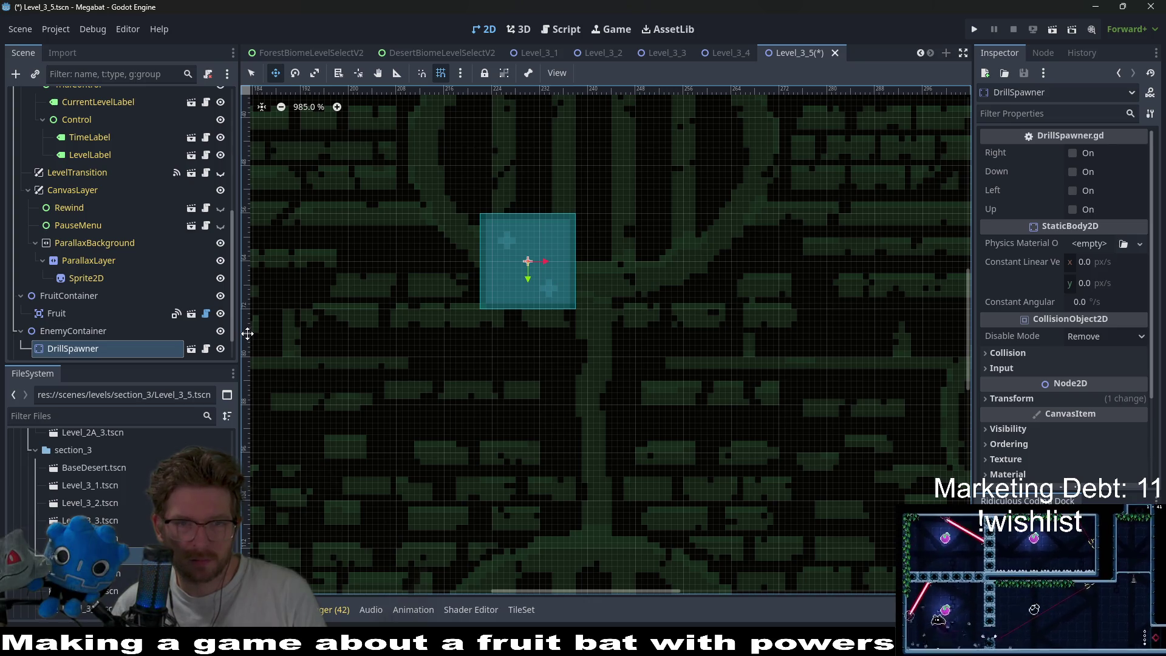
scroll(539, 283, "down", 6)
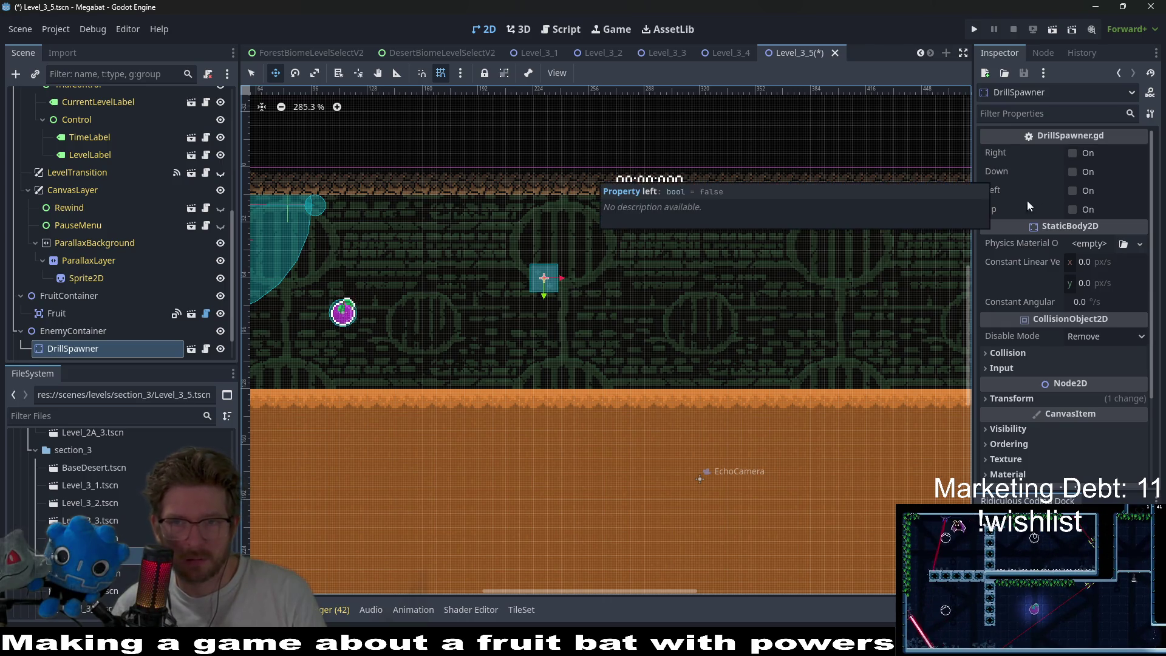
- Push the drill spawner against the ceiling and set its direction to Down
left_click(1074, 173)
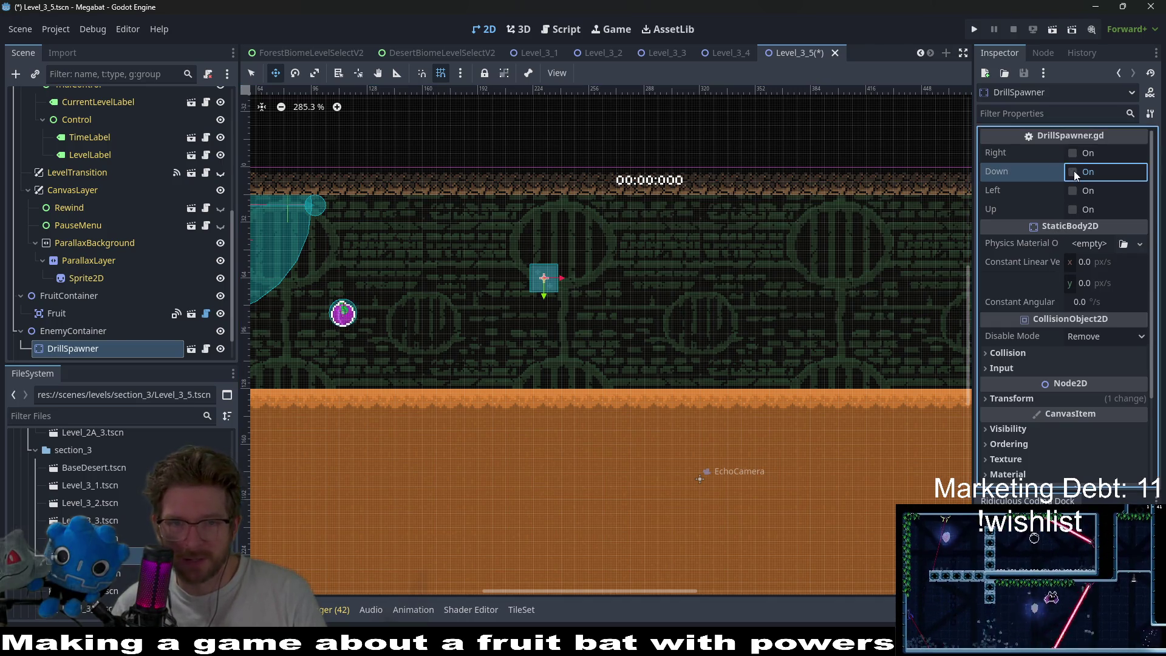
left_click(1074, 171)
scroll(656, 213, "up", 5)
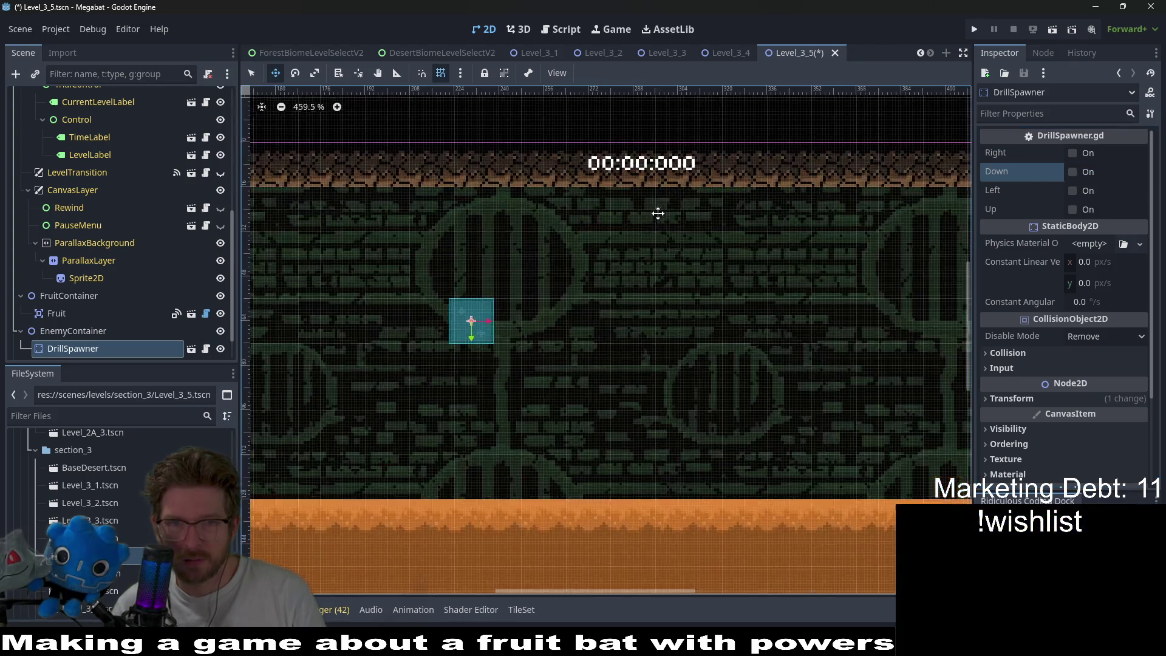
mouse_move(588, 339)
left_mouse_down()
mouse_move(547, 234)
mouse_move(551, 208)
left_mouse_up()
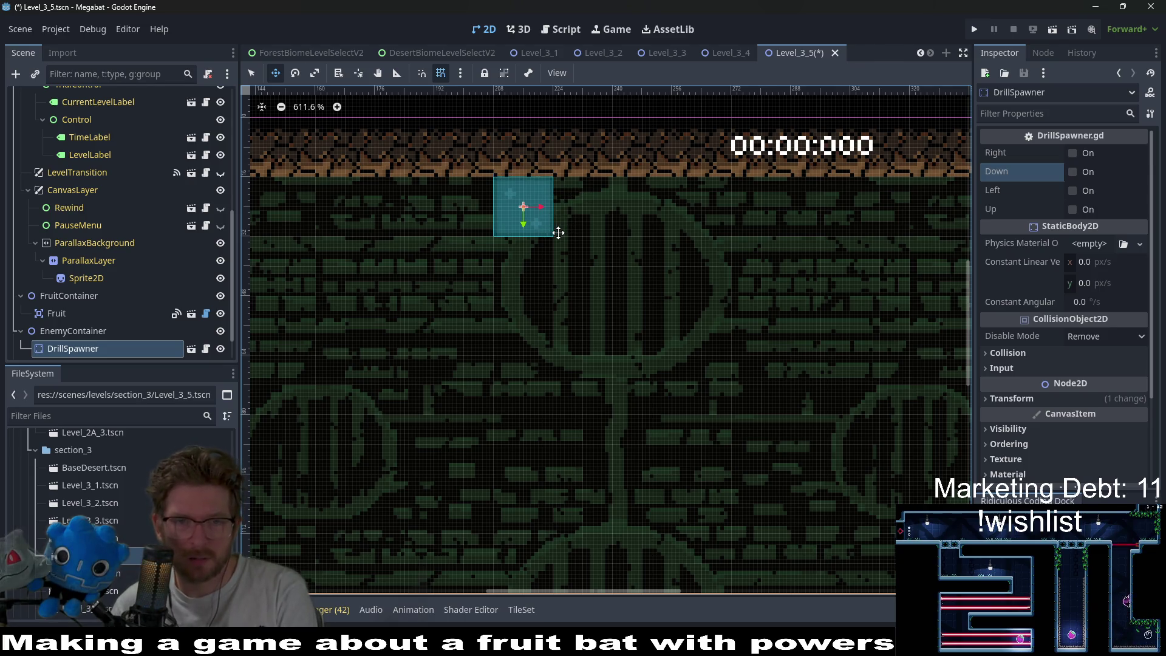
scroll(558, 232, "down", 6)
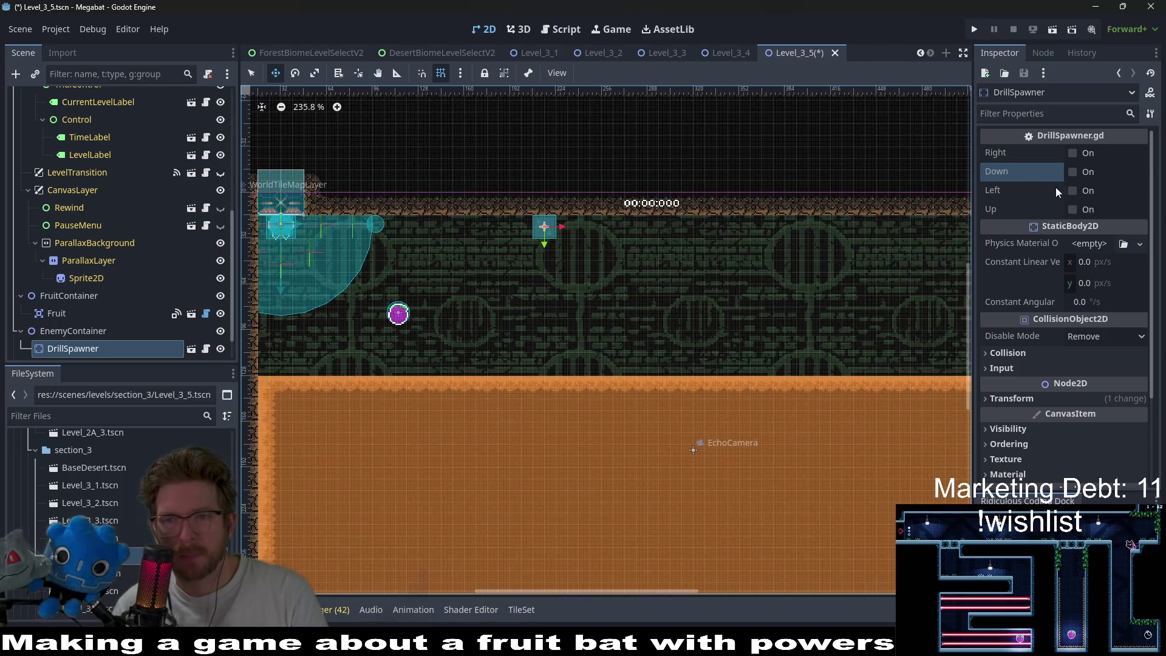
left_click(1084, 175)
- Playtest the level, flying the bat around the room, then close the game
left_click(1053, 30)
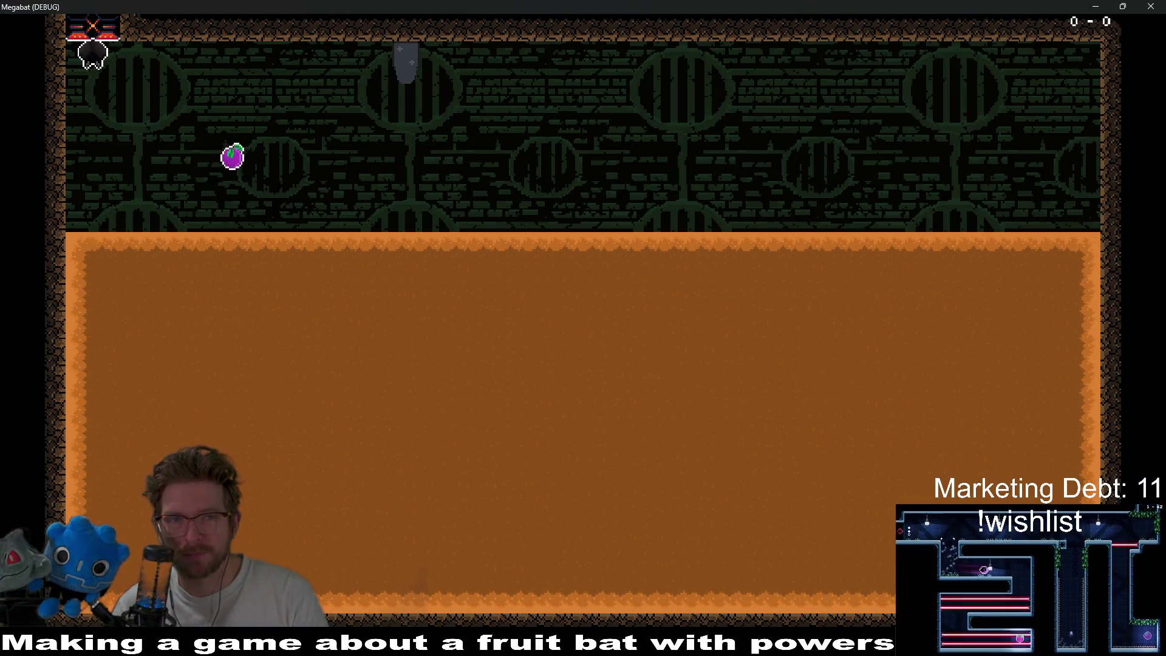
key("Right")
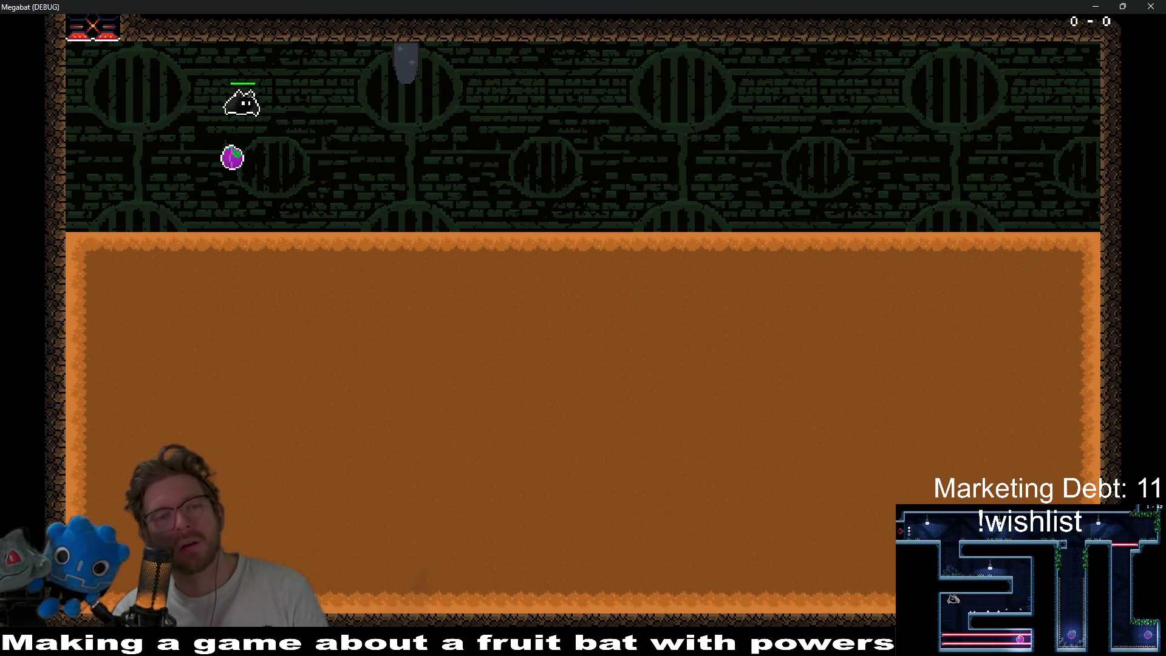
key("Right")
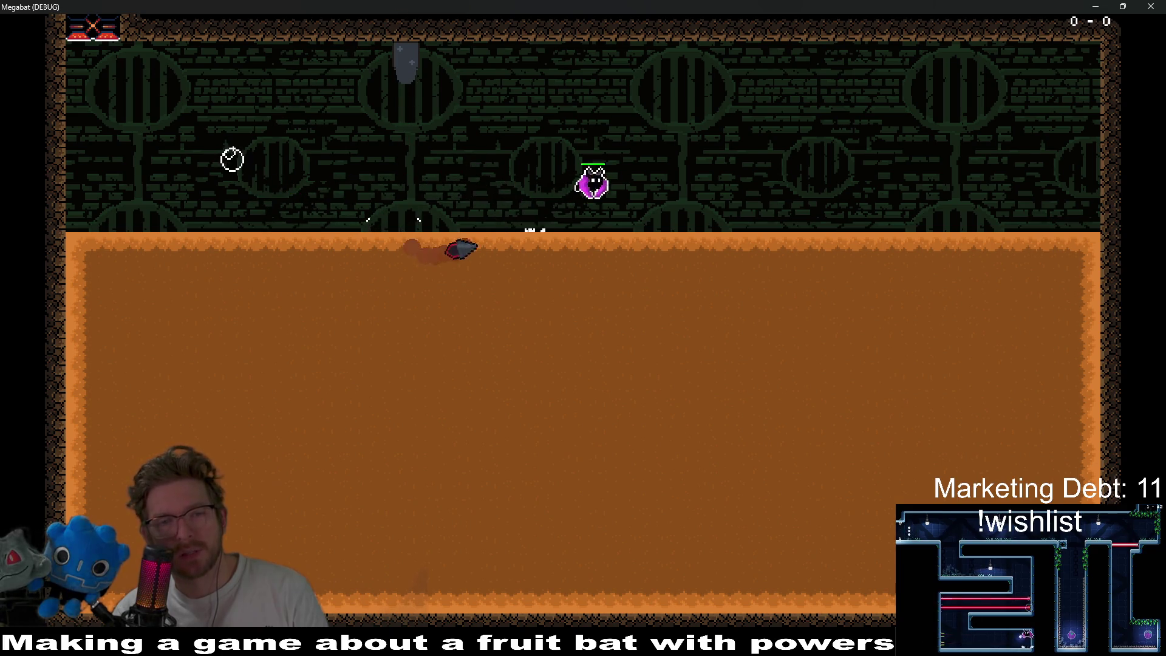
key("Left")
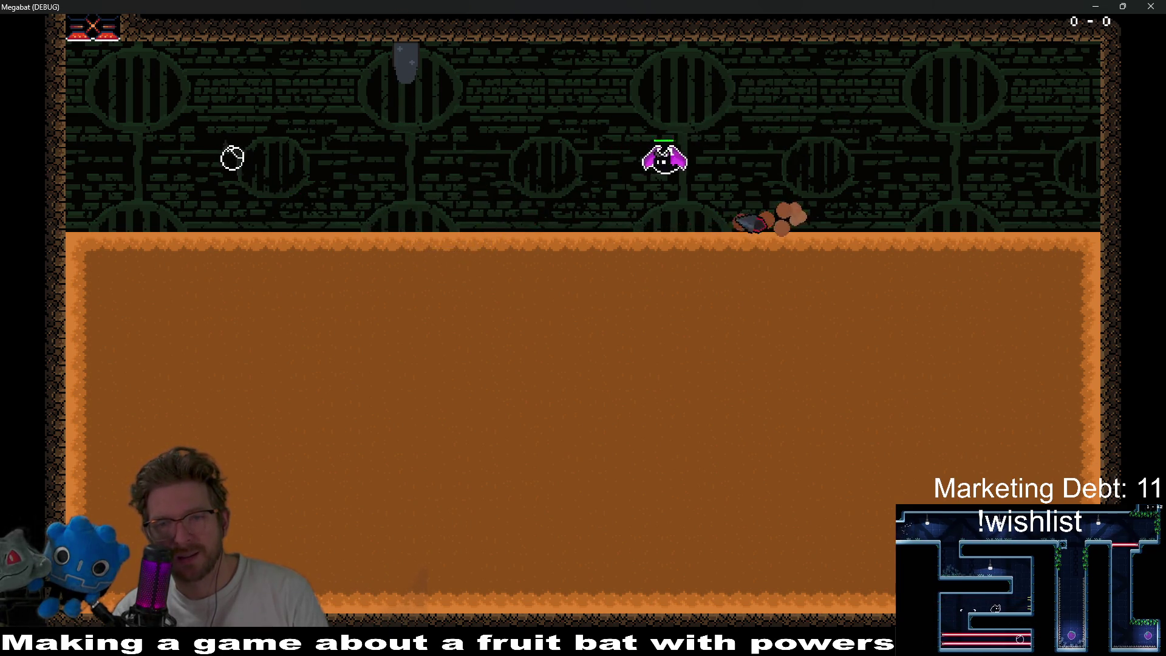
key("Right")
key("space")
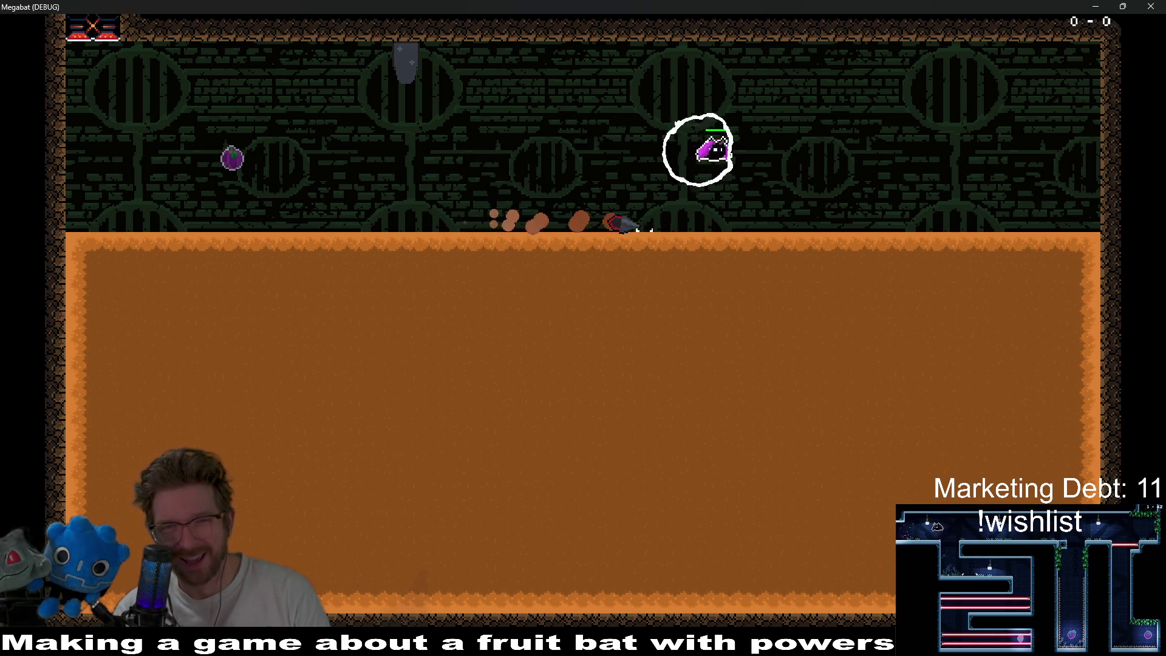
key("Right")
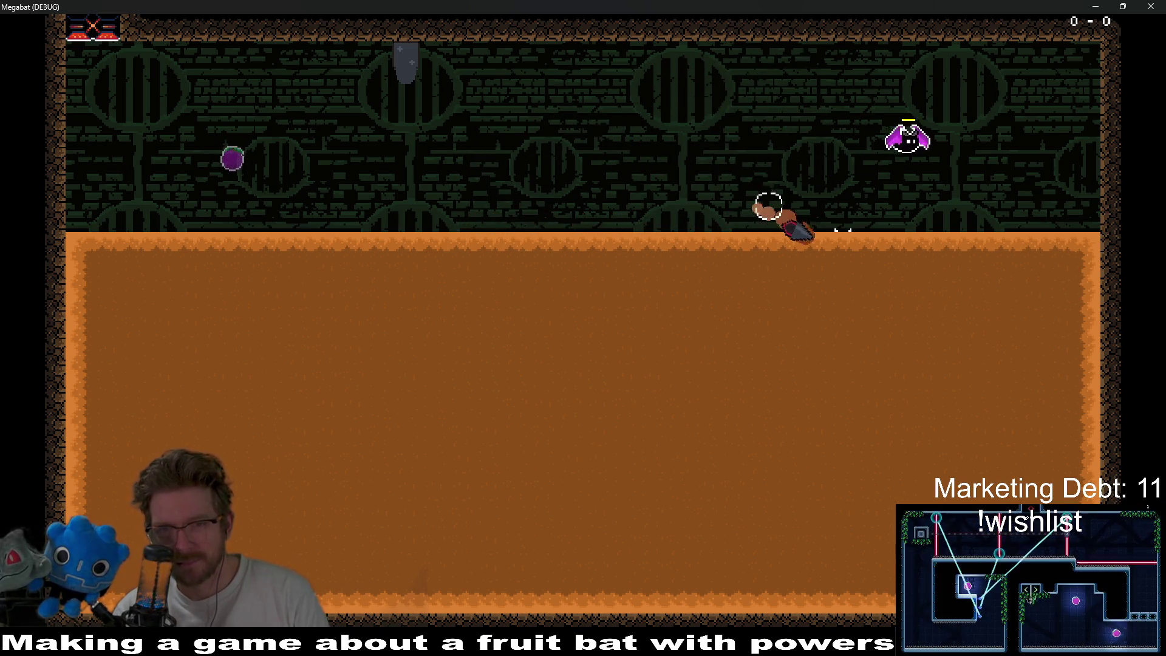
key("Left")
key("Down")
key("Left")
key("space")
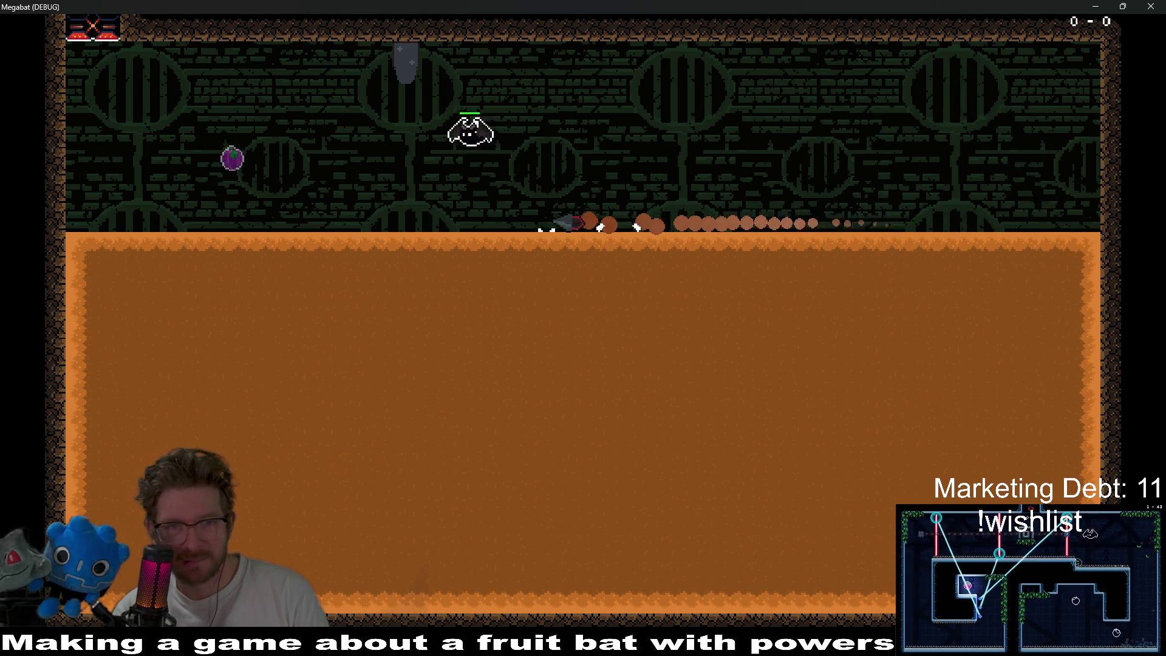
key("Down")
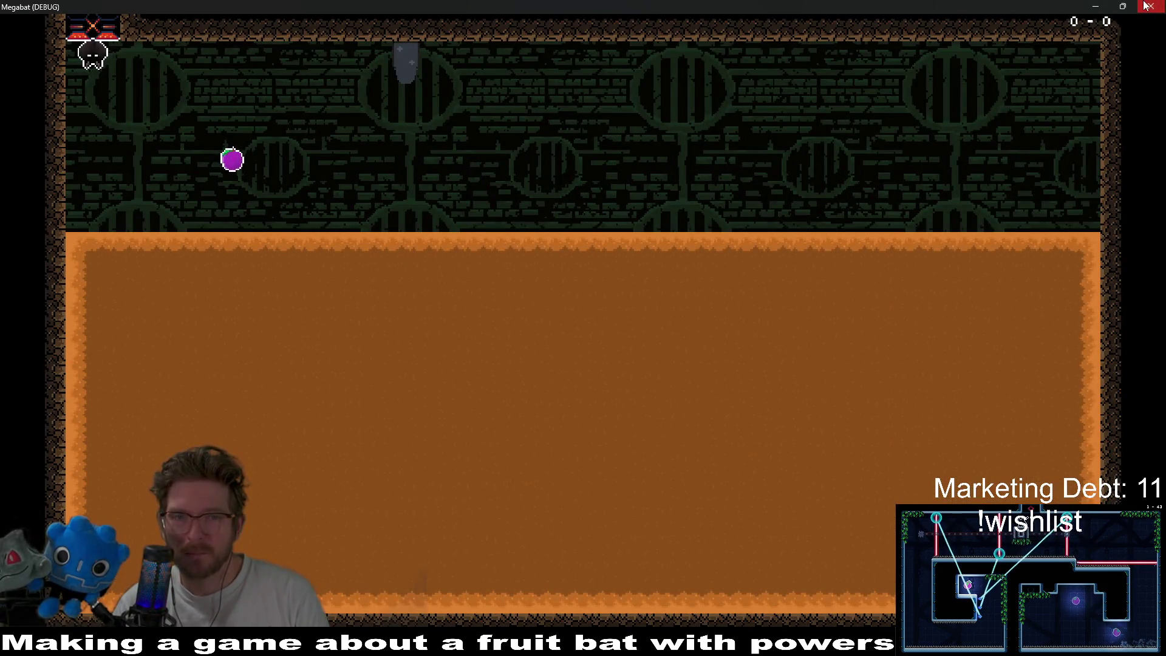
left_click(1147, 6)
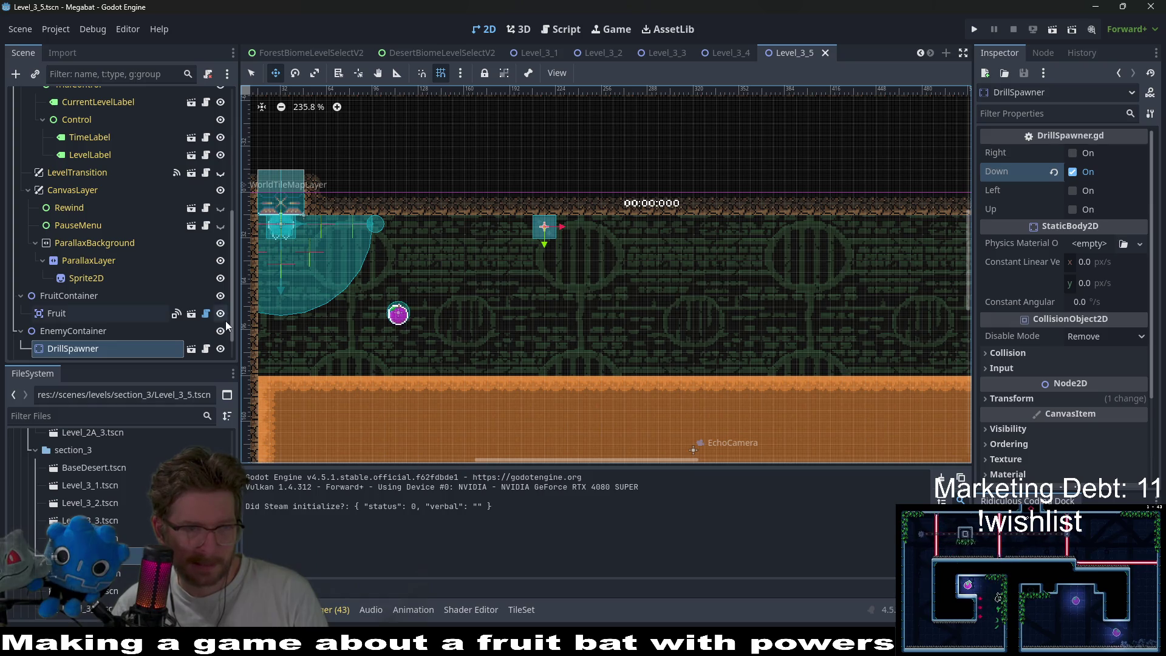
- Change the Fruit's Type to Dig and rerun the level
left_click(398, 313)
left_click(1081, 153)
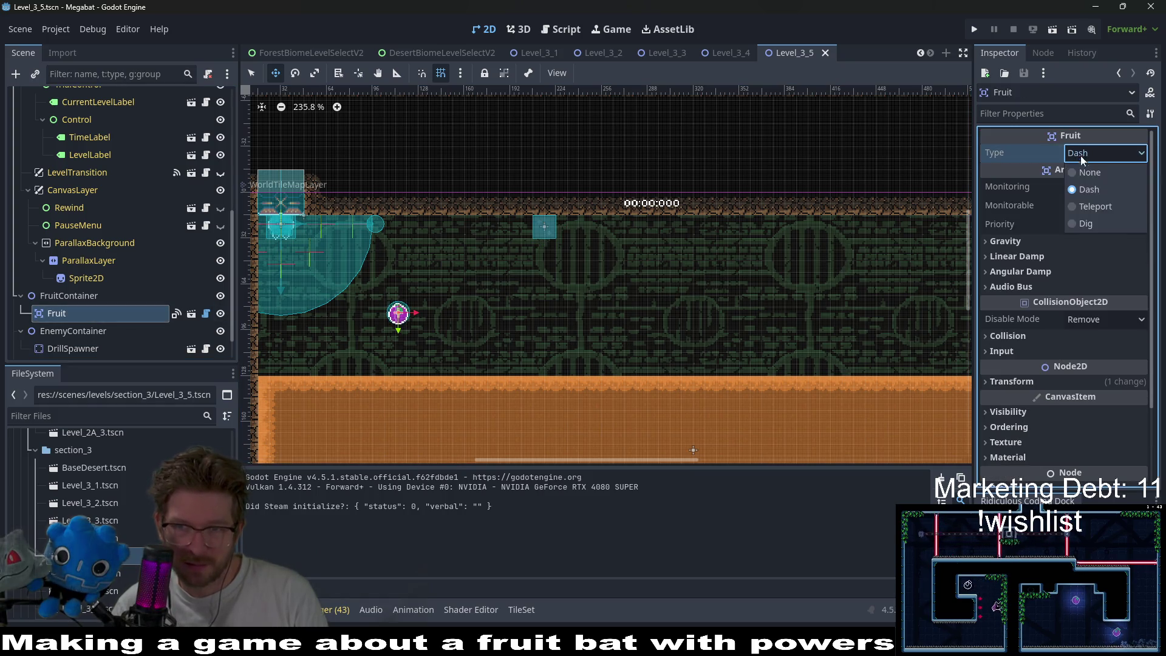
left_click(1096, 207)
left_click(1096, 153)
left_click(1088, 225)
left_click(1052, 29)
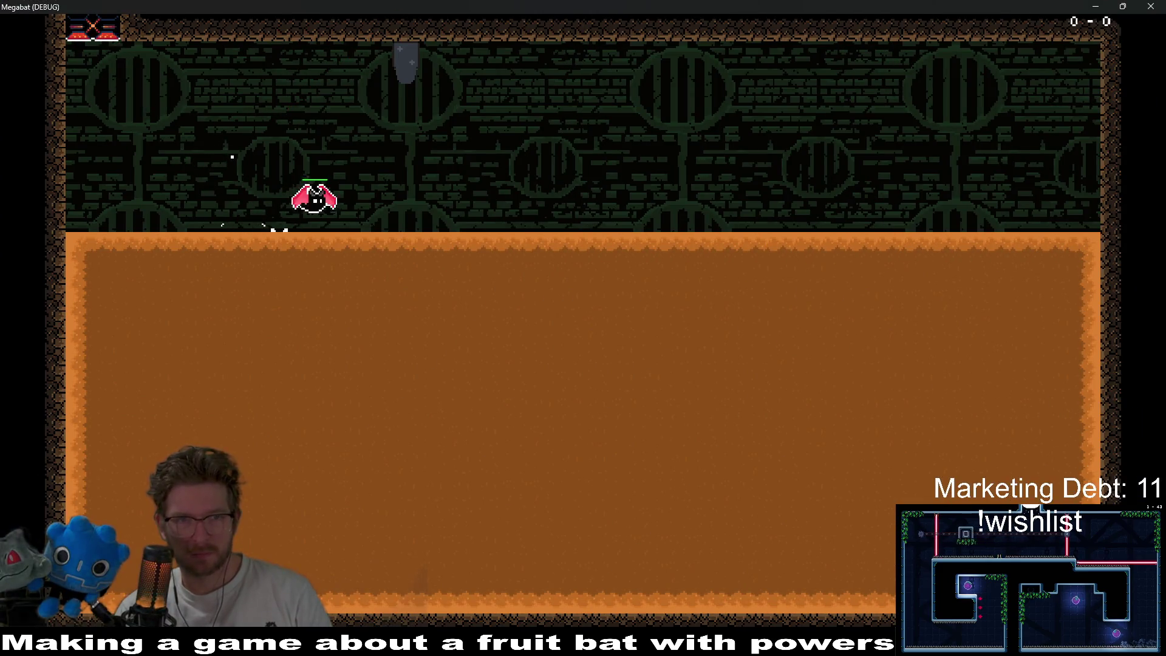
- Tunnel the bat through the dirt, fly to the top-right, then dive back in
key("d")
key("s")
key("d")
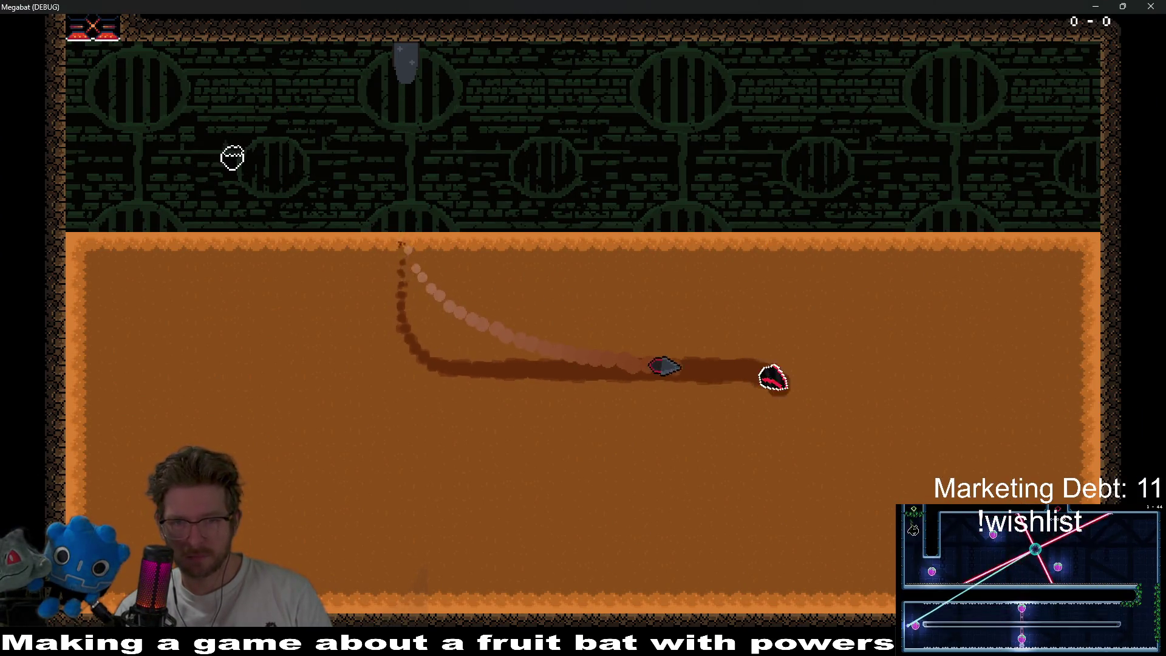
key("s")
key("a")
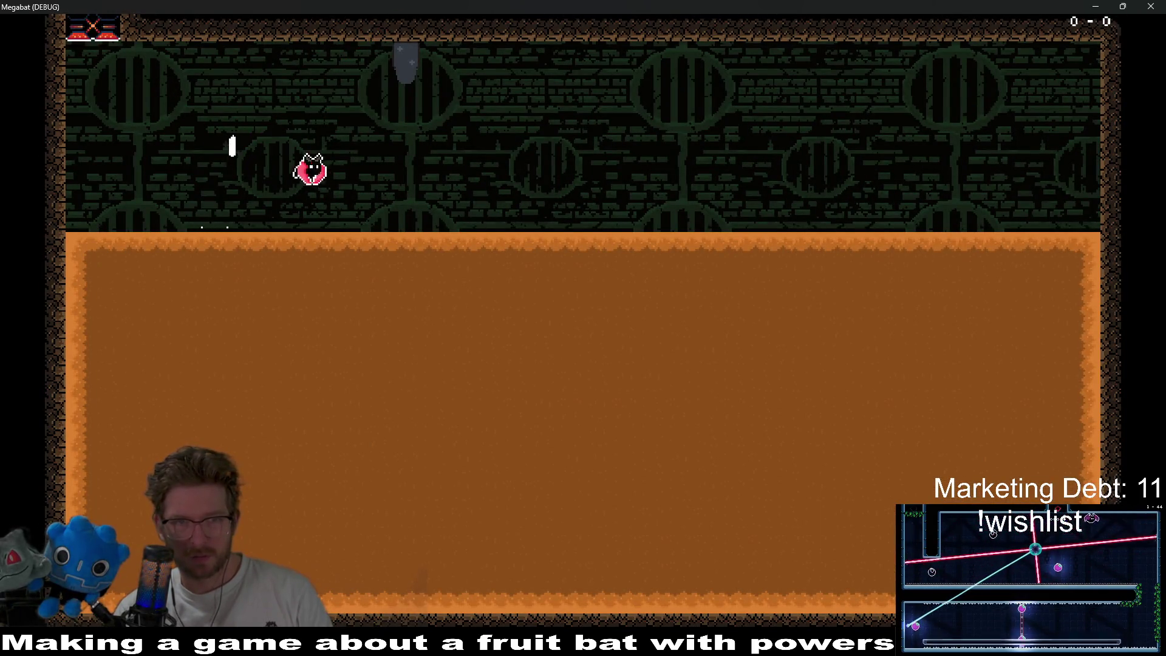
key("d")
key("w")
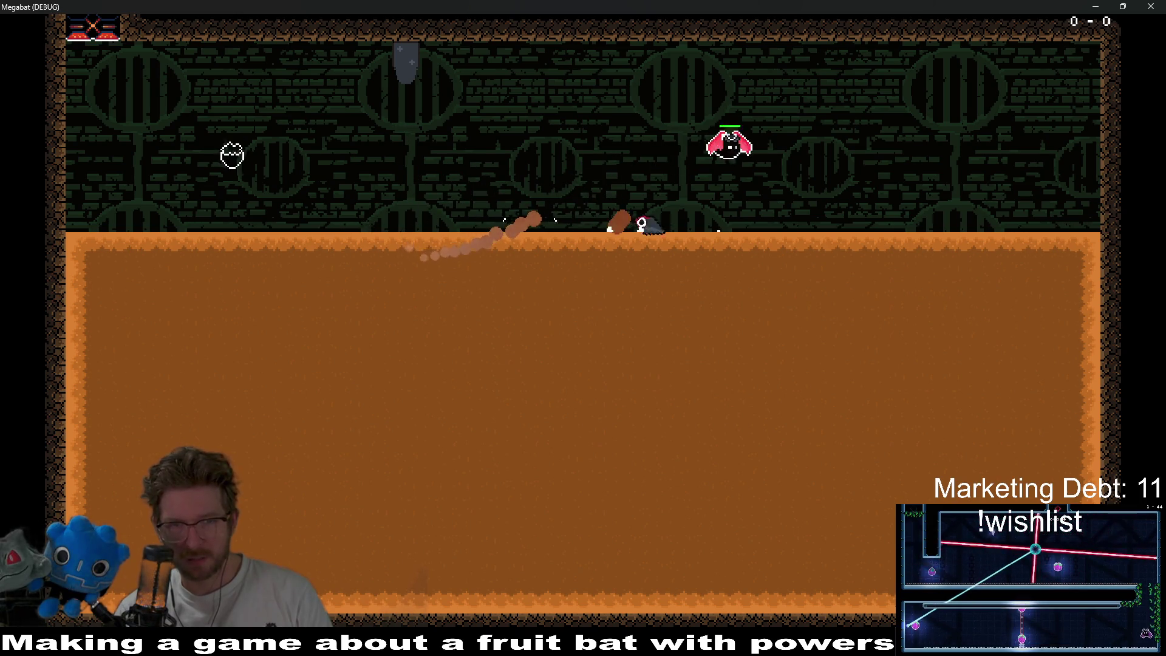
key("d")
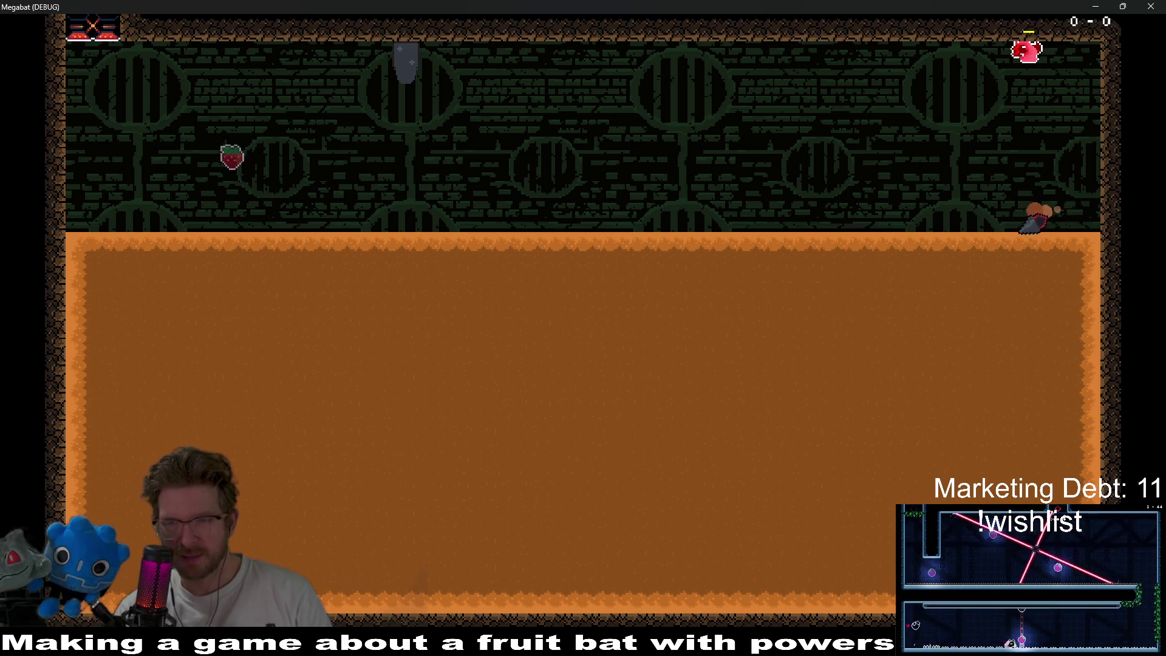
key("a")
key("s")
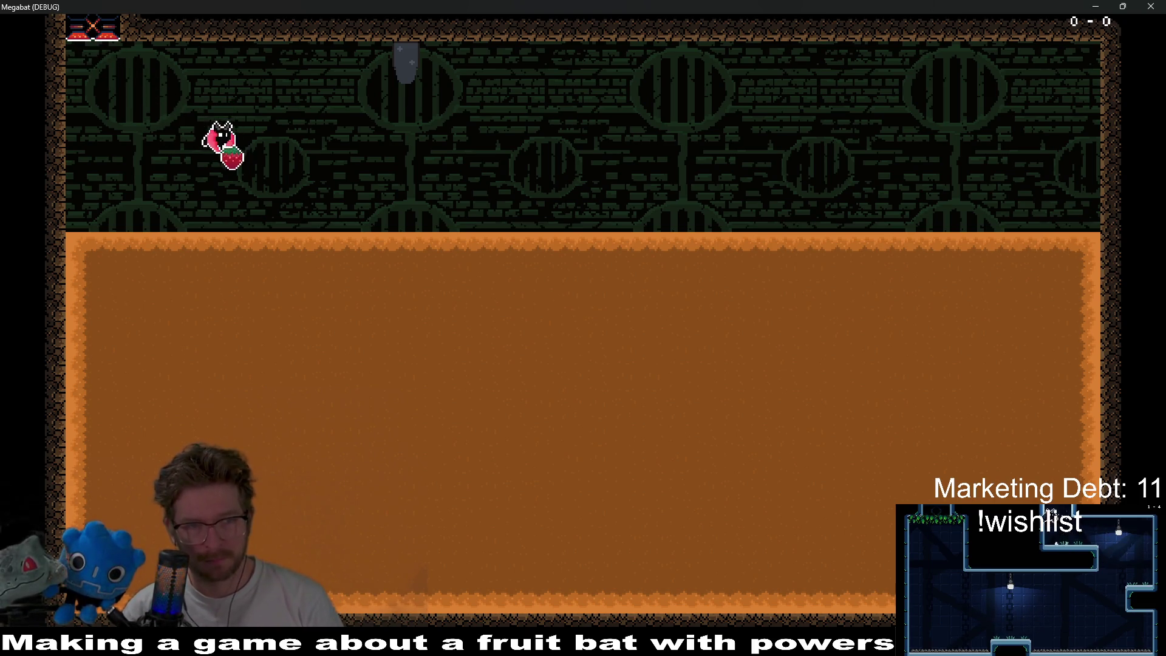
- Dive the bat into the dirt block and tunnel back and forth, dodging the drill
key("Down")
key("Right")
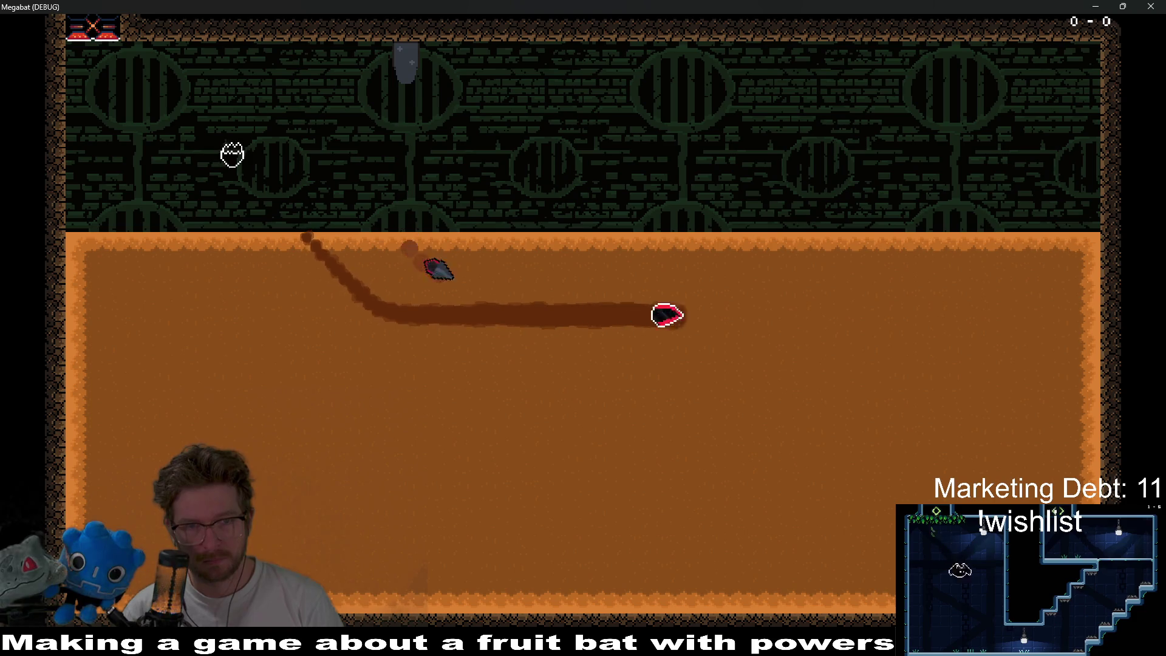
key("Down")
key("Left")
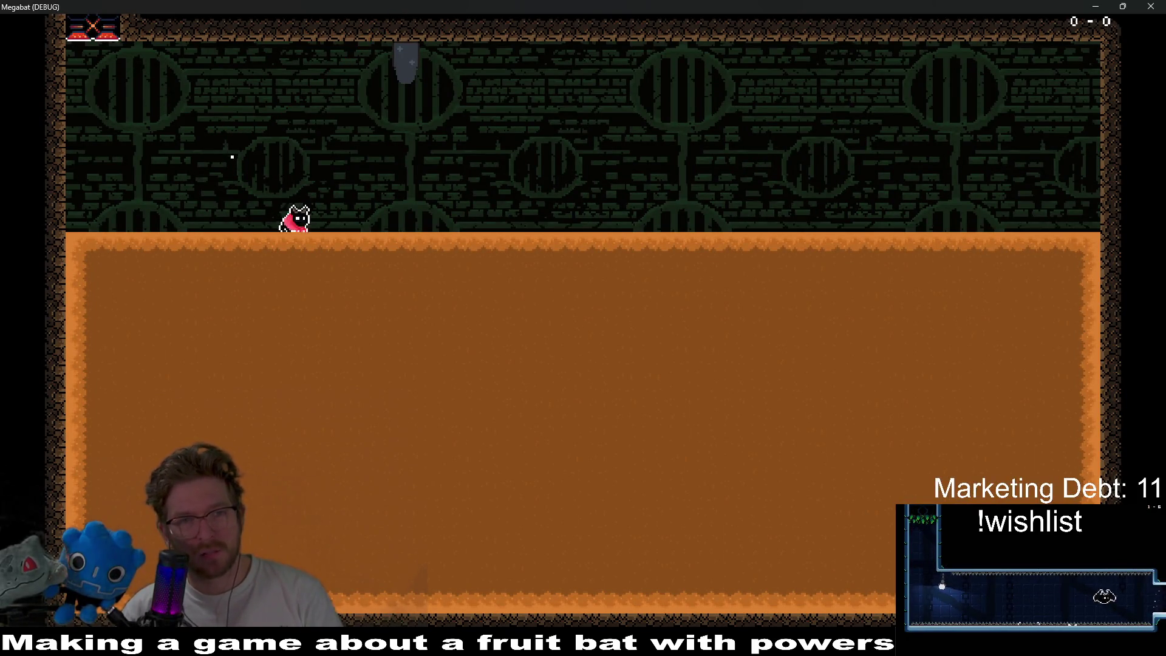
key("Down")
key("Right")
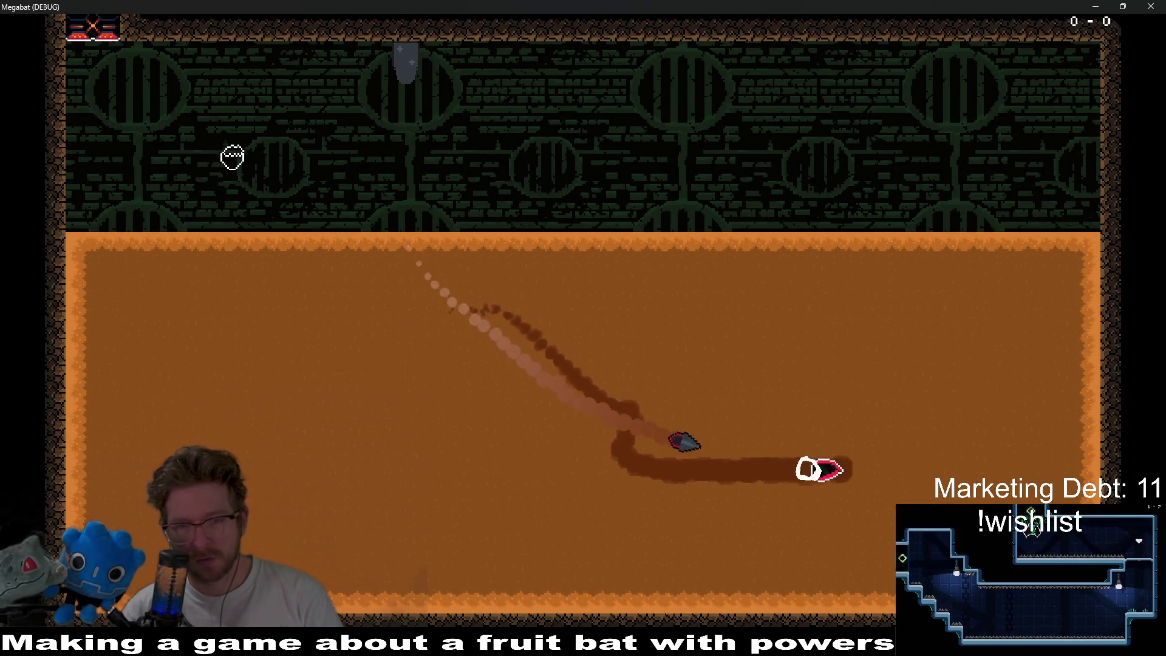
key("Up")
key("Left")
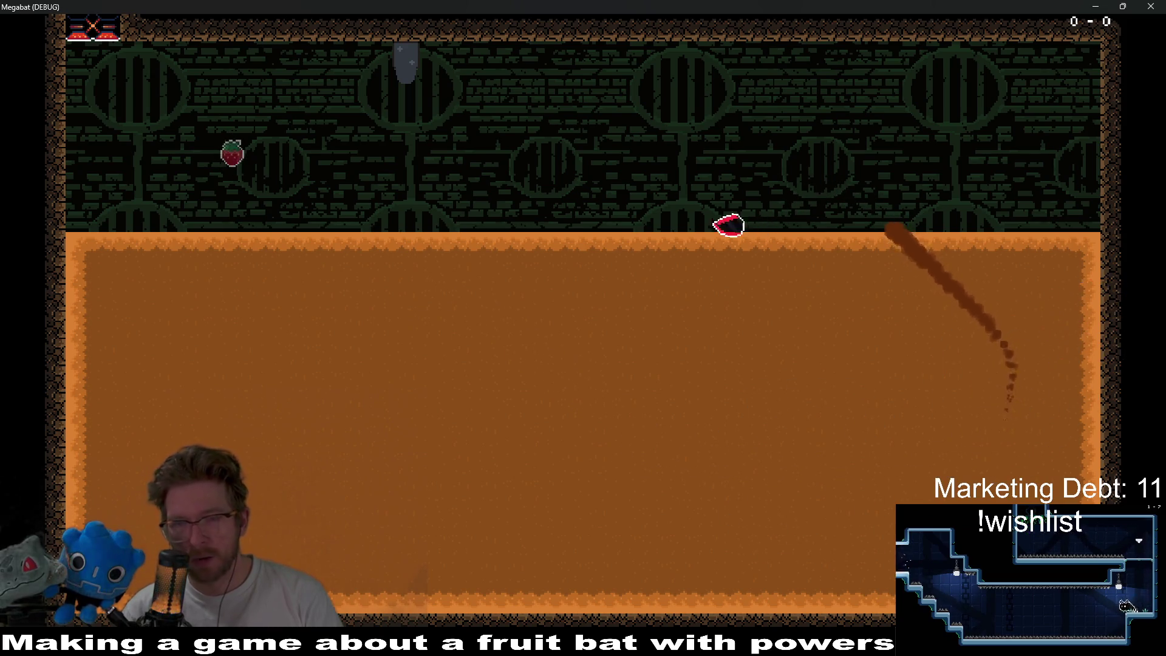
key("Down")
key("Up")
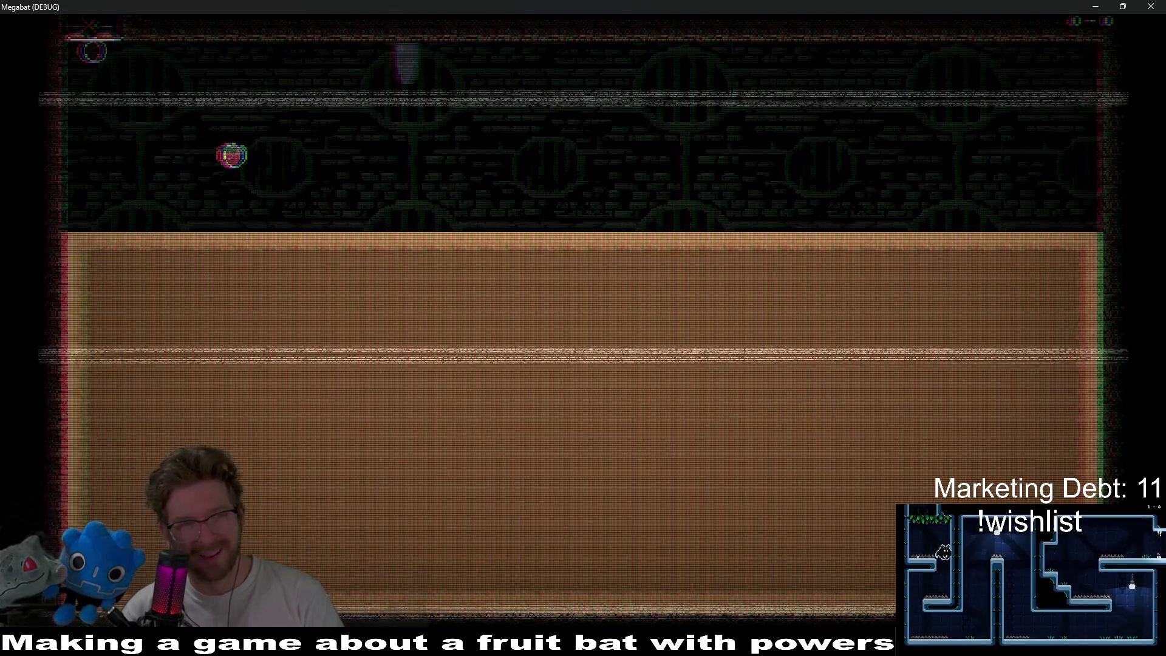
- With the respawned bat, carve looping tunnels through the dirt while the drill chases it
key("Down")
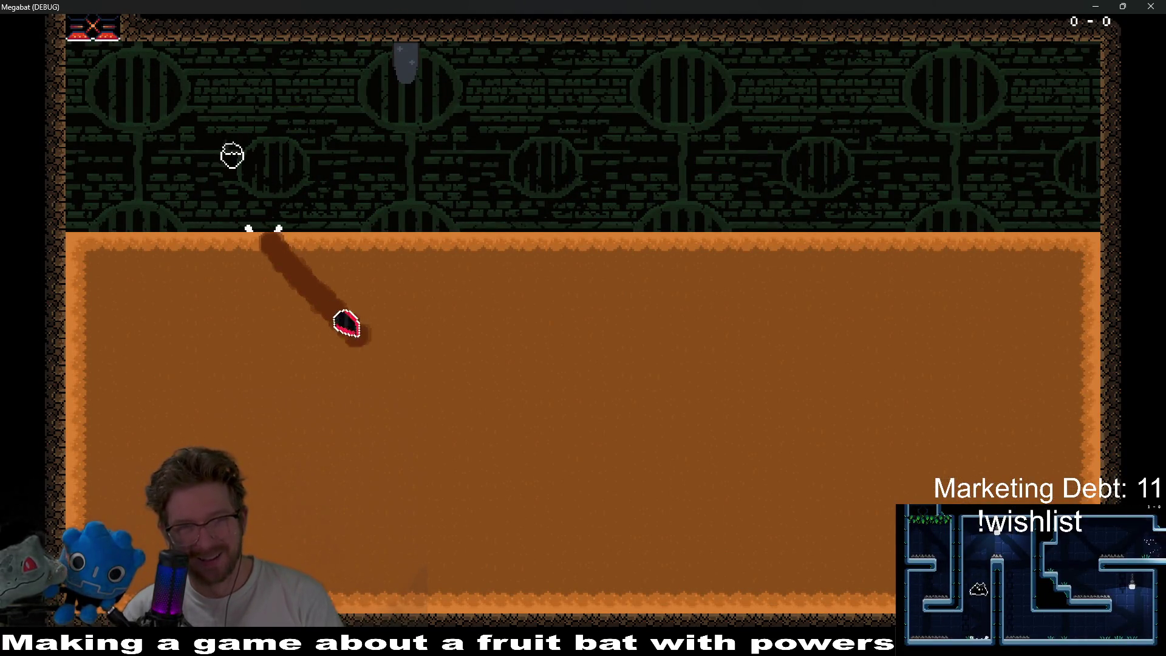
key("Right")
key("Down")
key("Left")
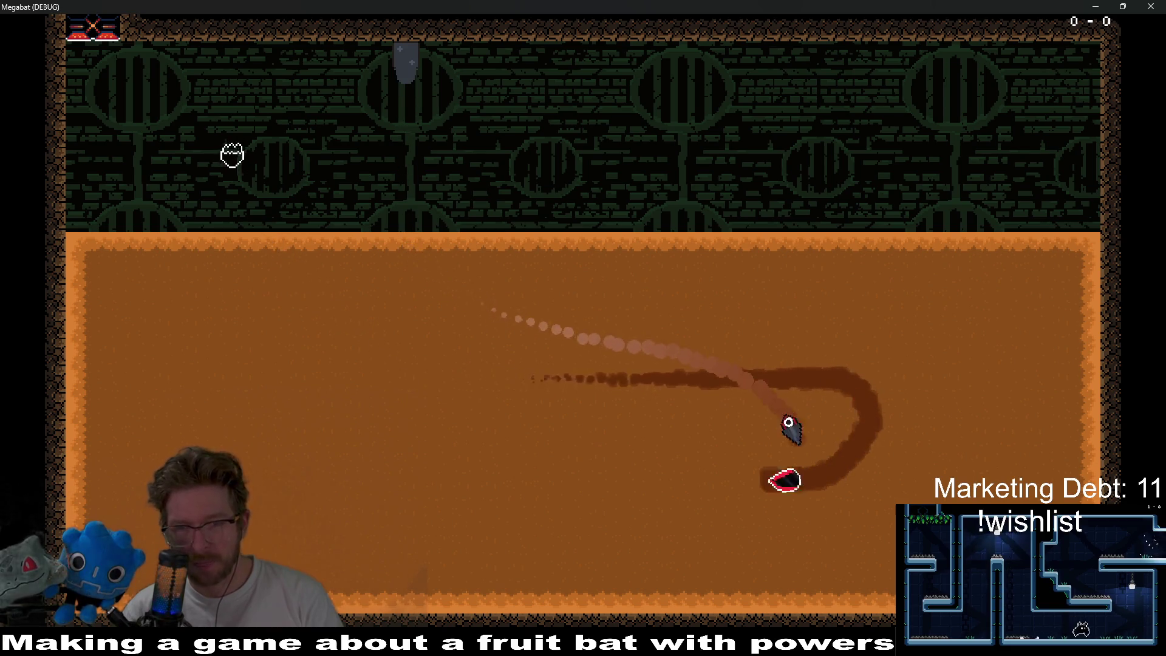
key("Up")
key("Right")
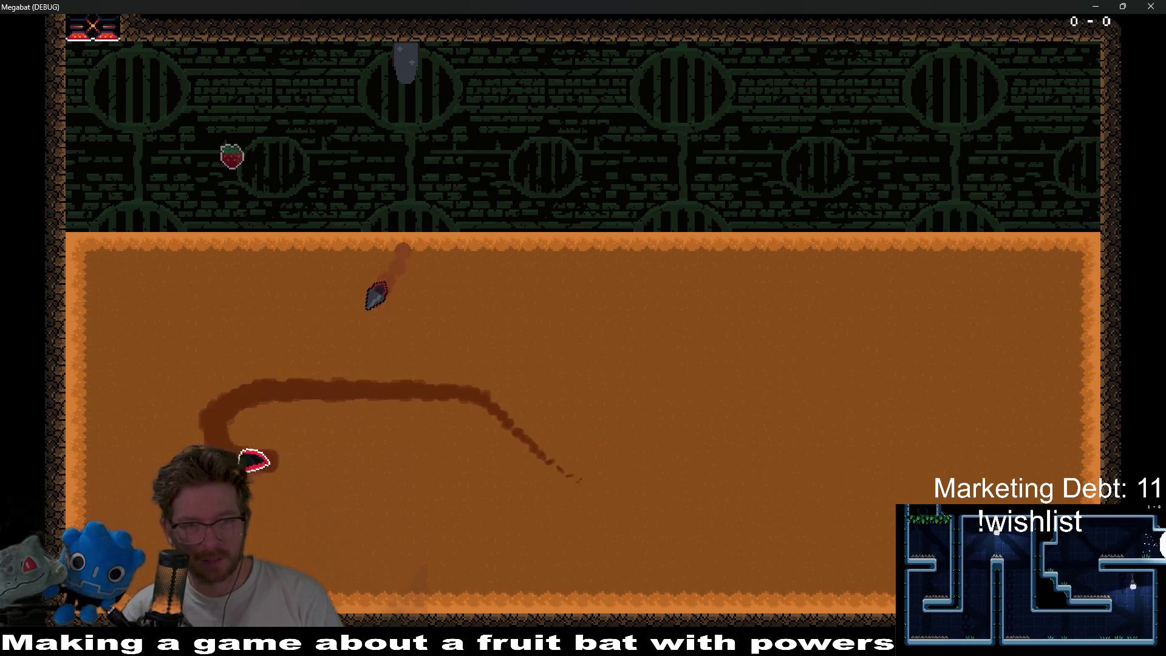
key("Down")
key("Right")
key("Up")
key("Down")
key("Left")
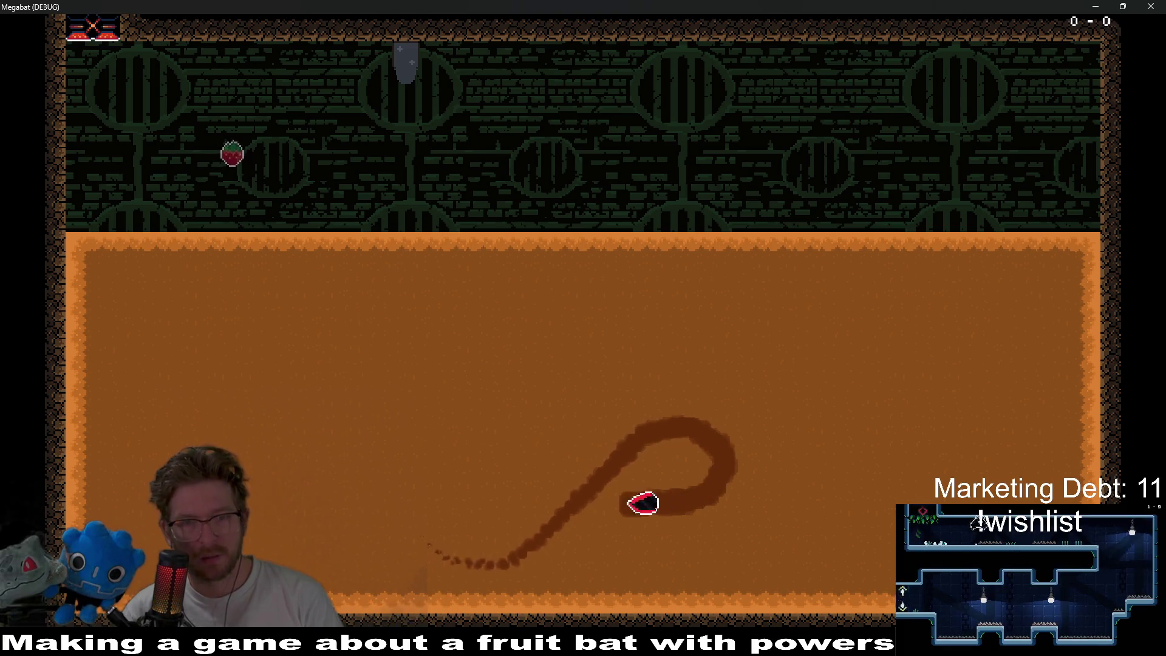
key("Up")
key("Down")
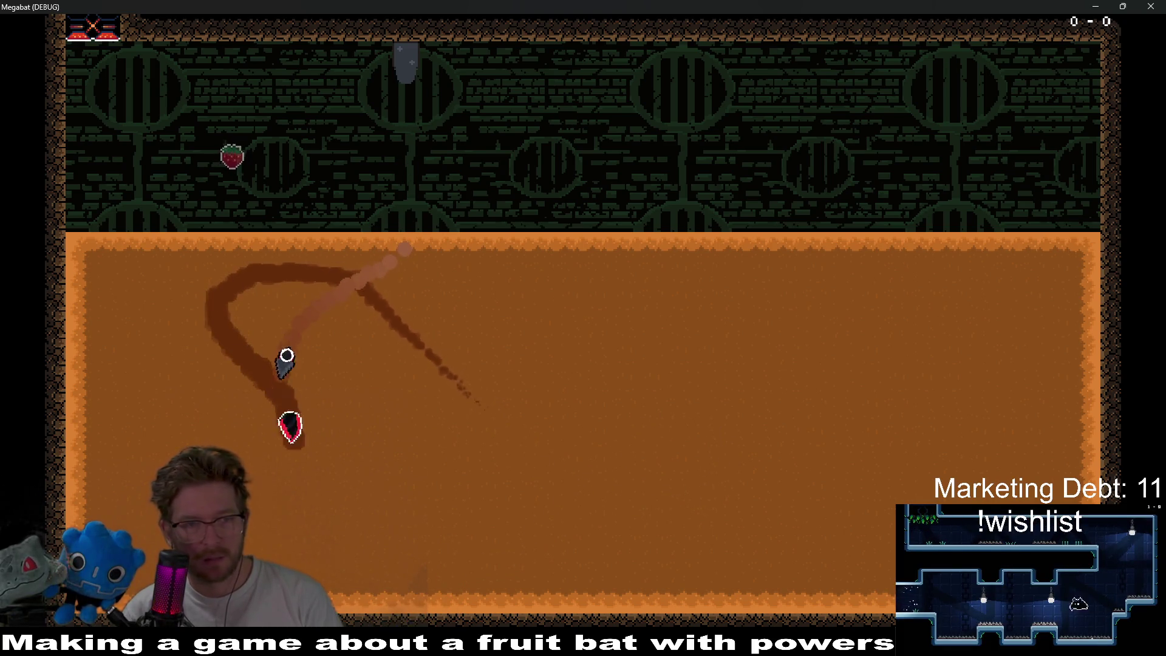
key("Right")
key("Up")
key("Left")
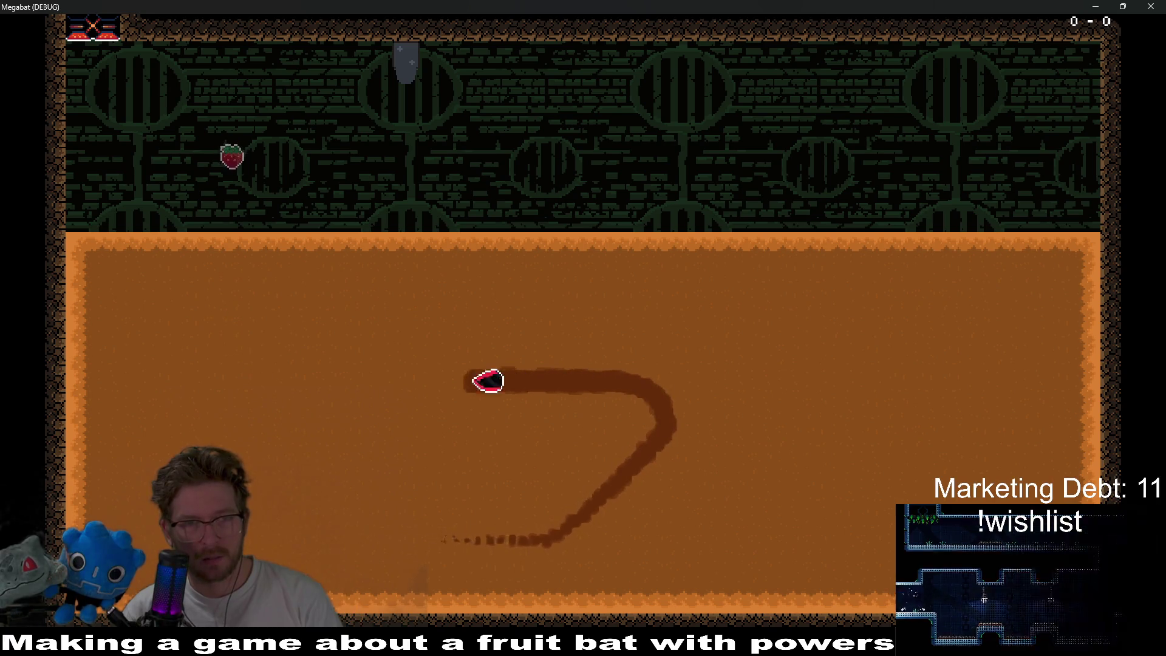
key("Down")
key("Right")
key("Up")
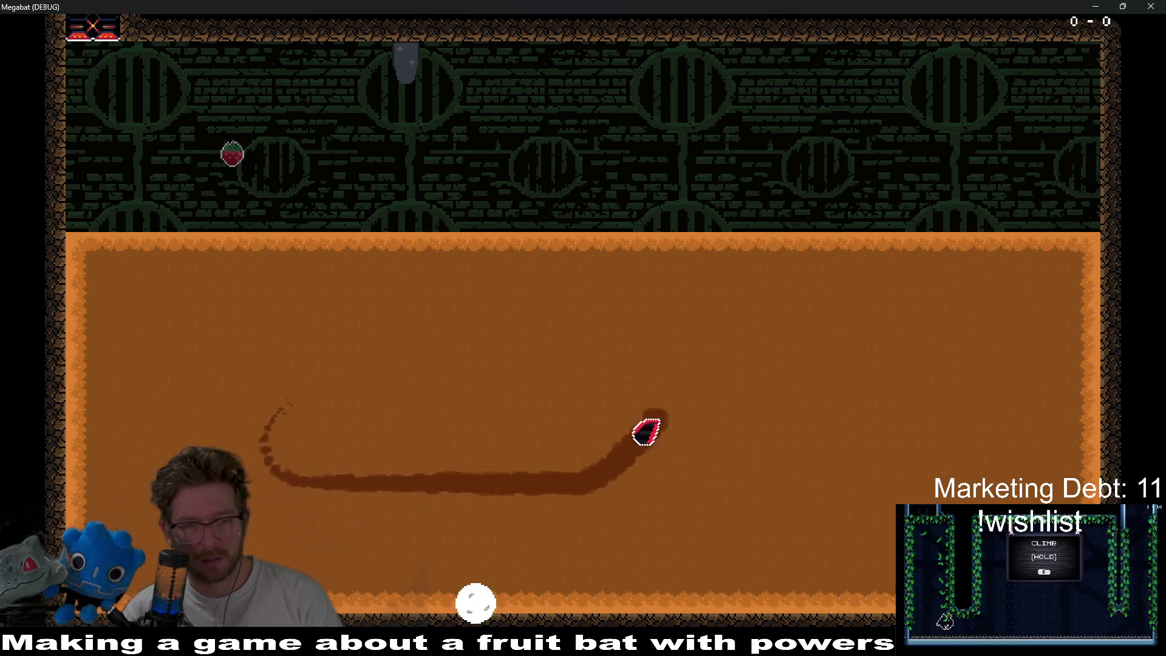
key("Left")
- Keep looping through the sand, then burst out the top and drop onto the strawberry
key("Down")
key("Right")
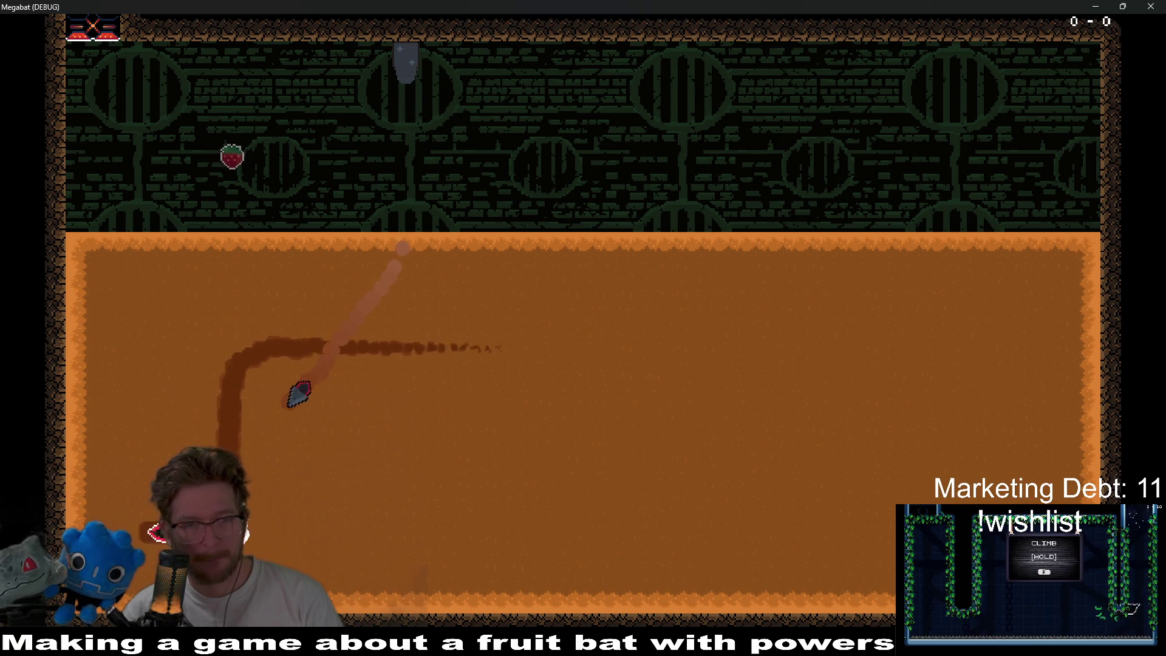
key("Left")
key("Up")
key("Right")
key("Down")
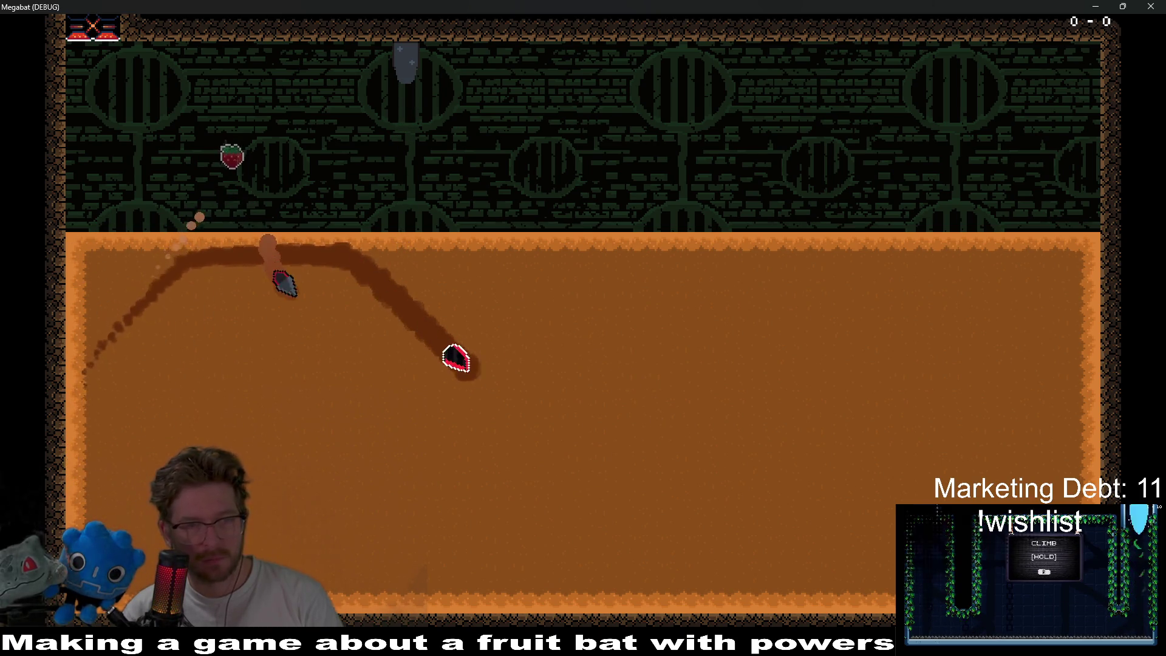
key("Right")
key("Up")
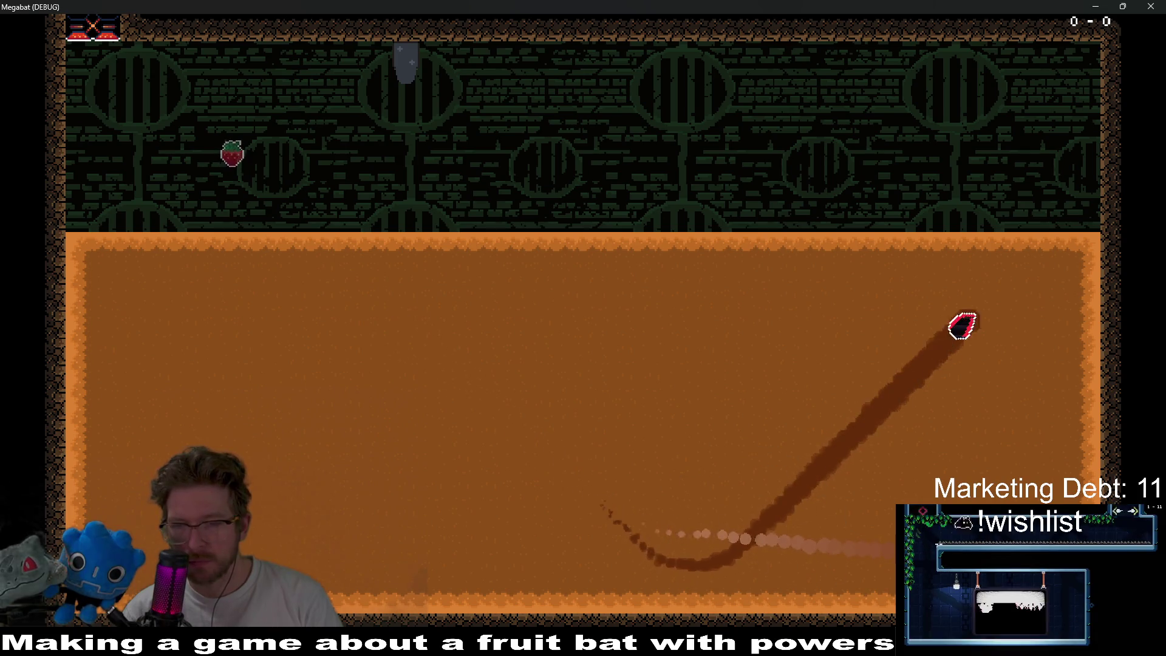
key("Left")
key("Down")
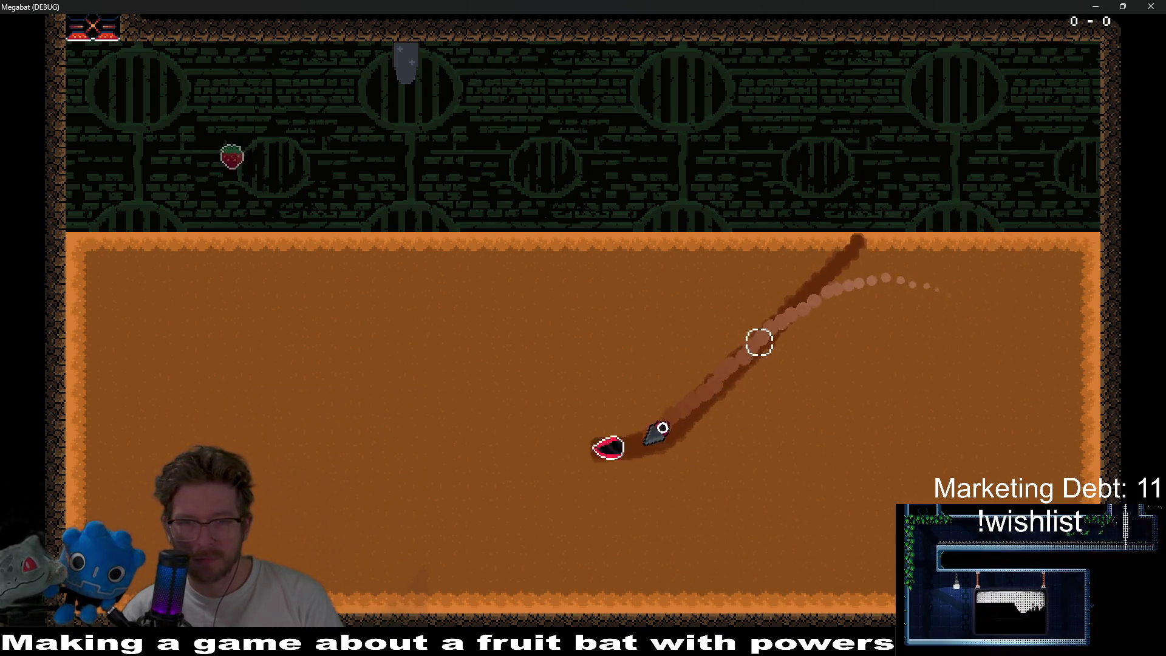
key("Up")
key("Right")
key("Down")
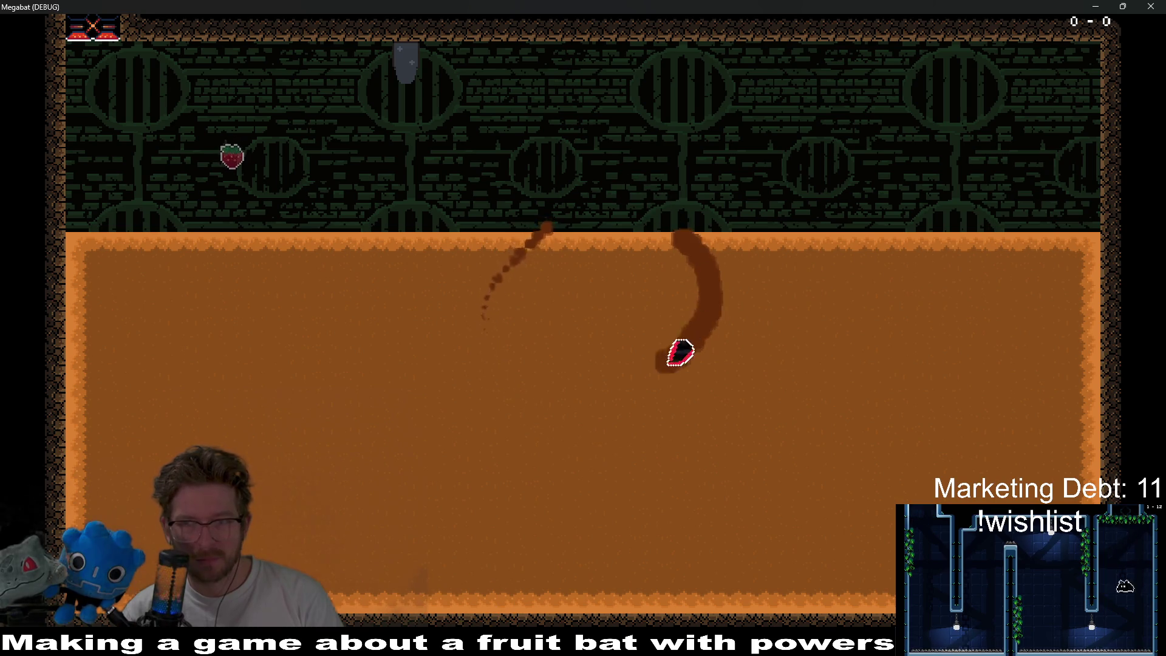
key("Left")
key("Up")
key("Down")
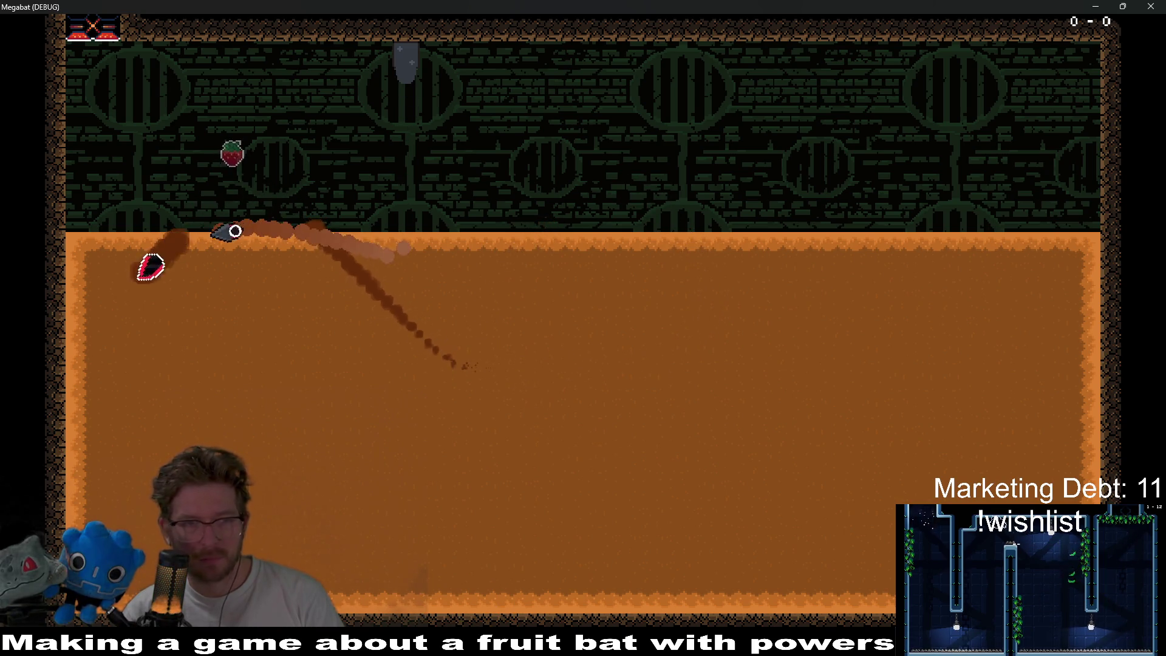
key("Right")
key("Up")
key("Down")
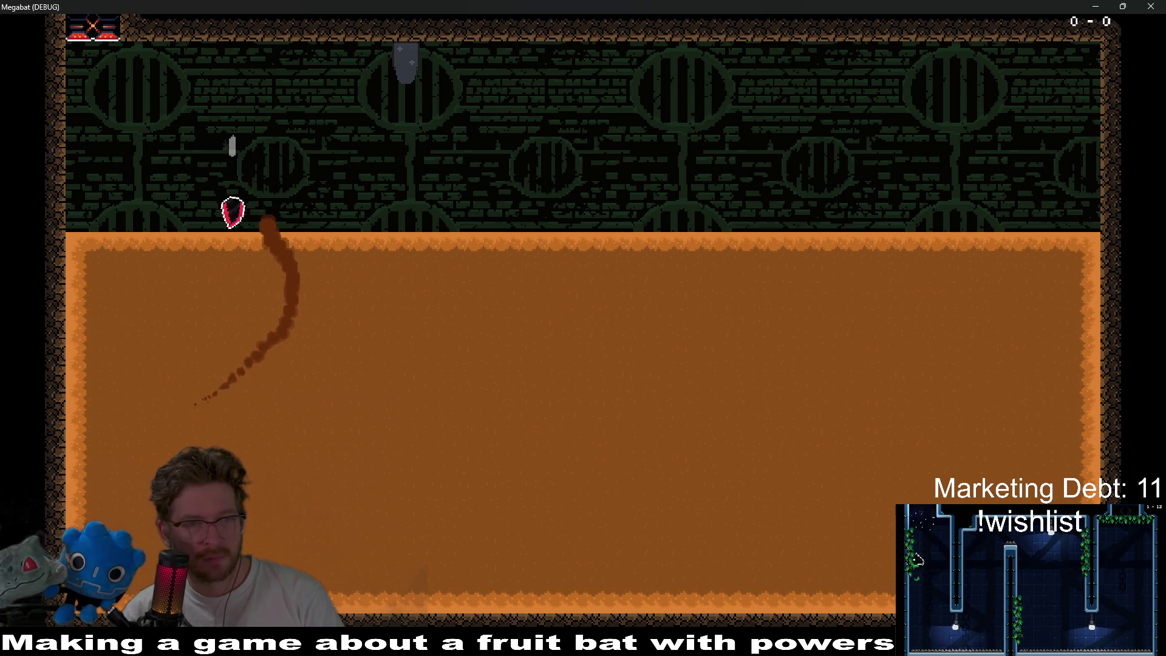
key("Right")
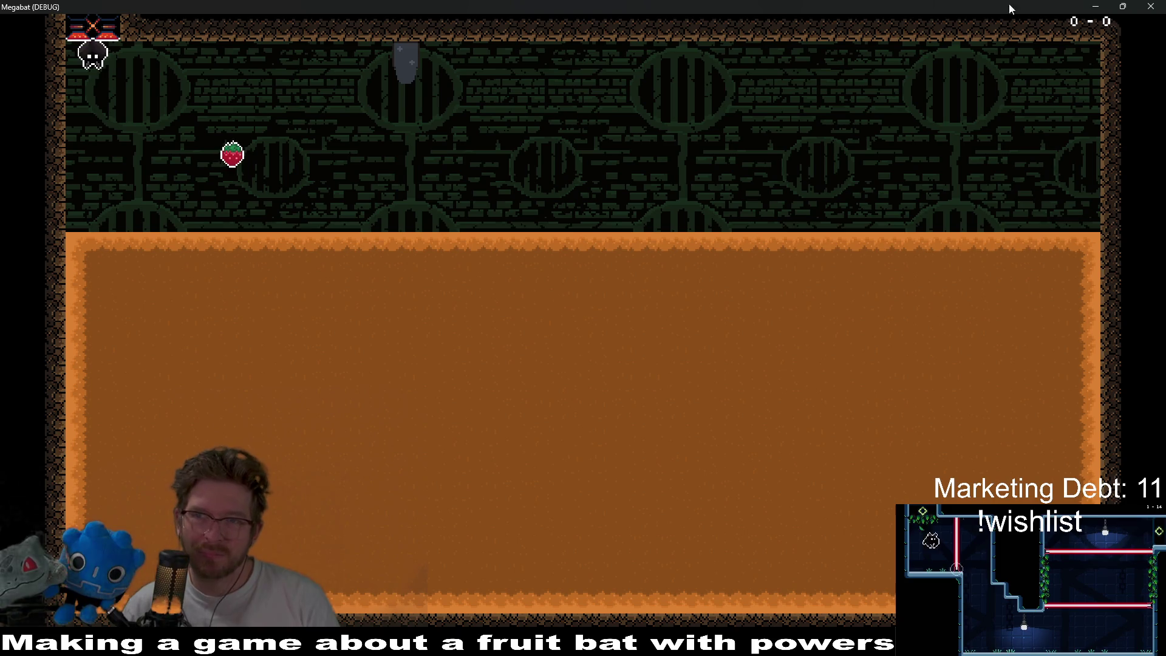
- Close the Megabat game, survey Level_3_5 in the 2D viewport, and select DrillSpawner
left_click(1151, 6)
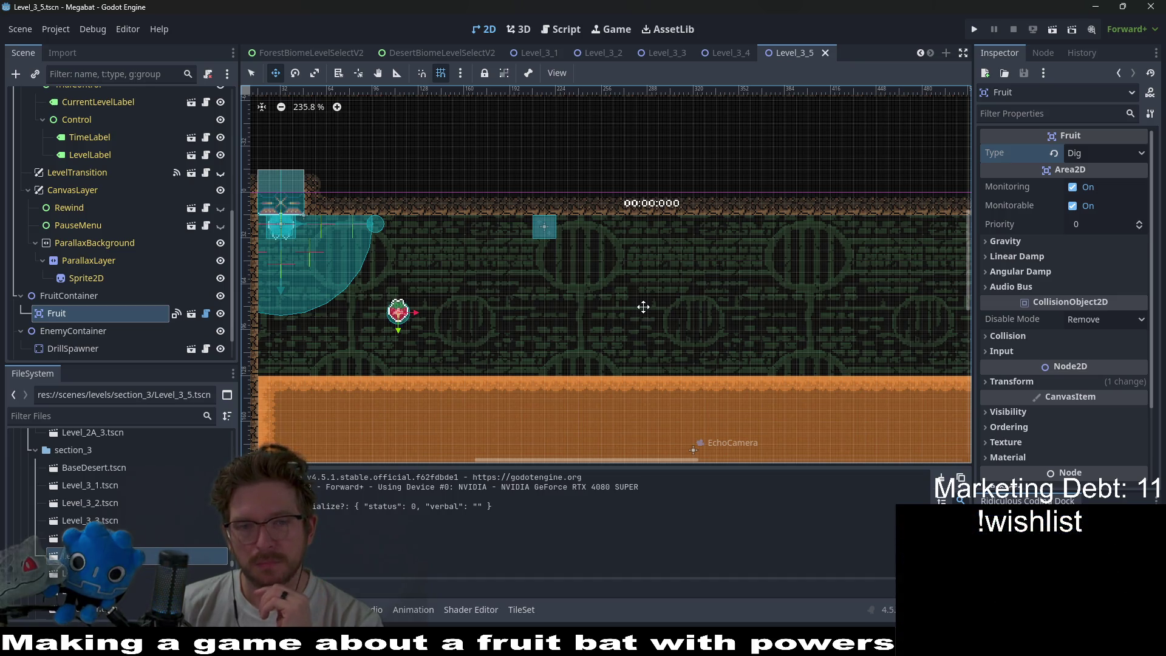
scroll(643, 307, "down", 5)
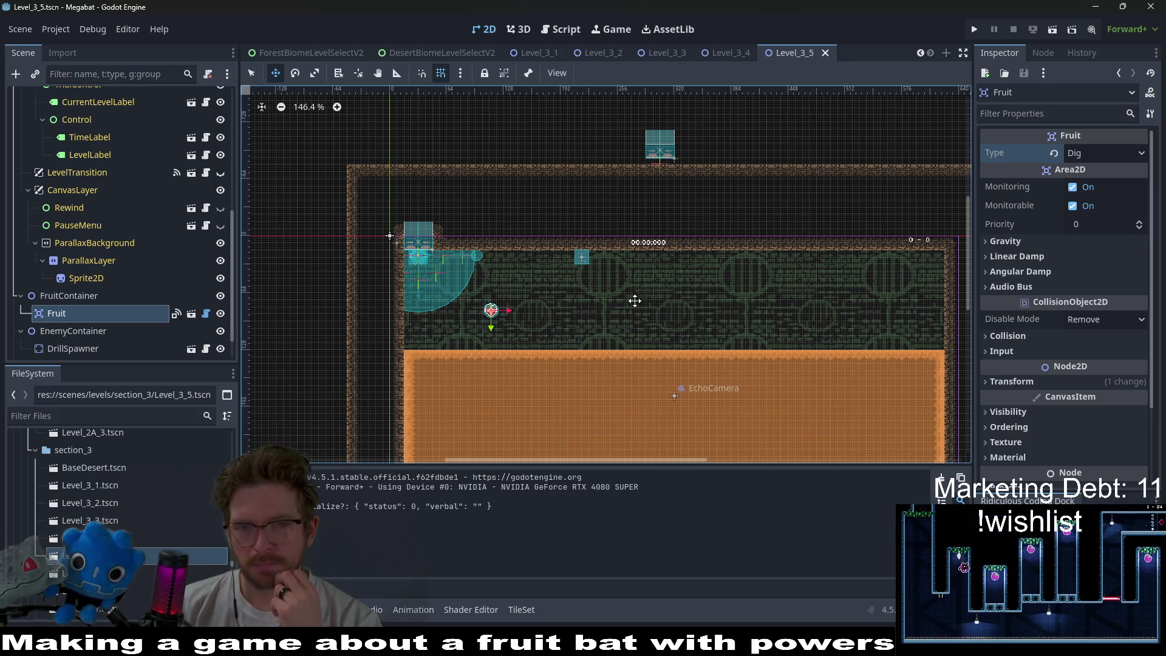
scroll(632, 303, "down", 5)
scroll(668, 316, "right", 3)
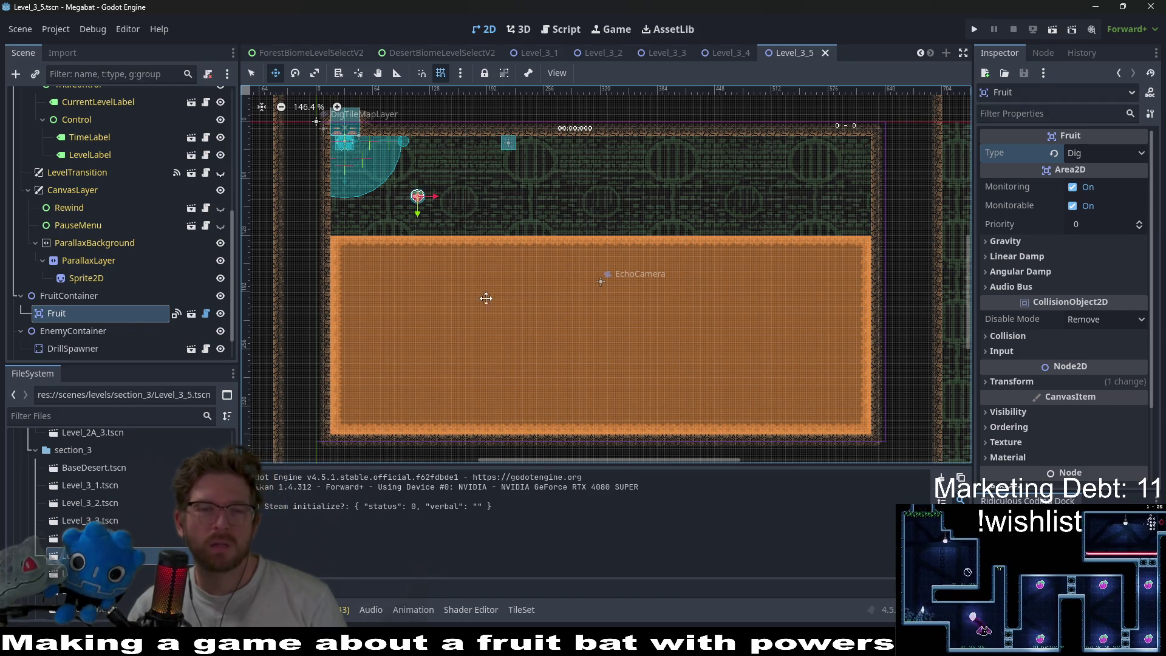
scroll(476, 294, "up", 2)
scroll(548, 223, "up", 2)
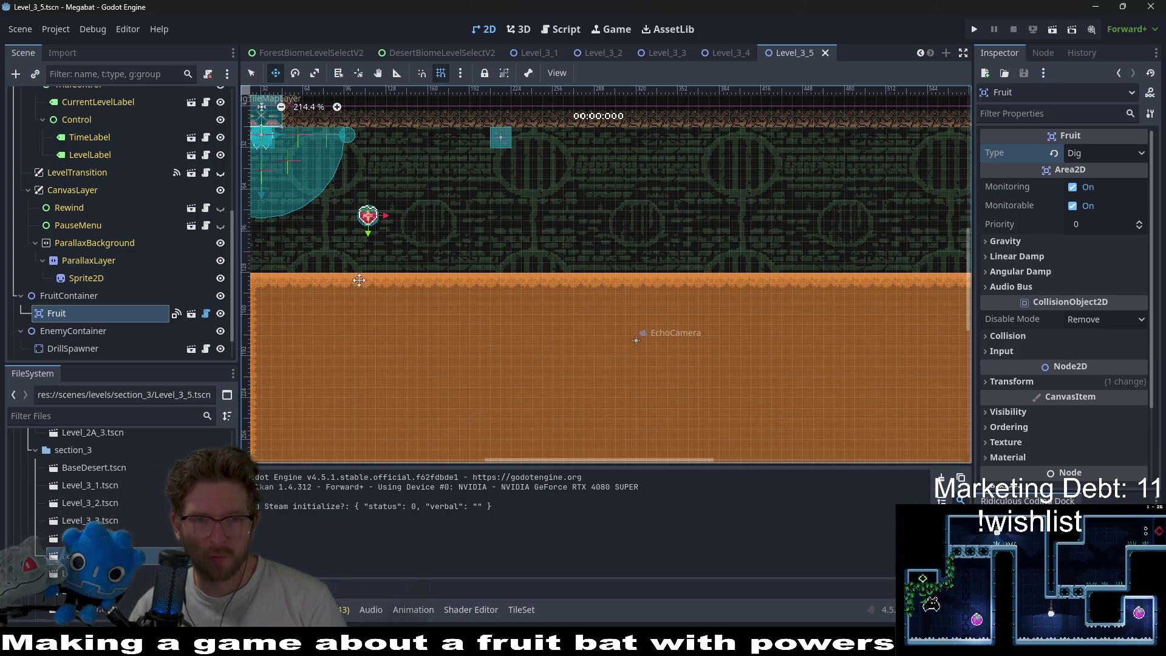
scroll(565, 229, "left", 3)
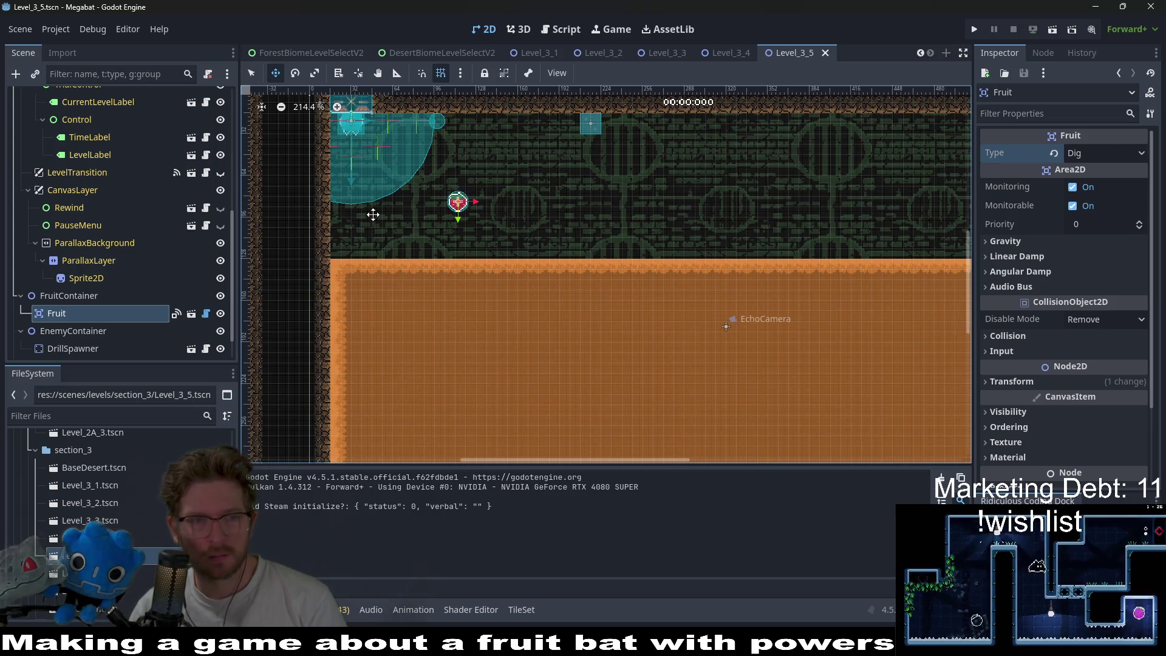
left_click(73, 344)
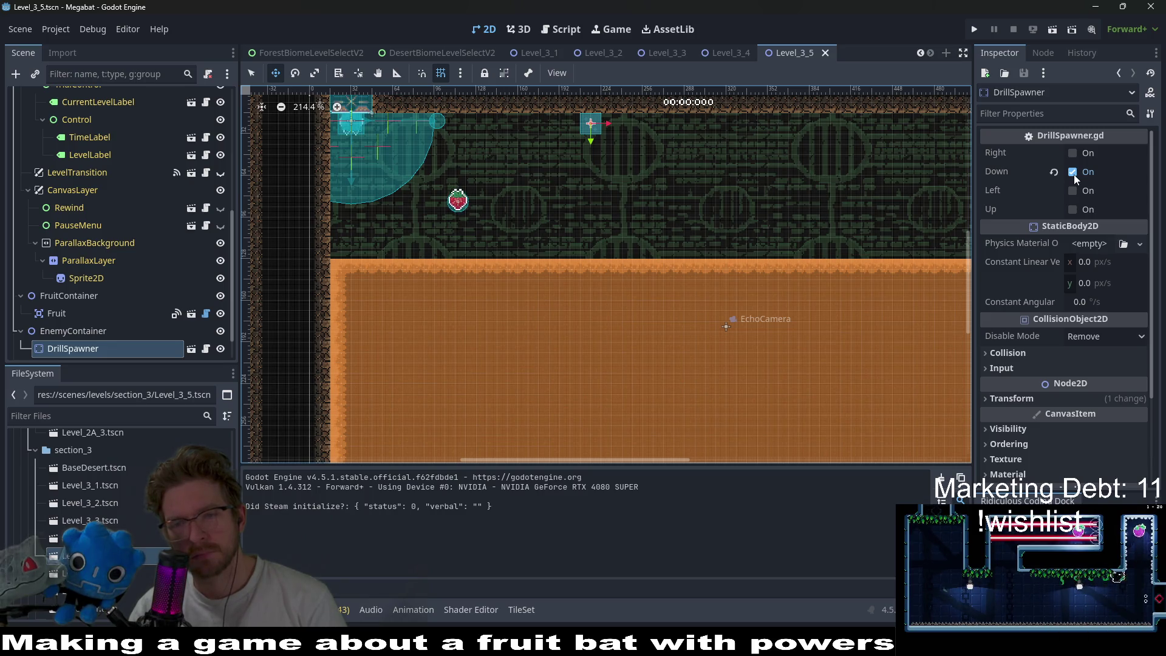
- Confirm the DrillSpawner fires Down only, briefly switching to Steam and back
scroll(728, 303, "down", 5)
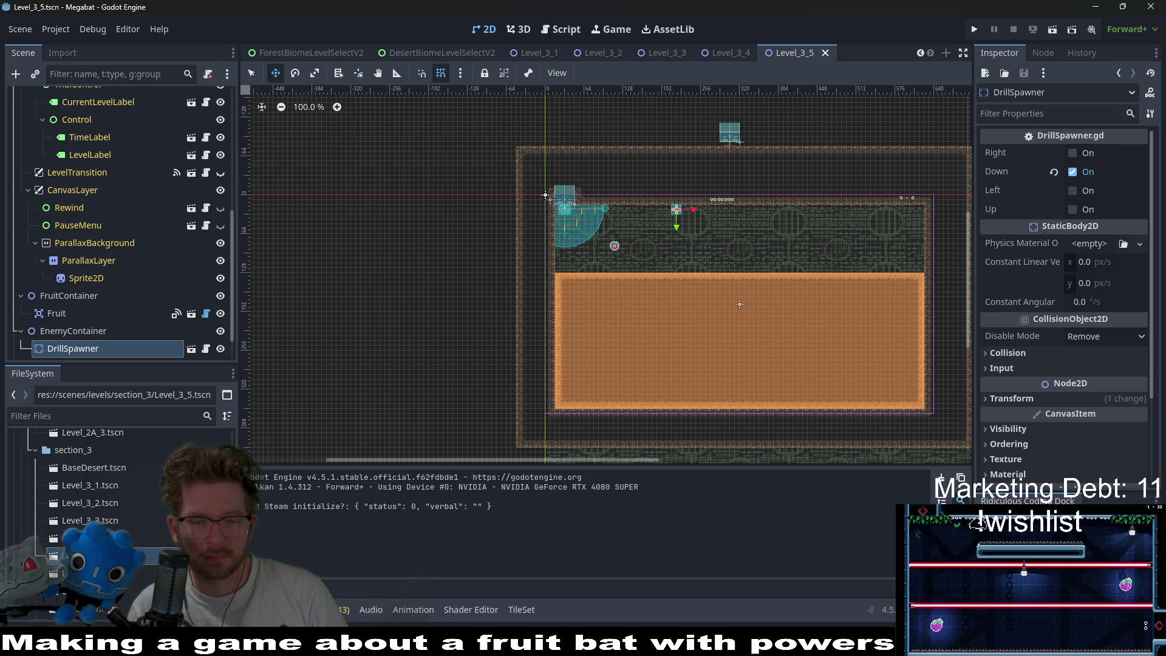
key("alt+Tab")
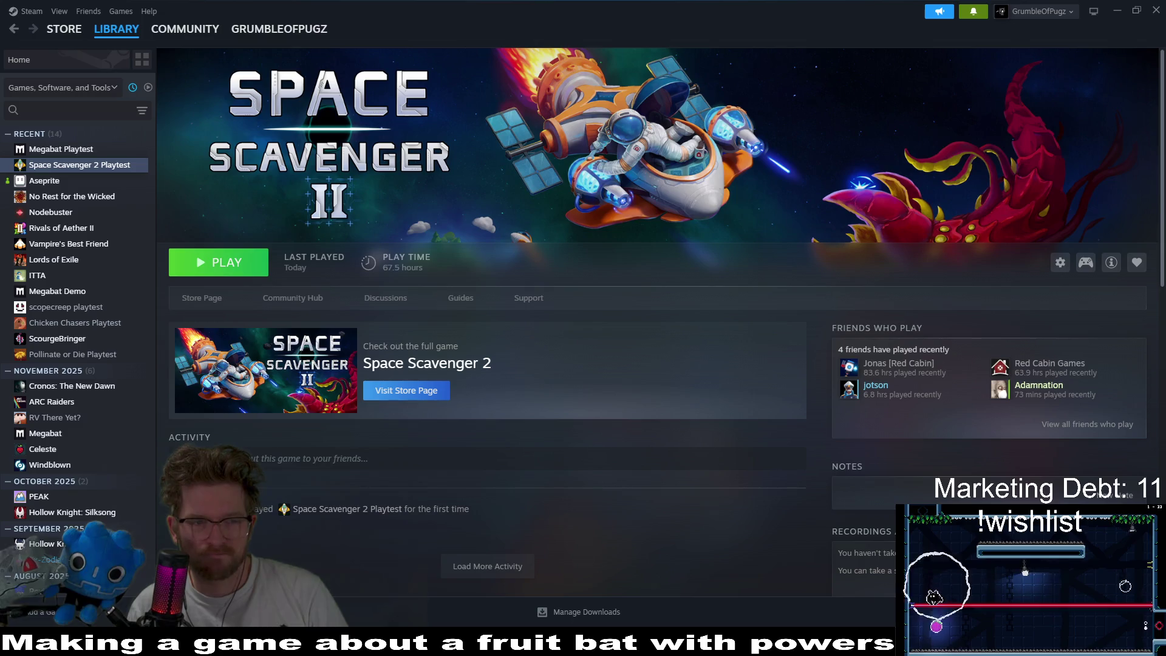
key("alt+Tab")
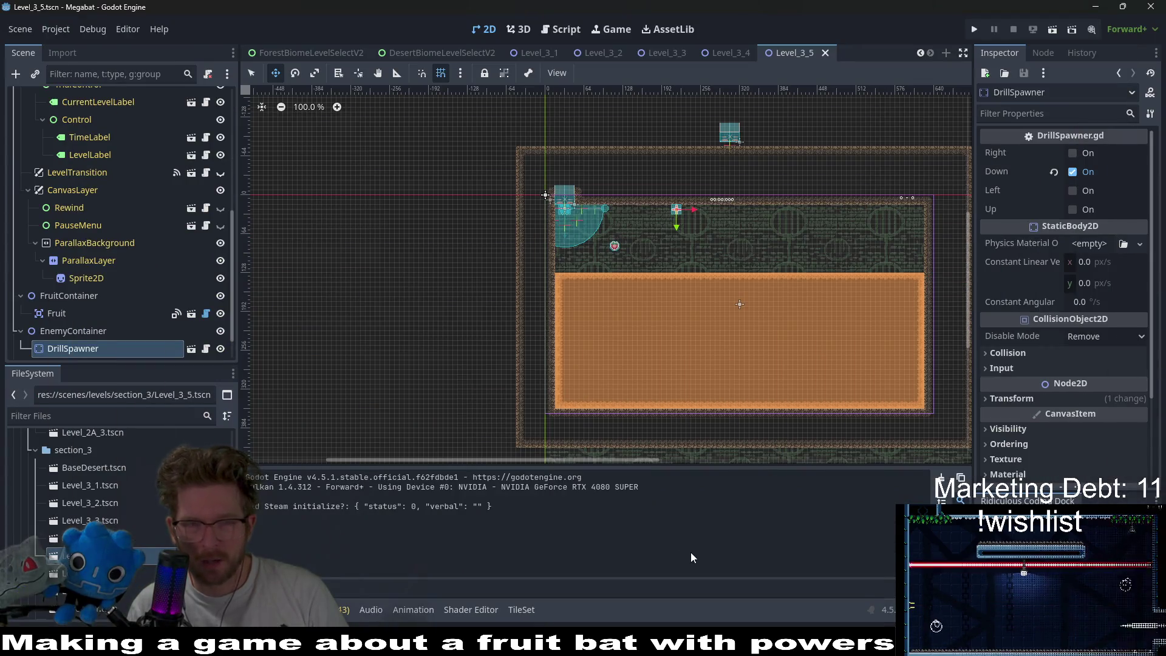